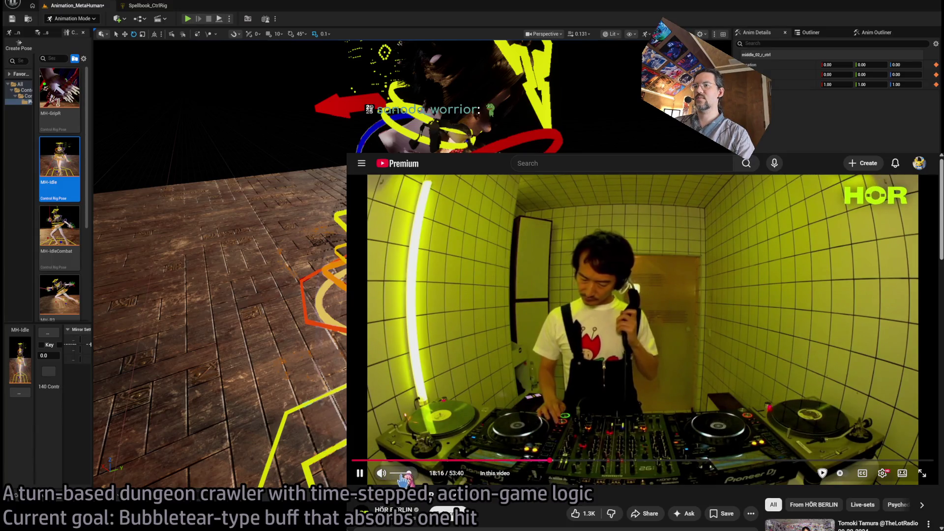
Pause the music video, glance at the MetaDusk to-do document, and return to the Unreal scene
{"action": "left_click", "coordinate": [722, 354]}
{"action": "key", "text": "alt+Tab"}
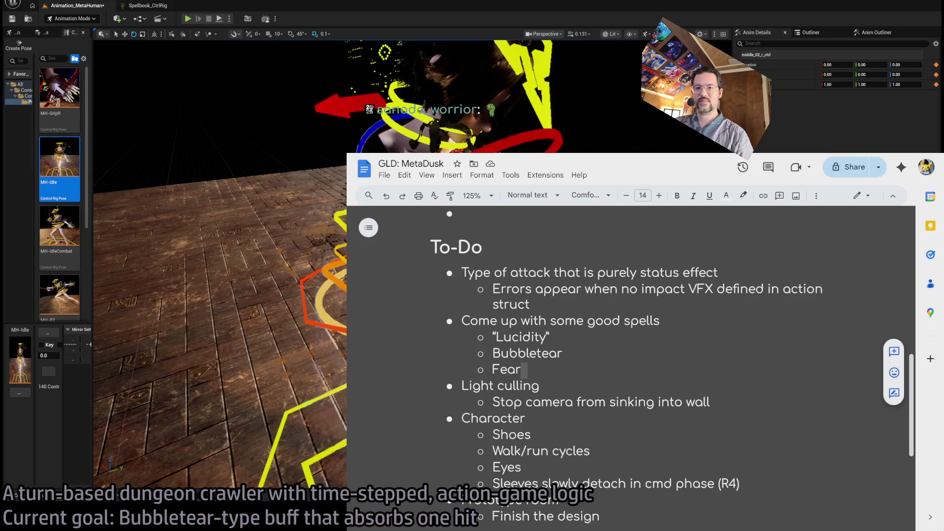
{"action": "key", "text": "alt+Tab"}
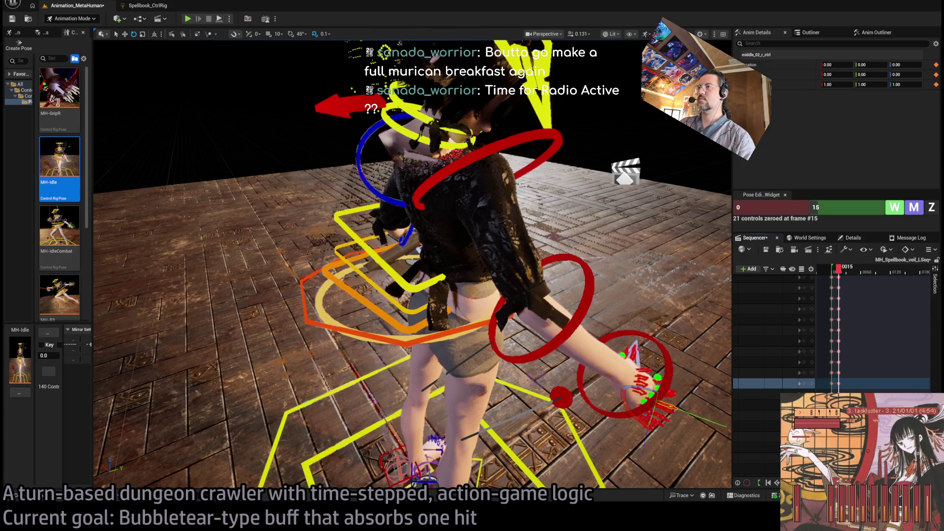
Try lowering the hips control, undo it, and settle on a higher front view of the character
{"action": "left_click_drag", "start_coordinate": [413, 265], "coordinate": [329, 246]}
{"action": "left_click_drag", "start_coordinate": [388, 57], "coordinate": [359, 58]}
{"action": "left_click_drag", "start_coordinate": [498, 234], "coordinate": [497, 235]}
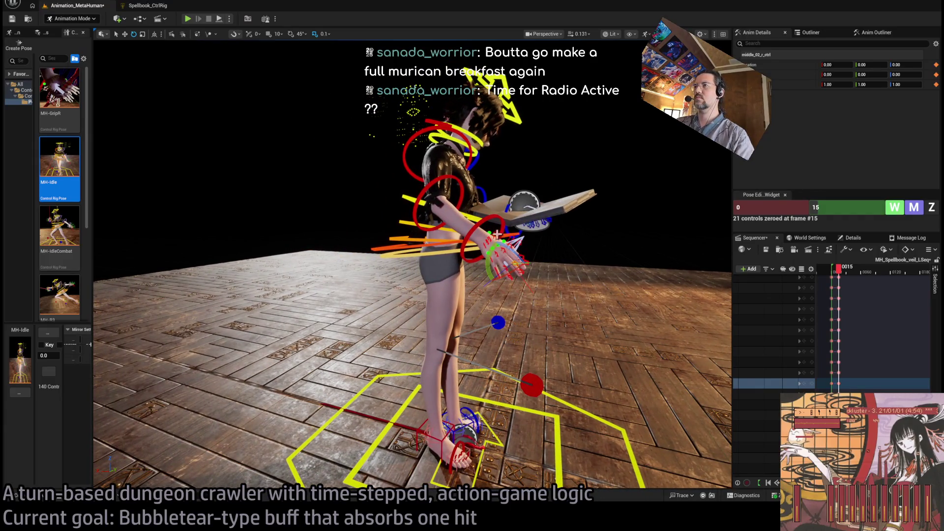
{"action": "left_click", "coordinate": [445, 247]}
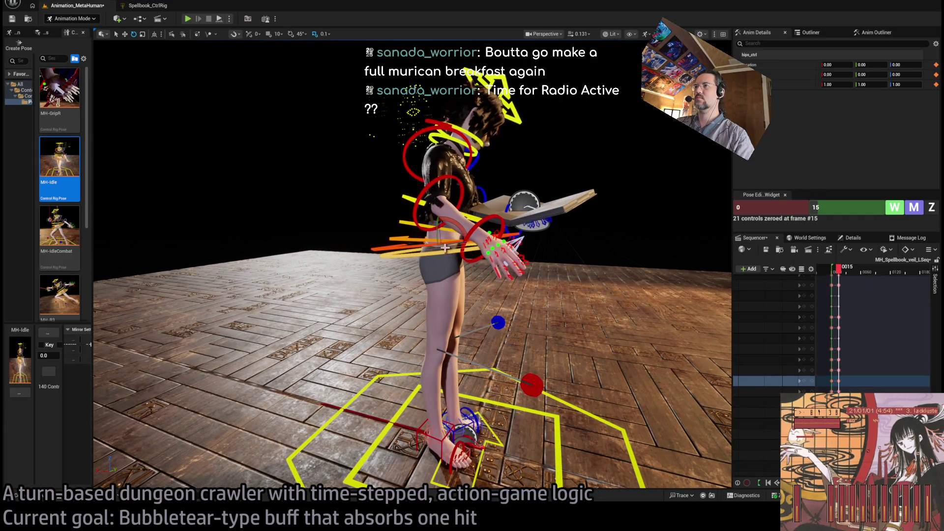
{"action": "left_click_drag", "start_coordinate": [443, 242], "coordinate": [428, 245]}
{"action": "key", "text": "ctrl+z"}
{"action": "left_click", "coordinate": [443, 226]}
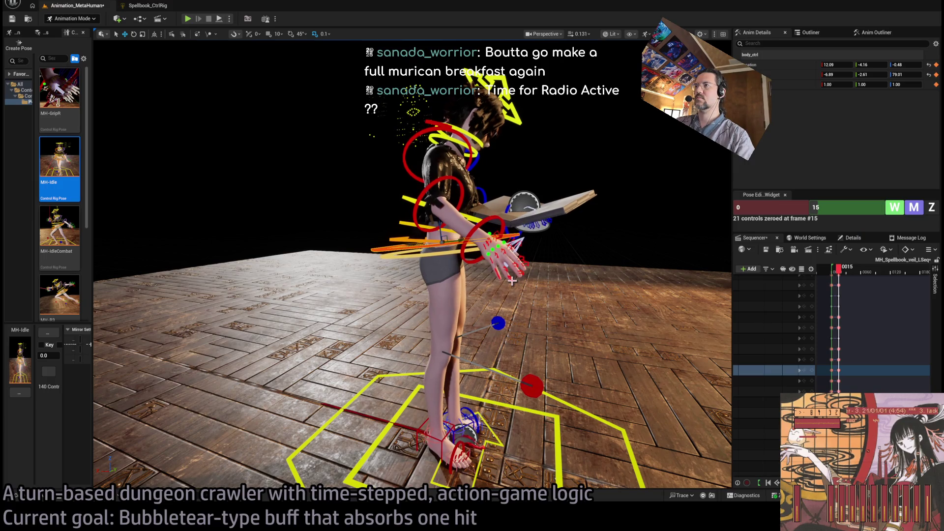
{"action": "scroll", "coordinate": [518, 264], "scroll_direction": "down", "scroll_amount": 5}
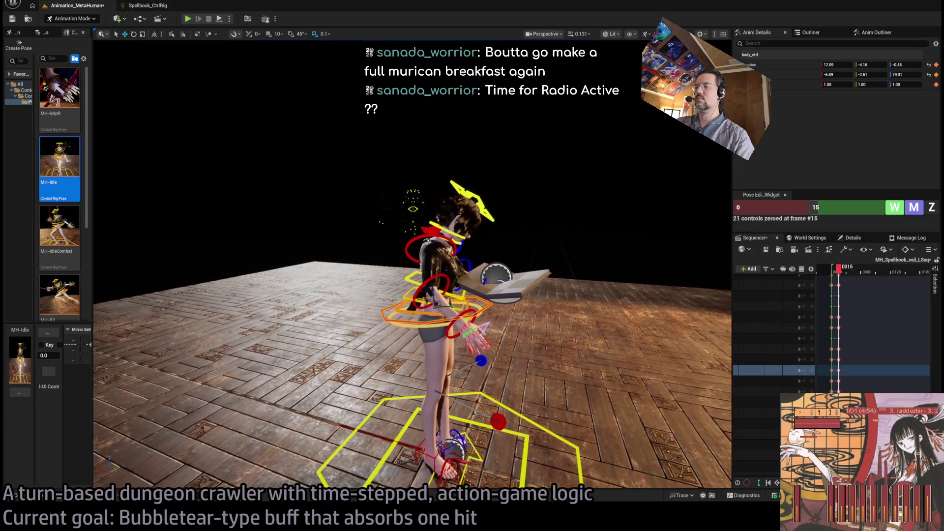
{"action": "left_click_drag", "start_coordinate": [411, 266], "coordinate": [315, 265]}
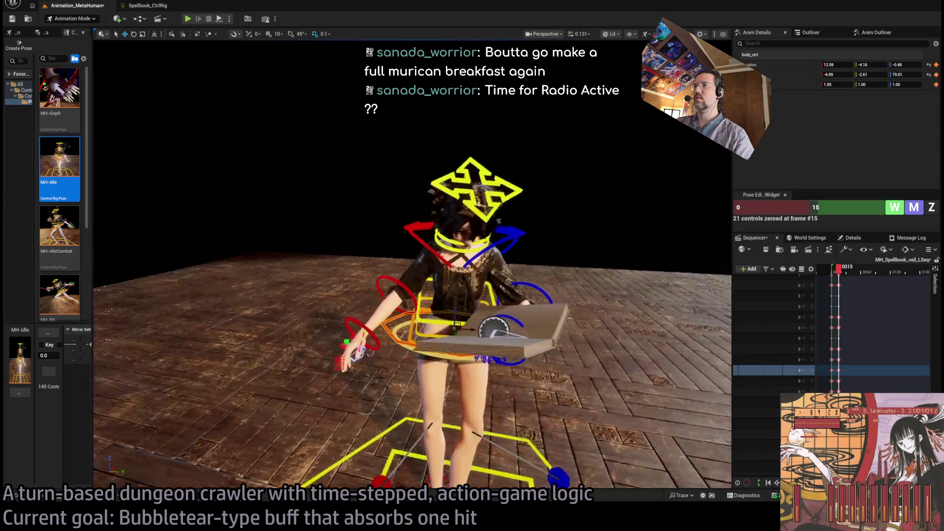
{"action": "scroll", "coordinate": [412, 265], "scroll_direction": "up", "scroll_amount": 5}
{"action": "scroll", "coordinate": [412, 266], "scroll_direction": "down", "scroll_amount": 4}
{"action": "mouse_move", "coordinate": [442, 265]}
{"action": "left_mouse_down"}
{"action": "mouse_move", "coordinate": [496, 253]}
{"action": "mouse_move", "coordinate": [442, 305]}
{"action": "left_mouse_up"}
Rotate the left and right clavicle controls to tilt the shoulders
{"action": "left_click", "coordinate": [506, 255]}
{"action": "key", "text": "e"}
{"action": "mouse_move", "coordinate": [413, 275]}
{"action": "left_mouse_down"}
{"action": "mouse_move", "coordinate": [435, 219]}
{"action": "mouse_move", "coordinate": [379, 294]}
{"action": "left_mouse_up"}
{"action": "left_click", "coordinate": [428, 231]}
Bend the right forearm up toward the head, then select the right hand control
{"action": "left_click", "coordinate": [416, 265]}
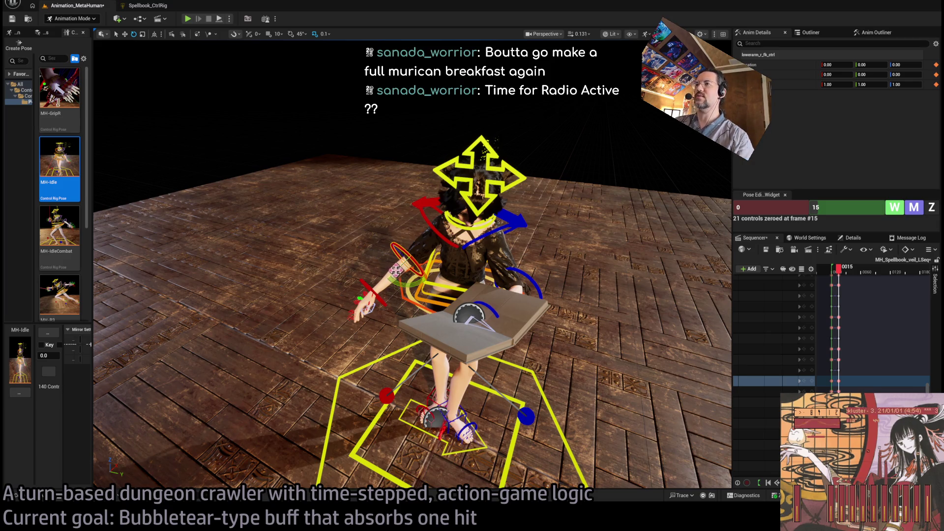
{"action": "mouse_move", "coordinate": [442, 262]}
{"action": "left_mouse_down"}
{"action": "mouse_move", "coordinate": [418, 231]}
{"action": "mouse_move", "coordinate": [429, 246]}
{"action": "left_mouse_up"}
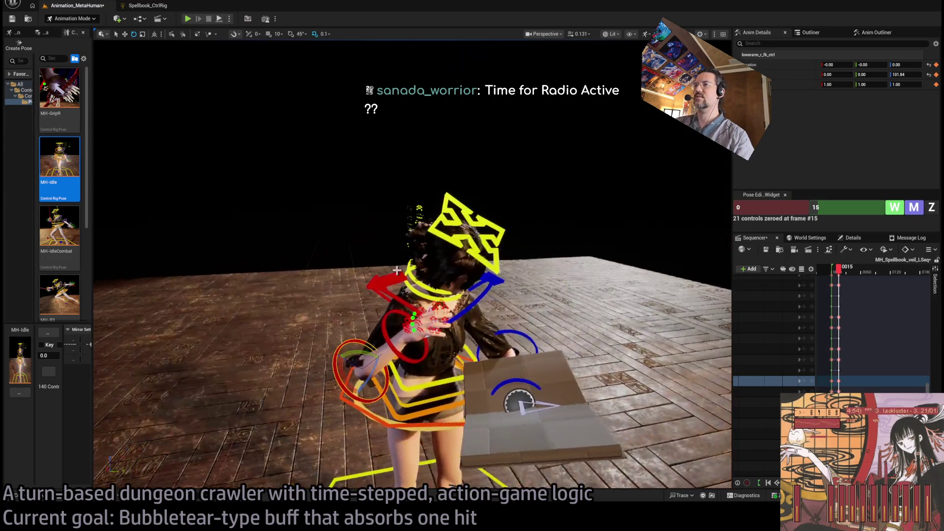
{"action": "left_click", "coordinate": [387, 293]}
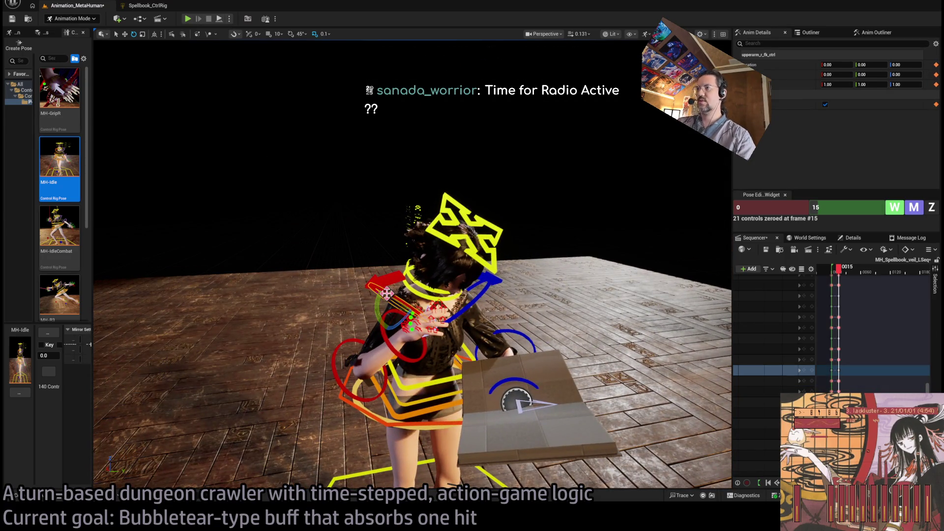
{"action": "mouse_move", "coordinate": [387, 293]}
{"action": "left_mouse_down"}
{"action": "mouse_move", "coordinate": [486, 218]}
{"action": "mouse_move", "coordinate": [468, 245]}
{"action": "mouse_move", "coordinate": [458, 231]}
{"action": "mouse_move", "coordinate": [411, 282]}
{"action": "mouse_move", "coordinate": [442, 275]}
{"action": "left_mouse_up"}
{"action": "left_click", "coordinate": [410, 282]}
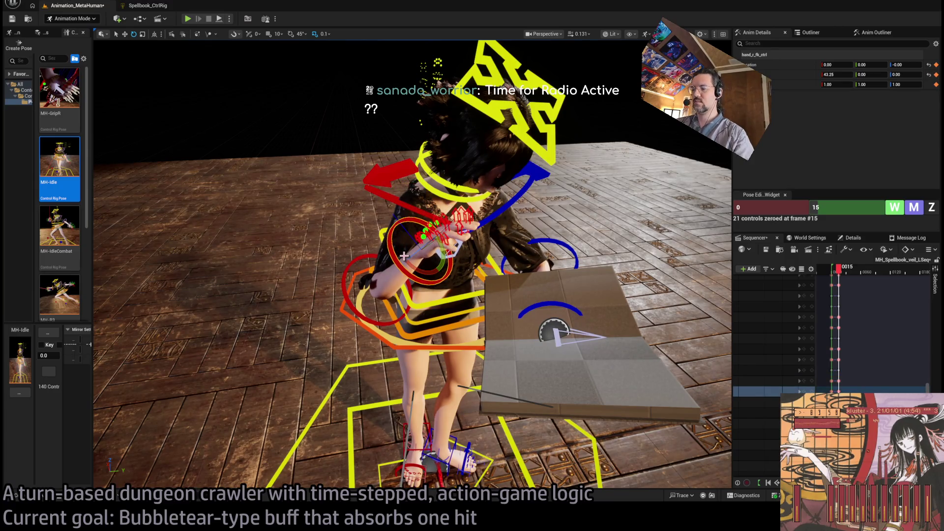
Frame the right hand and curl several groups of finger controls
{"action": "key", "text": "f"}
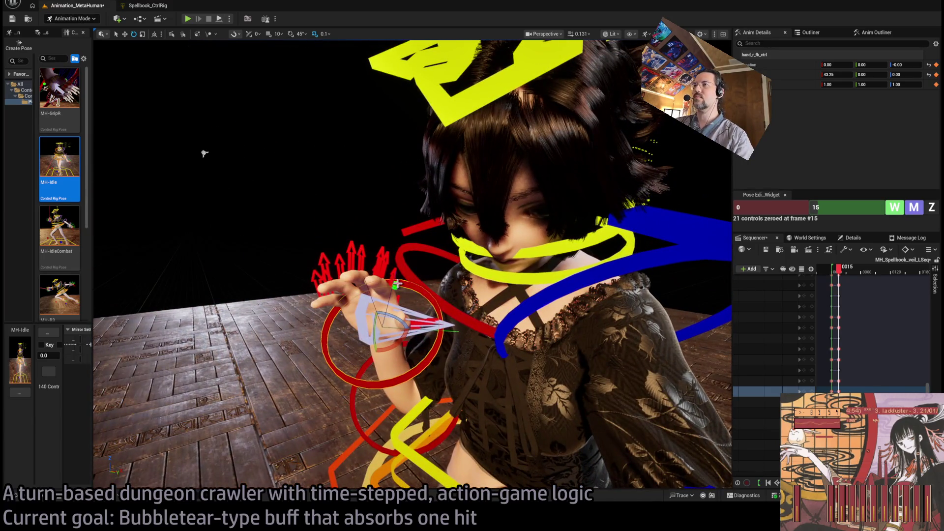
{"action": "left_click", "coordinate": [393, 301], "text": "ctrl"}
{"action": "left_click_drag", "start_coordinate": [386, 281], "coordinate": [396, 297]}
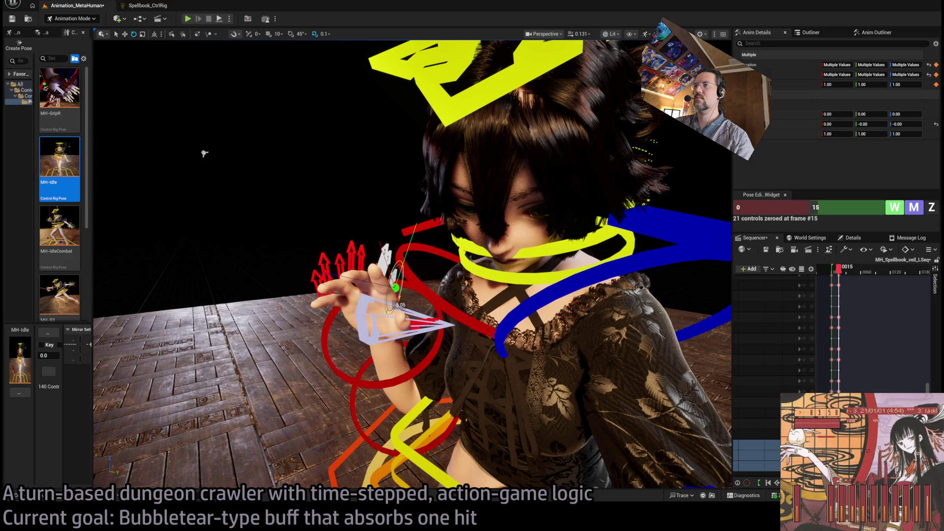
{"action": "key", "text": "f"}
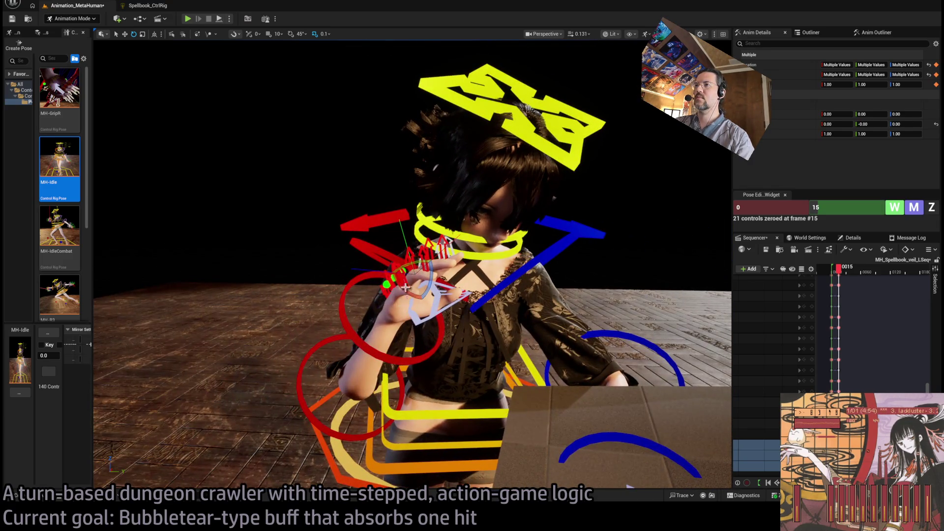
{"action": "left_click", "coordinate": [428, 326]}
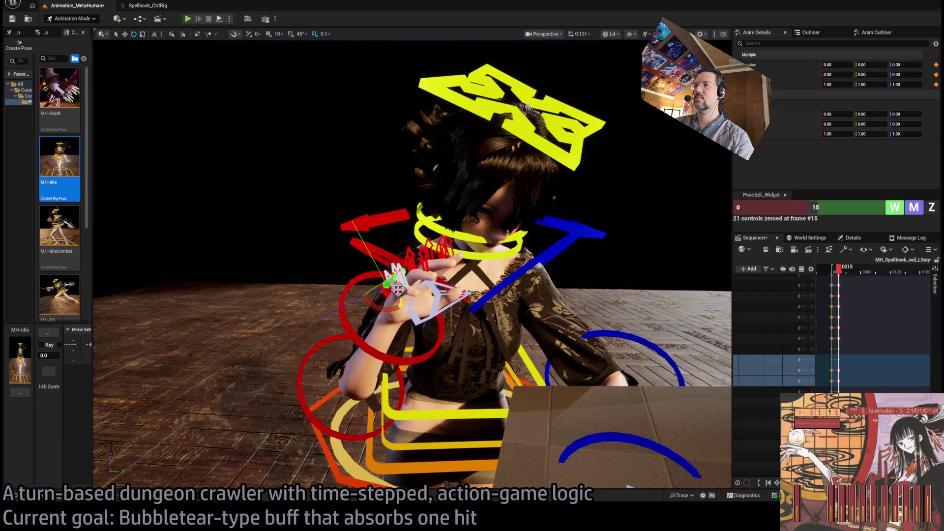
{"action": "left_click_drag", "start_coordinate": [398, 290], "coordinate": [391, 278]}
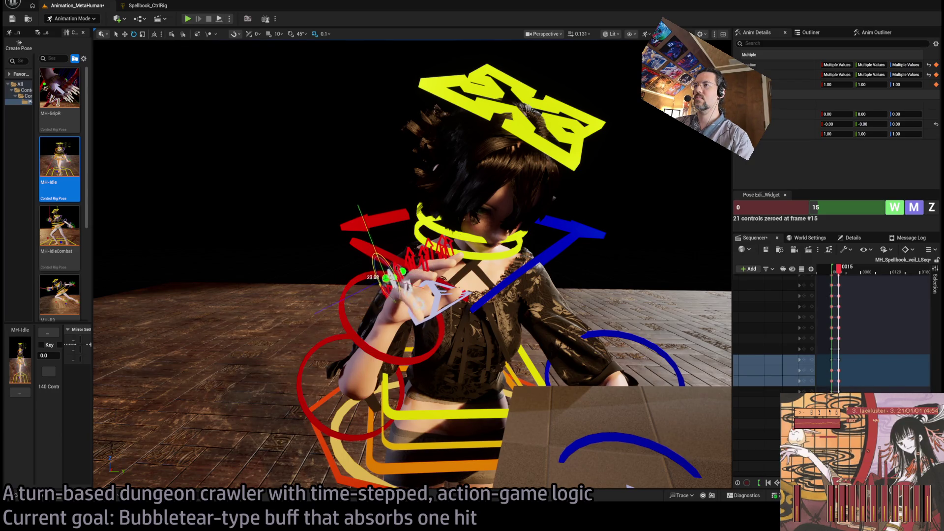
{"action": "left_click", "coordinate": [415, 258]}
{"action": "left_click_drag", "start_coordinate": [408, 232], "coordinate": [397, 240]}
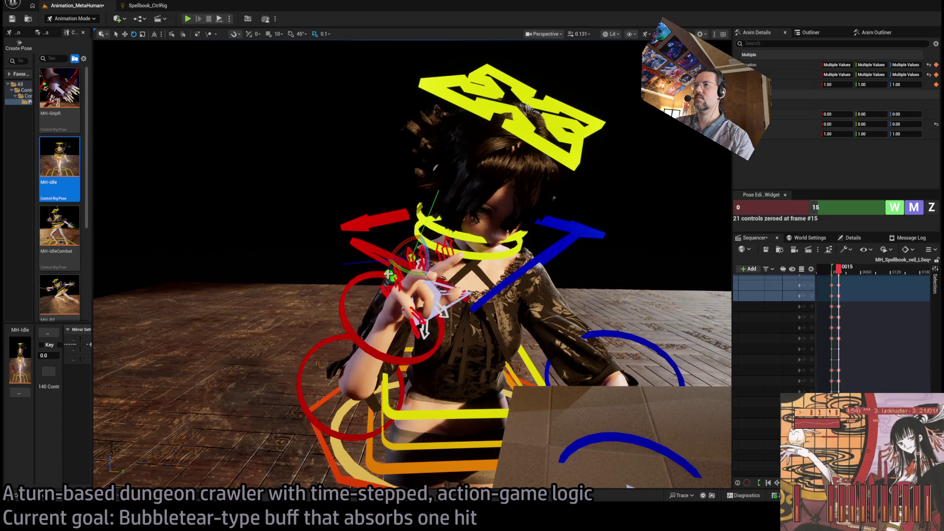
Select more finger controls and curl them inward together, keying frame 15
{"action": "left_click", "coordinate": [404, 268]}
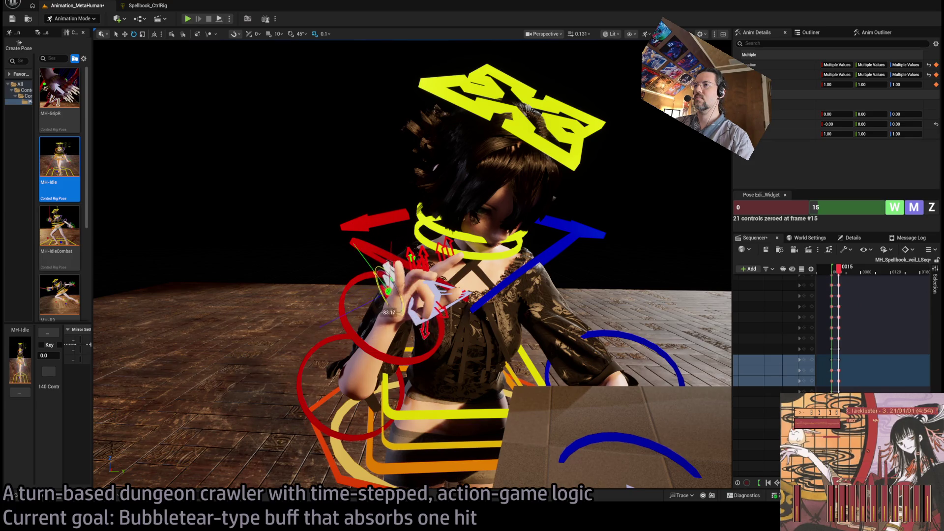
{"action": "left_click", "coordinate": [411, 257]}
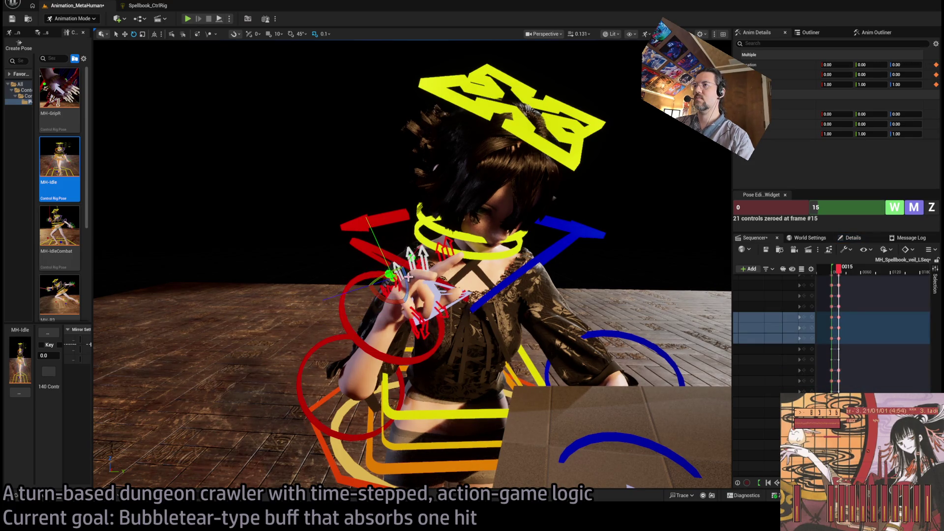
{"action": "left_click", "coordinate": [409, 277], "text": "ctrl"}
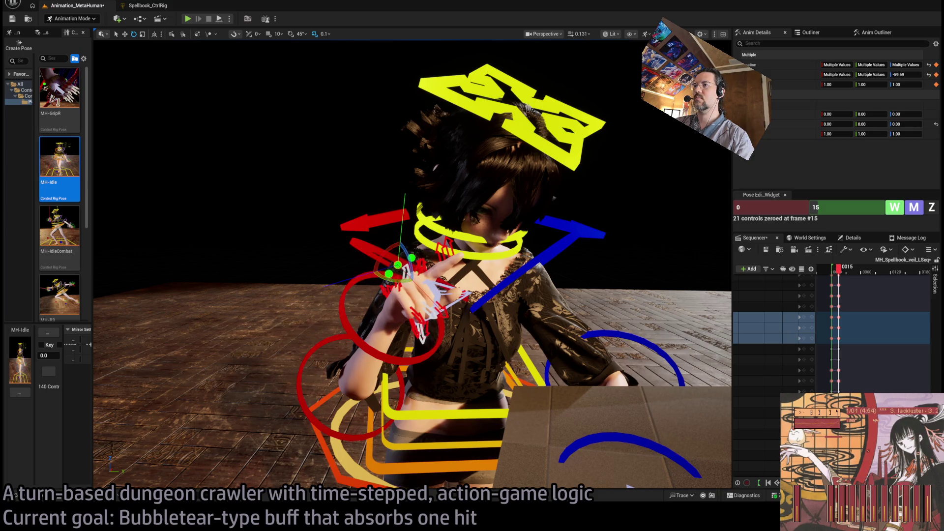
{"action": "mouse_move", "coordinate": [408, 270]}
{"action": "left_mouse_down"}
{"action": "mouse_move", "coordinate": [384, 283]}
{"action": "mouse_move", "coordinate": [374, 315]}
{"action": "mouse_move", "coordinate": [262, 60]}
{"action": "left_mouse_up"}
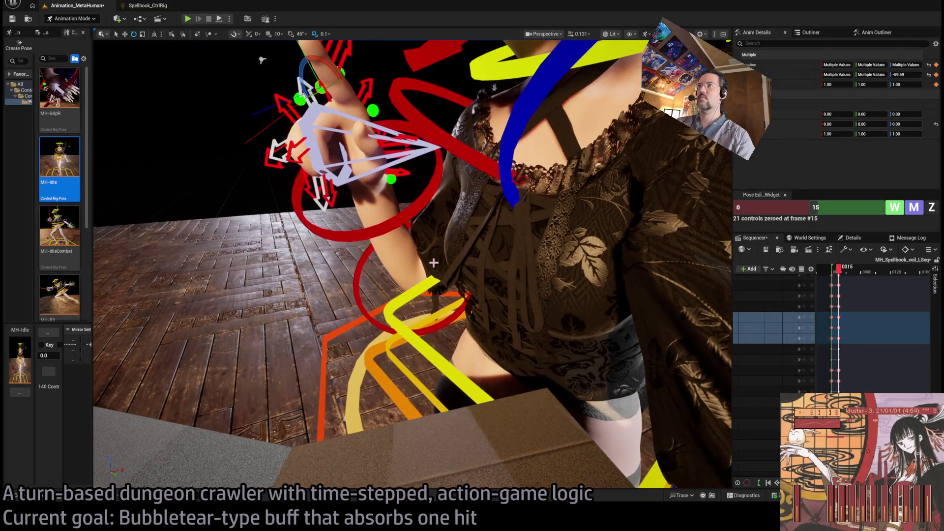
{"action": "key", "text": "f"}
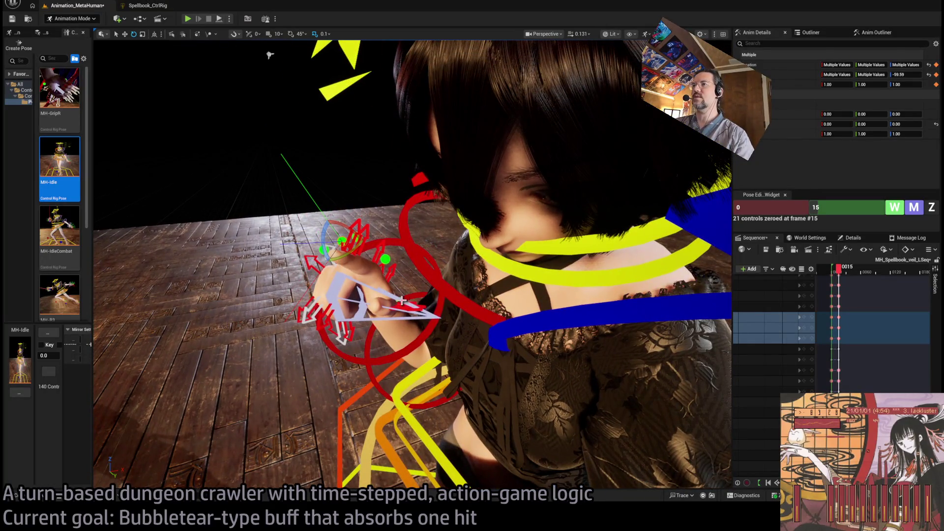
{"action": "left_click", "coordinate": [433, 304]}
{"action": "key", "text": "f"}
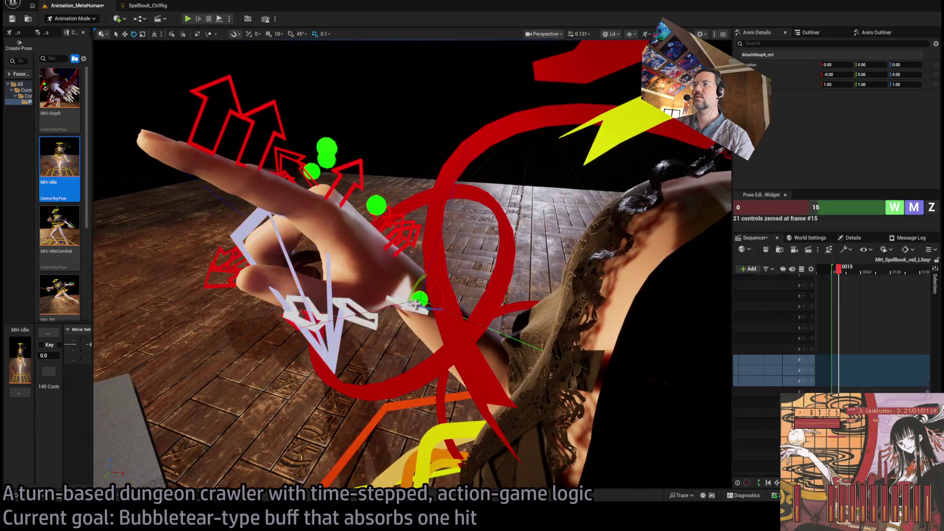
{"action": "left_click", "coordinate": [415, 303], "text": "ctrl"}
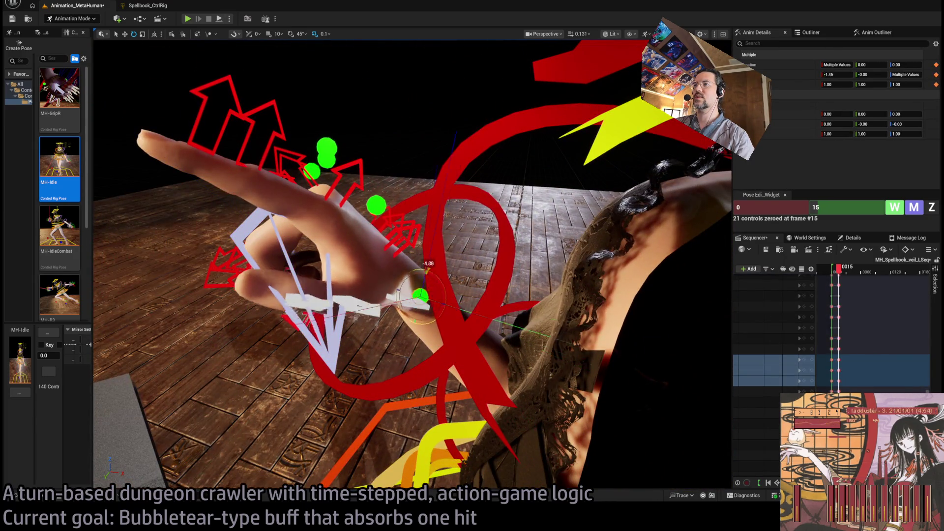
{"action": "left_click_drag", "start_coordinate": [416, 304], "coordinate": [434, 298]}
{"action": "left_click_drag", "start_coordinate": [409, 252], "coordinate": [420, 315]}
Rotate thumb_01_r_ctrl slightly and move the view close to the hand
{"action": "left_click", "coordinate": [392, 282]}
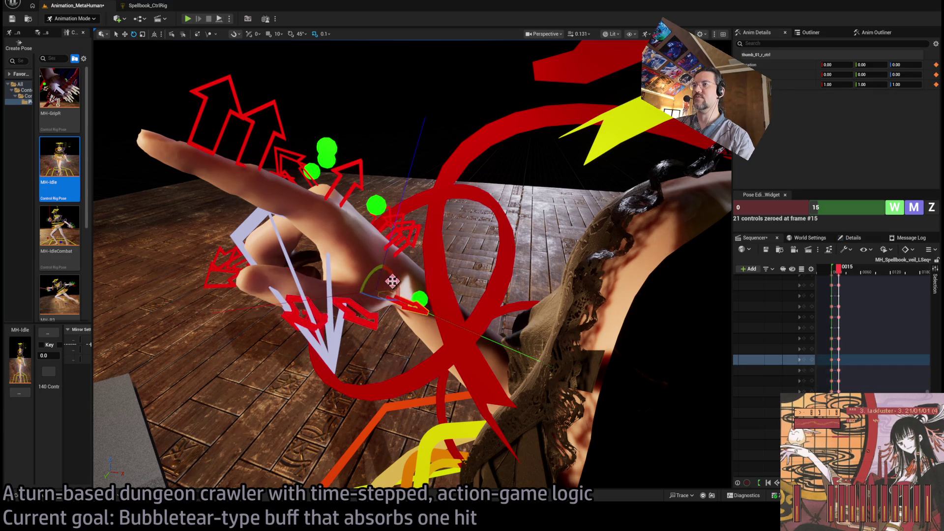
{"action": "mouse_move", "coordinate": [401, 283]}
{"action": "left_mouse_down"}
{"action": "mouse_move", "coordinate": [383, 278]}
{"action": "mouse_move", "coordinate": [389, 295]}
{"action": "mouse_move", "coordinate": [246, 197]}
{"action": "mouse_move", "coordinate": [179, 116]}
{"action": "mouse_move", "coordinate": [280, 137]}
{"action": "left_mouse_up"}
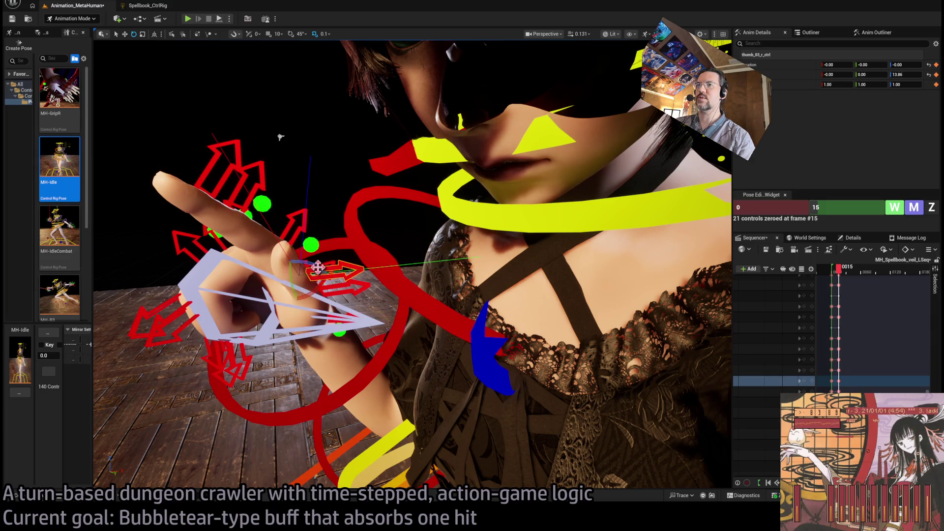
{"action": "left_click_drag", "start_coordinate": [280, 137], "coordinate": [280, 137]}
{"action": "left_click_drag", "start_coordinate": [118, 118], "coordinate": [349, 152]}
Check the thumb and right hand controls from a higher view behind the character
{"action": "key", "text": "f"}
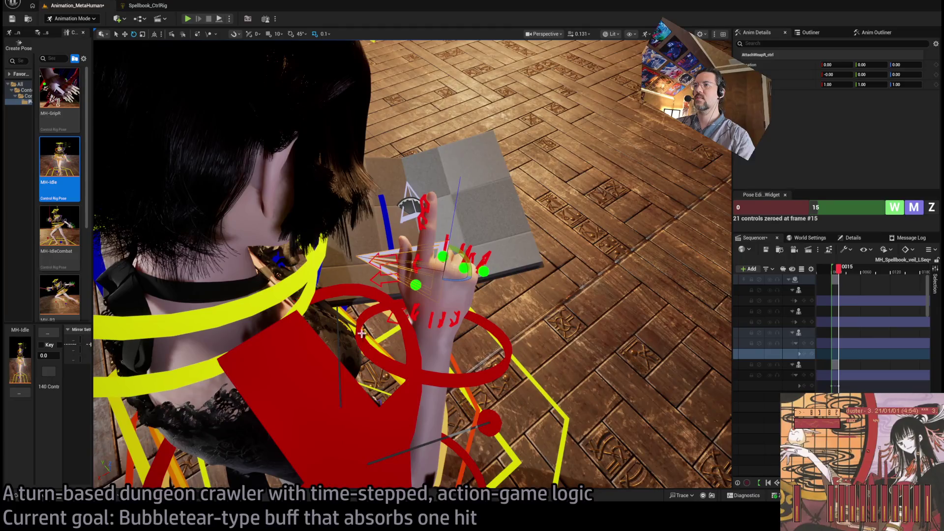
{"action": "left_click", "coordinate": [421, 319]}
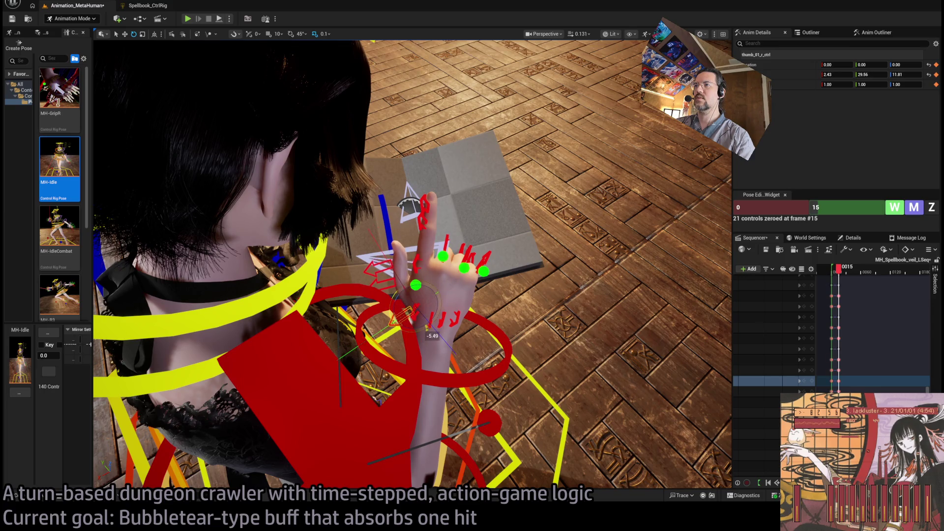
{"action": "left_click_drag", "start_coordinate": [429, 280], "coordinate": [428, 281]}
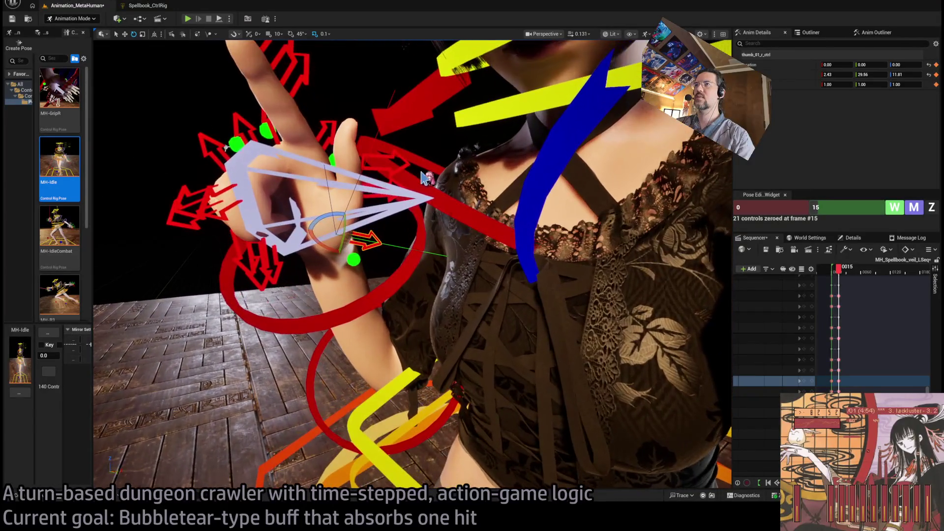
{"action": "left_click", "coordinate": [368, 185]}
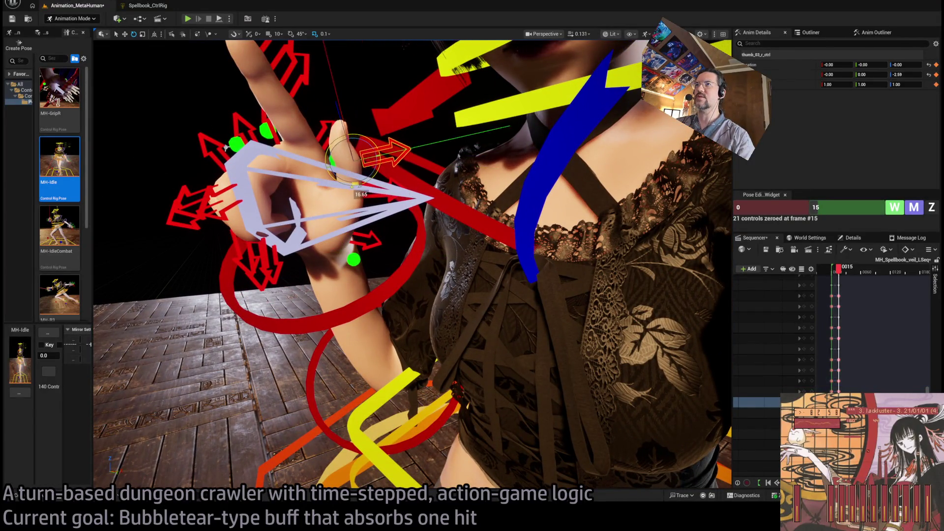
{"action": "left_click_drag", "start_coordinate": [368, 185], "coordinate": [368, 185]}
{"action": "left_click_drag", "start_coordinate": [473, 370], "coordinate": [473, 361]}
{"action": "left_click", "coordinate": [473, 370]}
{"action": "left_click_drag", "start_coordinate": [385, 311], "coordinate": [385, 310]}
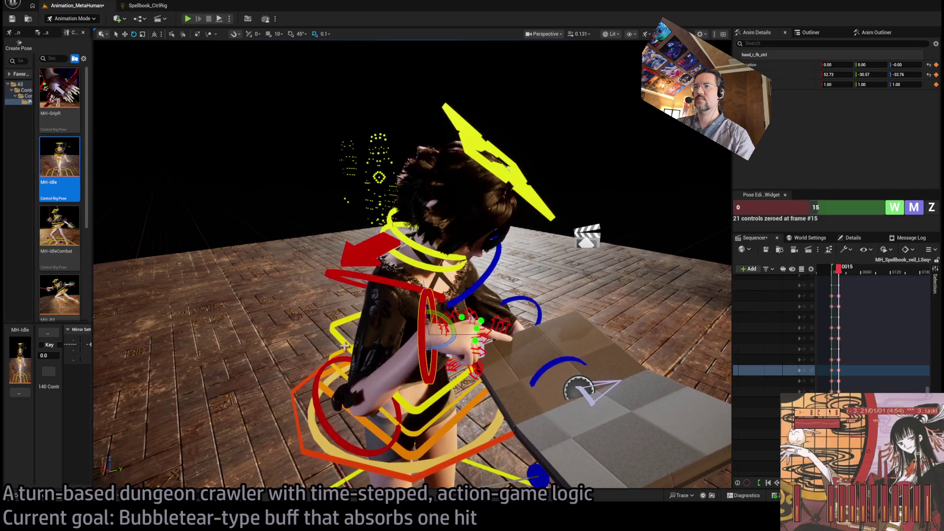
Rotate the right upper arm and forearm up, and tilt the hand to 44.51, -40.02, -43.98
{"action": "left_click", "coordinate": [385, 311]}
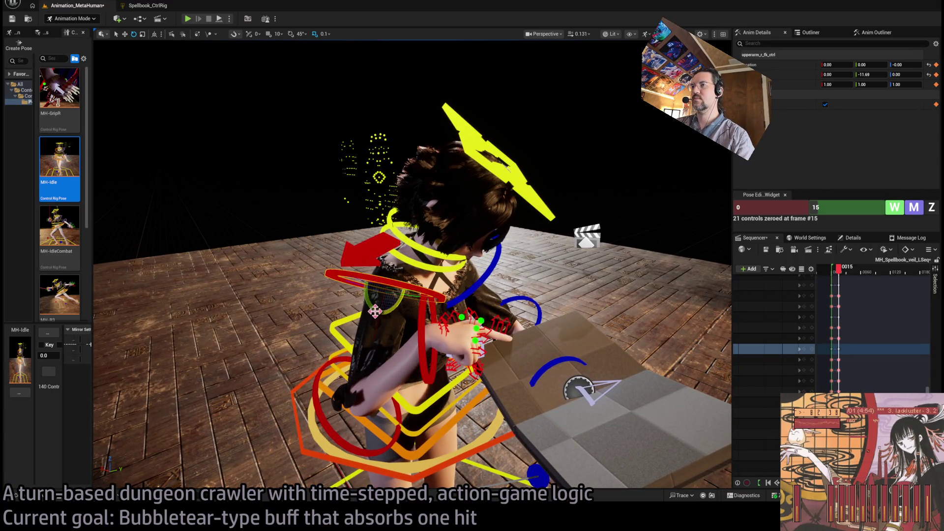
{"action": "mouse_move", "coordinate": [385, 311]}
{"action": "left_mouse_down"}
{"action": "mouse_move", "coordinate": [379, 285]}
{"action": "mouse_move", "coordinate": [407, 307]}
{"action": "left_mouse_up"}
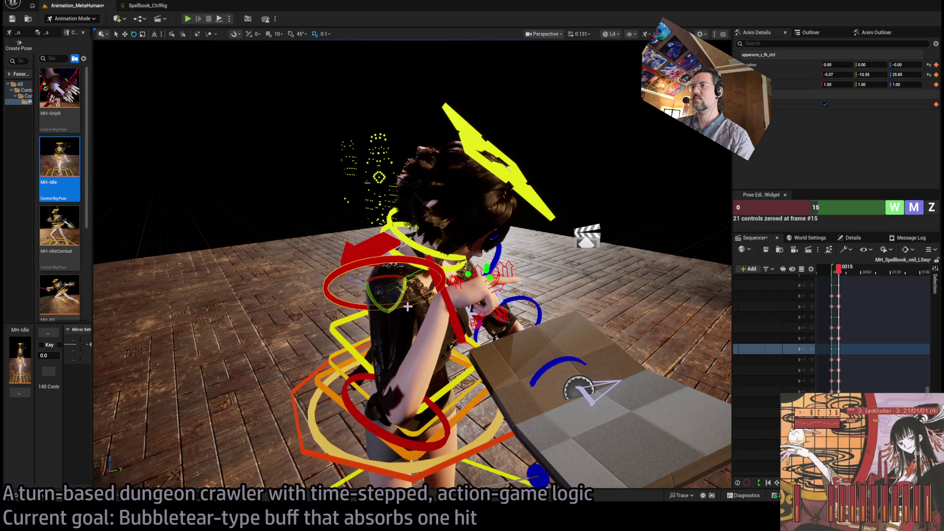
{"action": "left_click", "coordinate": [431, 400]}
{"action": "left_click_drag", "start_coordinate": [412, 393], "coordinate": [406, 369]}
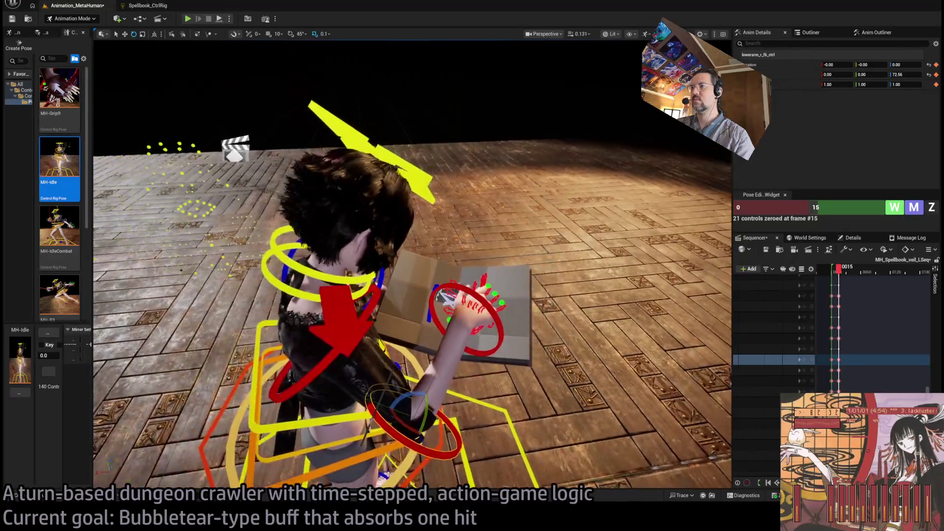
{"action": "mouse_move", "coordinate": [388, 423]}
{"action": "left_mouse_down"}
{"action": "mouse_move", "coordinate": [399, 444]}
{"action": "mouse_move", "coordinate": [427, 408]}
{"action": "left_mouse_up"}
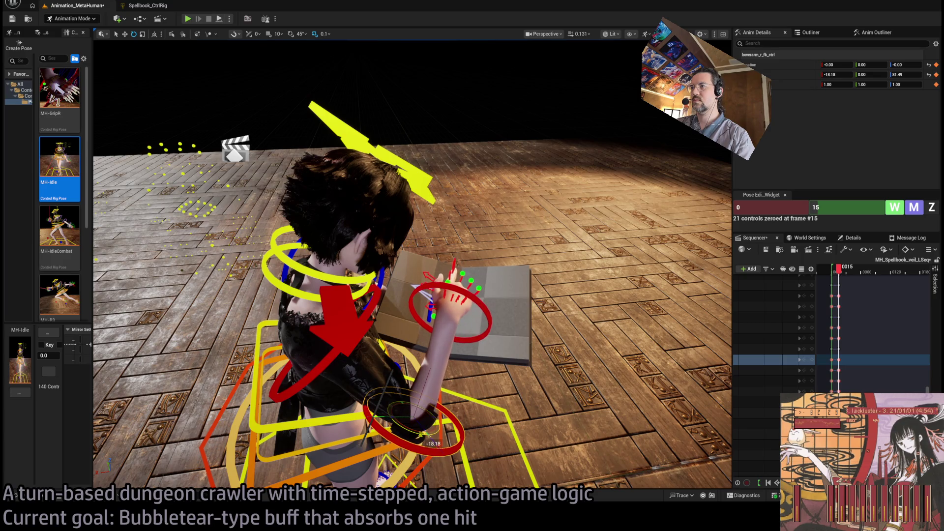
{"action": "left_click", "coordinate": [482, 313]}
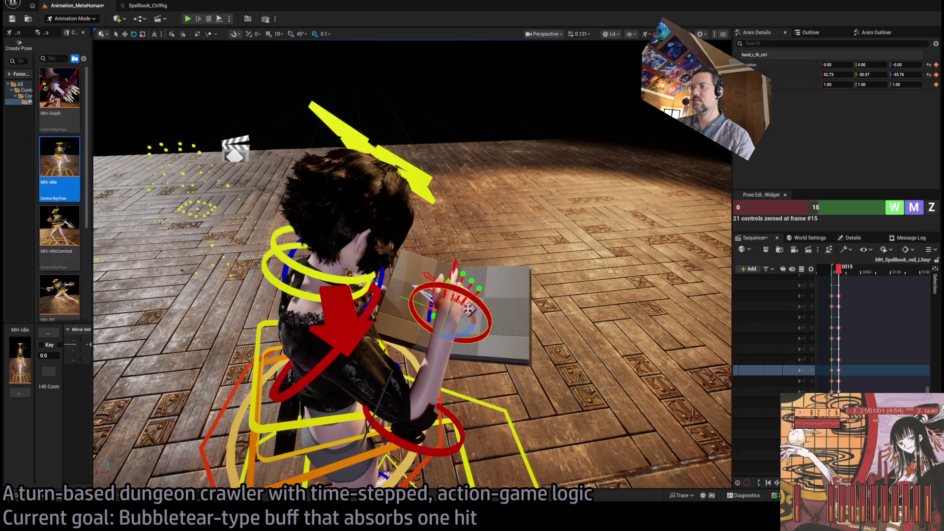
{"action": "mouse_move", "coordinate": [415, 315]}
{"action": "left_mouse_down"}
{"action": "mouse_move", "coordinate": [420, 299]}
{"action": "mouse_move", "coordinate": [374, 233]}
{"action": "mouse_move", "coordinate": [176, 75]}
{"action": "left_mouse_up"}
{"action": "left_click_drag", "start_coordinate": [235, 81], "coordinate": [368, 45]}
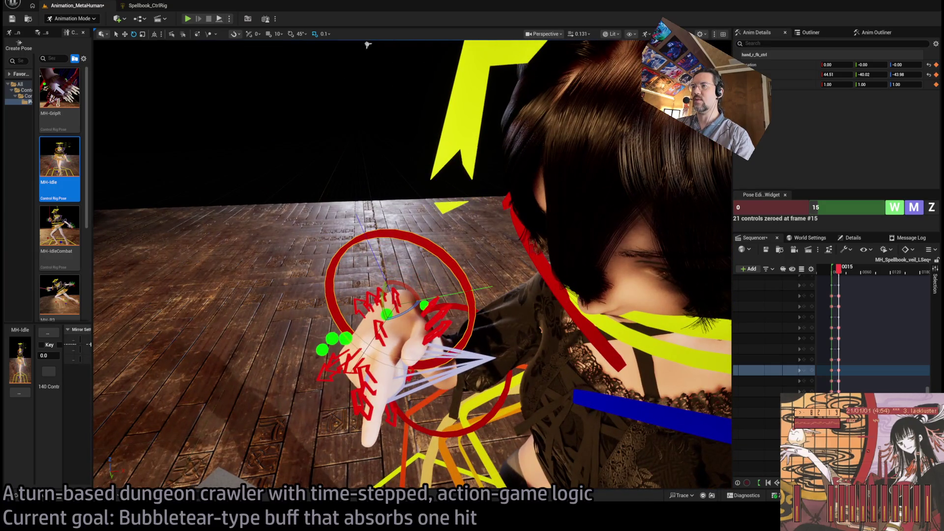
Rotate the right thumb base control inward
{"action": "left_click", "coordinate": [425, 305]}
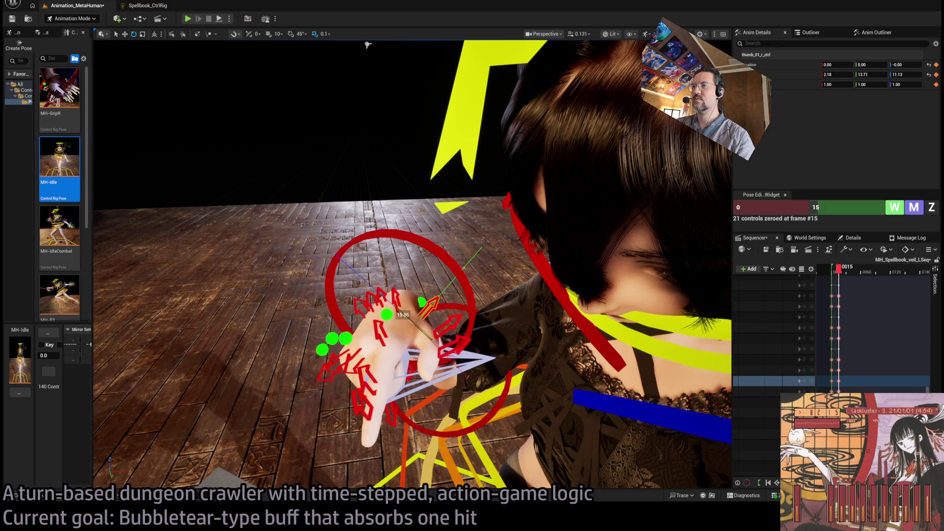
{"action": "left_click_drag", "start_coordinate": [367, 45], "coordinate": [367, 45]}
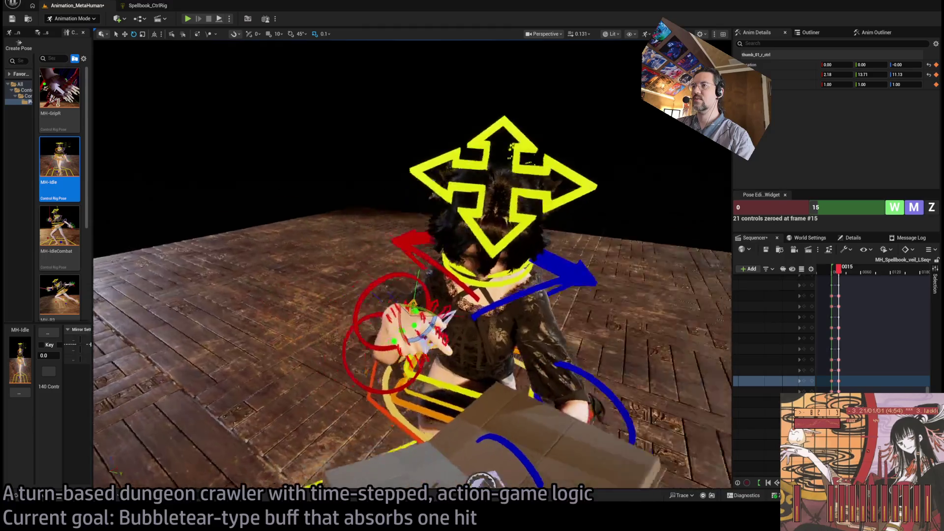
{"action": "left_click_drag", "start_coordinate": [216, 57], "coordinate": [216, 57]}
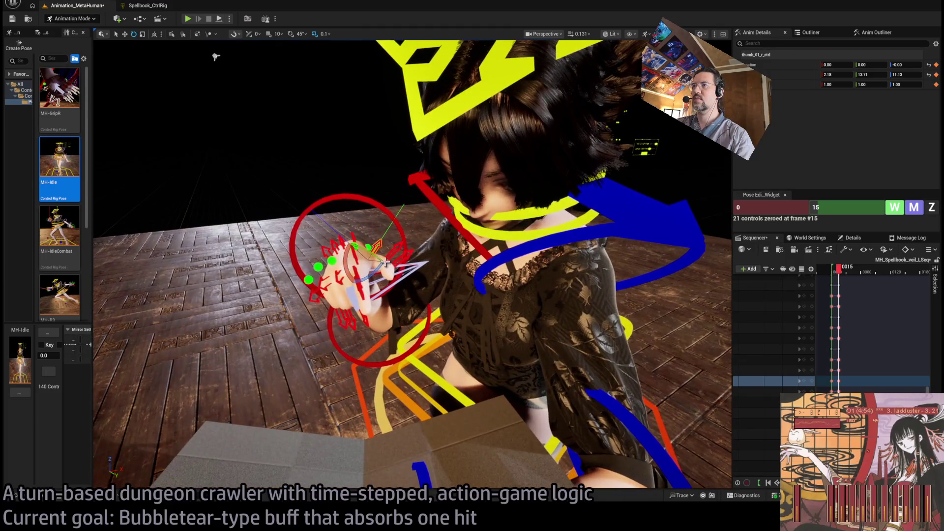
{"action": "left_click_drag", "start_coordinate": [377, 264], "coordinate": [364, 256]}
{"action": "left_click_drag", "start_coordinate": [215, 57], "coordinate": [215, 57]}
{"action": "left_click_drag", "start_coordinate": [274, 371], "coordinate": [274, 371]}
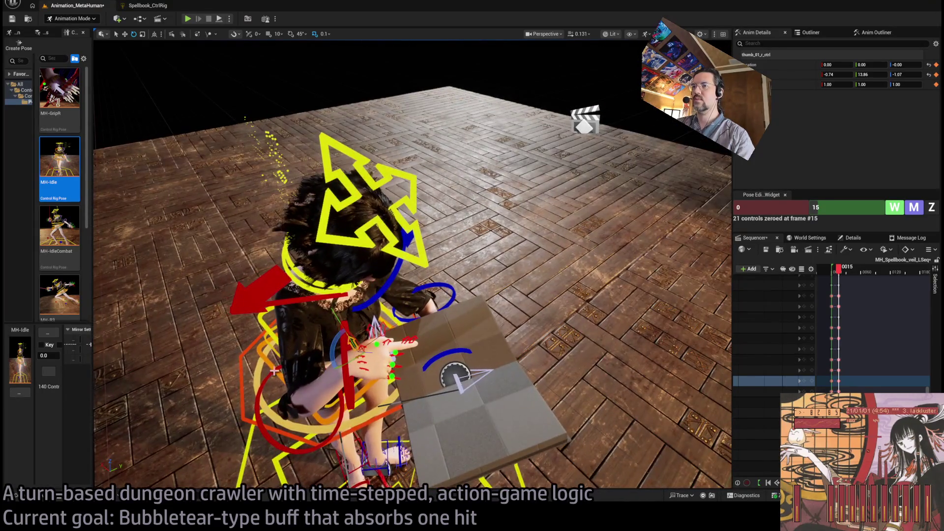
Twist the right forearm further toward the book
{"action": "left_click", "coordinate": [304, 395]}
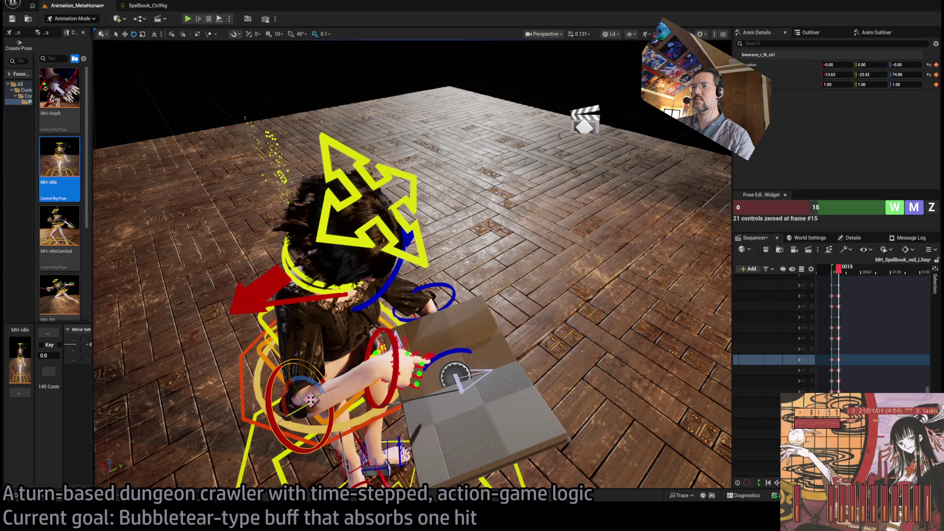
{"action": "left_click_drag", "start_coordinate": [298, 407], "coordinate": [271, 422]}
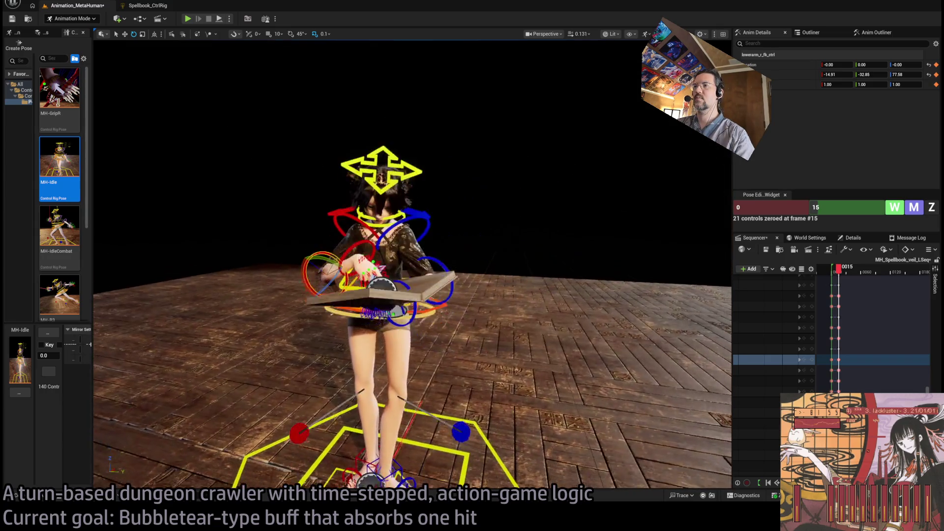
{"action": "mouse_move", "coordinate": [344, 197]}
{"action": "left_mouse_down"}
{"action": "mouse_move", "coordinate": [295, 147]}
{"action": "mouse_move", "coordinate": [233, 113]}
{"action": "left_mouse_up"}
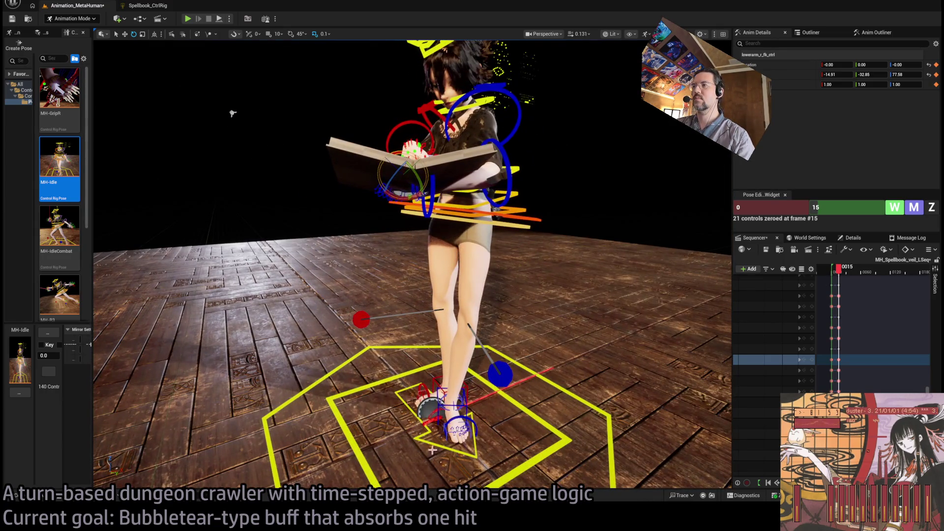
Check the left and right leg pole-vector controls
{"action": "left_click", "coordinate": [498, 374]}
{"action": "left_click_drag", "start_coordinate": [499, 373], "coordinate": [388, 375]}
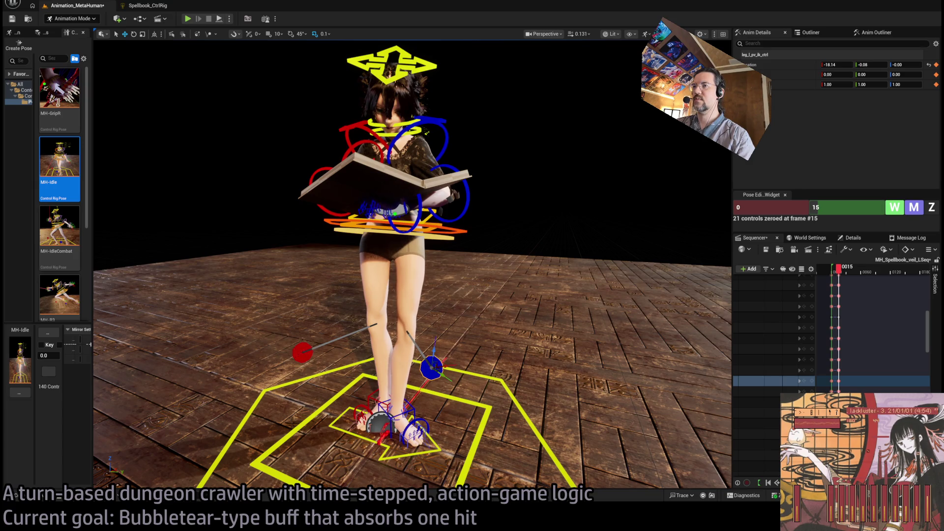
{"action": "left_click", "coordinate": [302, 353]}
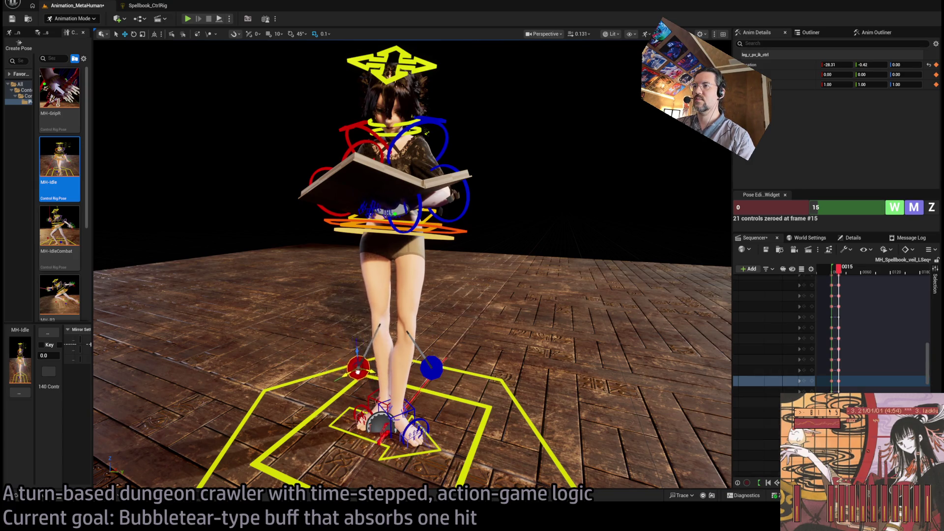
{"action": "mouse_move", "coordinate": [352, 369]}
{"action": "left_mouse_down"}
{"action": "mouse_move", "coordinate": [326, 169]}
{"action": "mouse_move", "coordinate": [644, 142]}
{"action": "mouse_move", "coordinate": [727, 145]}
{"action": "left_mouse_up"}
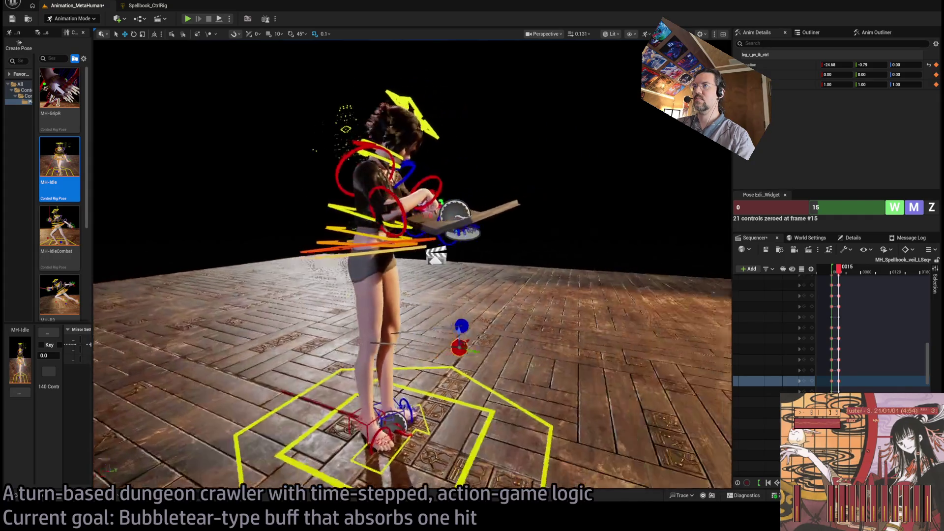
{"action": "mouse_move", "coordinate": [512, 54]}
{"action": "left_mouse_down"}
{"action": "mouse_move", "coordinate": [491, 78]}
{"action": "mouse_move", "coordinate": [510, 51]}
{"action": "mouse_move", "coordinate": [464, 261]}
{"action": "left_mouse_up"}
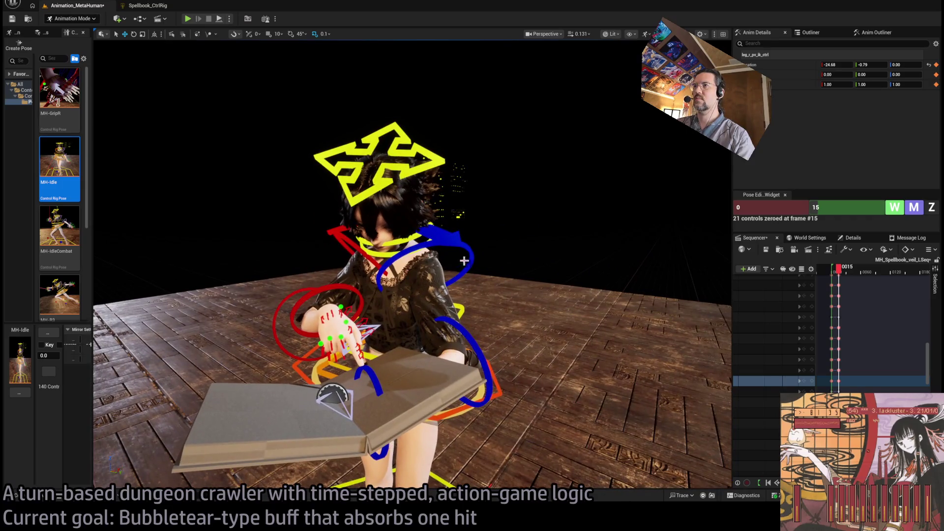
Tilt the head control down toward the spellbook
{"action": "left_click", "coordinate": [418, 173]}
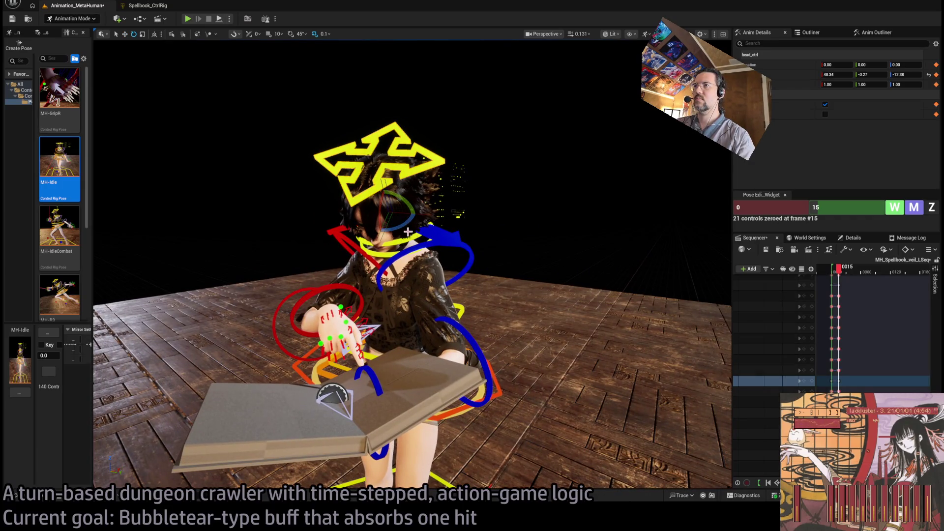
{"action": "mouse_move", "coordinate": [398, 226]}
{"action": "left_mouse_down"}
{"action": "mouse_move", "coordinate": [460, 178]}
{"action": "mouse_move", "coordinate": [631, 146]}
{"action": "mouse_move", "coordinate": [97, 46]}
{"action": "mouse_move", "coordinate": [349, 122]}
{"action": "mouse_move", "coordinate": [539, 105]}
{"action": "mouse_move", "coordinate": [472, 88]}
{"action": "mouse_move", "coordinate": [435, 42]}
{"action": "left_mouse_up"}
{"action": "scroll", "coordinate": [434, 42], "scroll_direction": "down", "scroll_amount": 3}
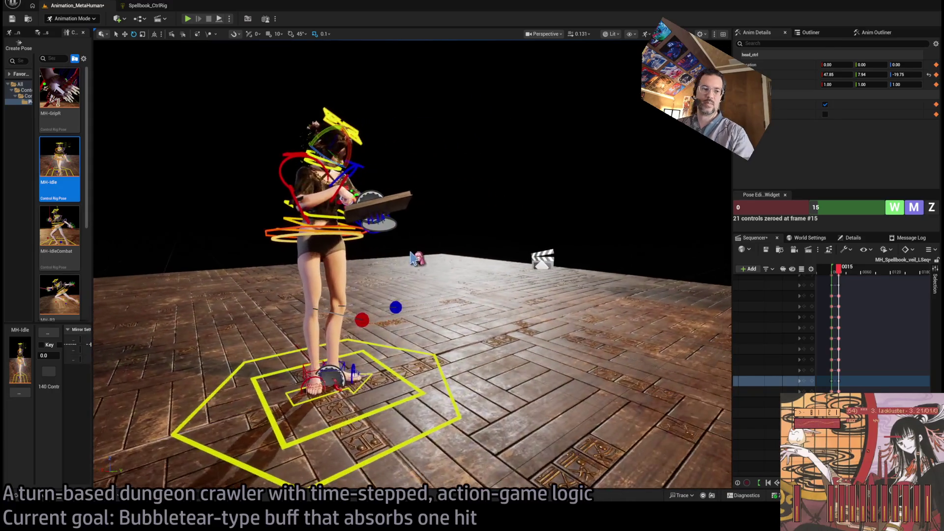
{"action": "left_click_drag", "start_coordinate": [447, 270], "coordinate": [472, 266]}
{"action": "scroll", "coordinate": [472, 266], "scroll_direction": "up", "scroll_amount": 5}
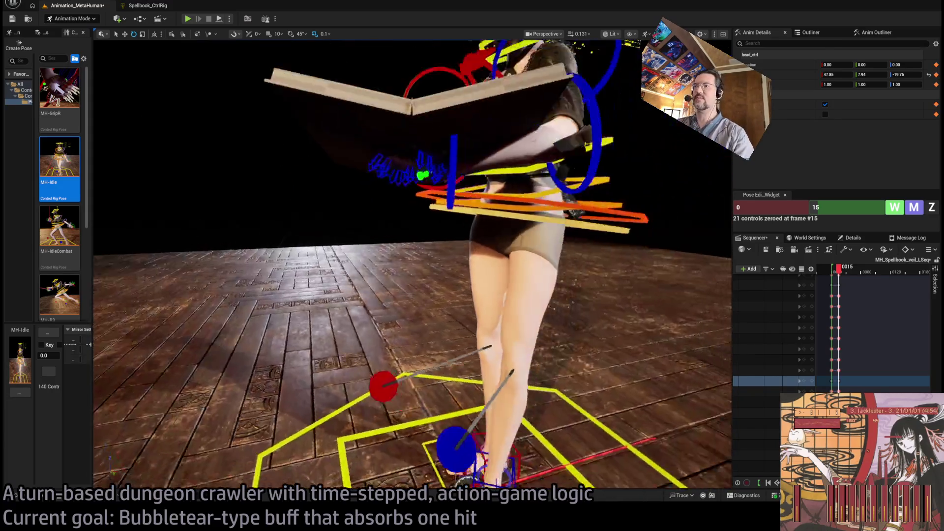
{"action": "scroll", "coordinate": [413, 265], "scroll_direction": "down", "scroll_amount": 5}
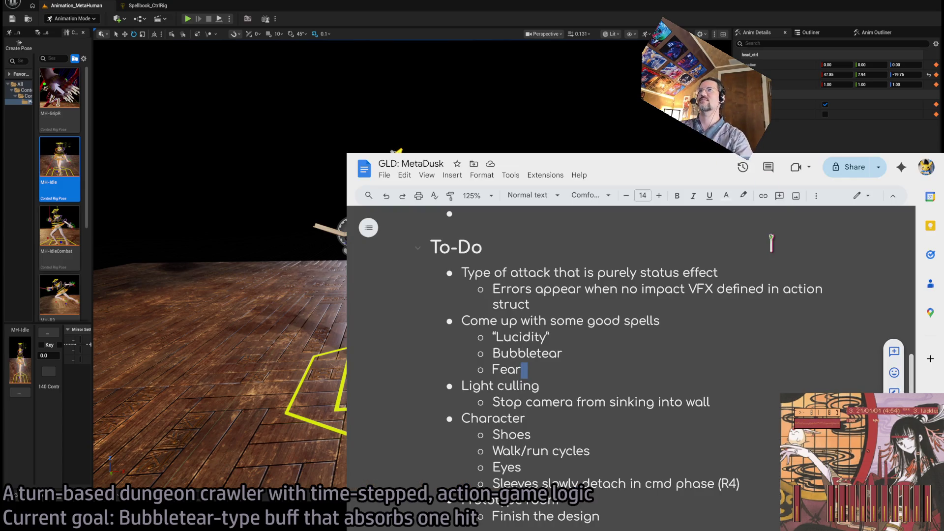
Search Google for 'breakfast in greece' in a new tab and show image results
{"action": "key", "text": "ctrl+t"}
{"action": "type", "text": "breakfast in gree"}
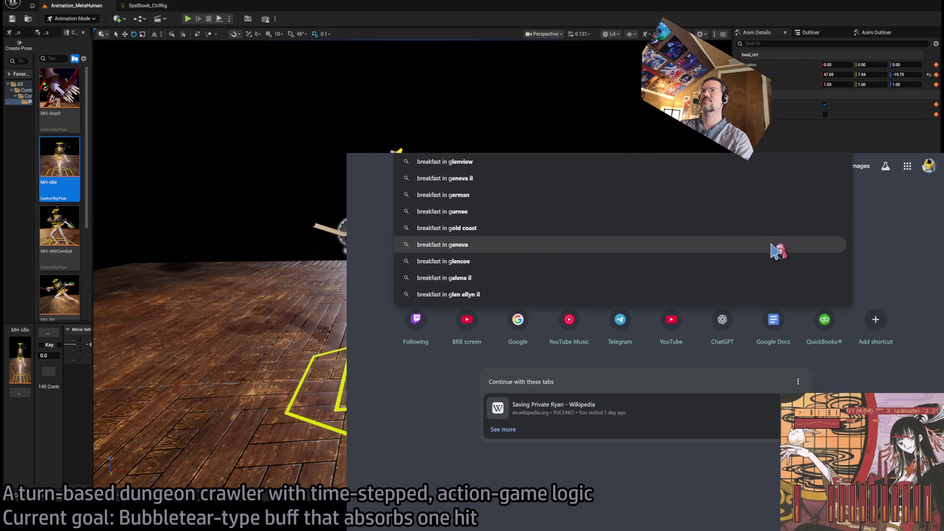
{"action": "key", "text": "Return"}
{"action": "left_click", "coordinate": [453, 225]}
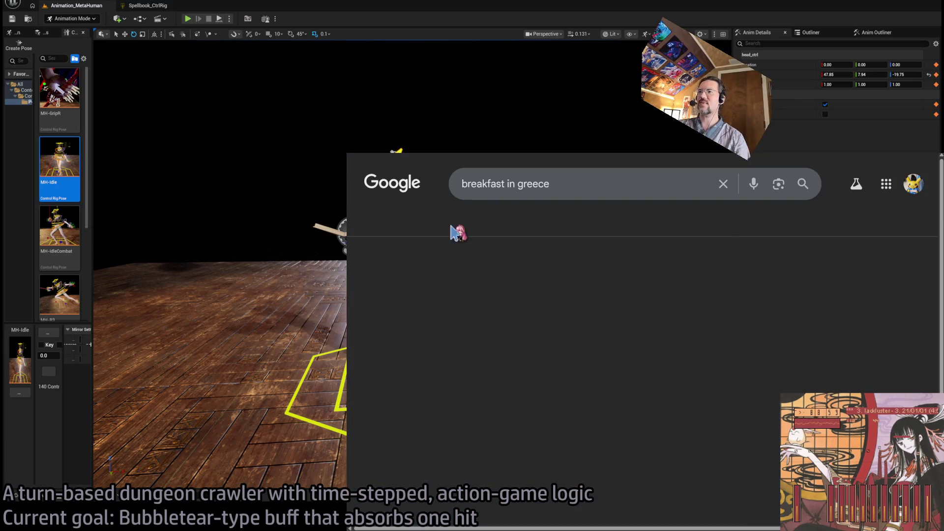
Preview four Greek breakfast images, then return via the to-do document to Unreal
{"action": "scroll", "coordinate": [602, 343], "scroll_direction": "down", "scroll_amount": 2}
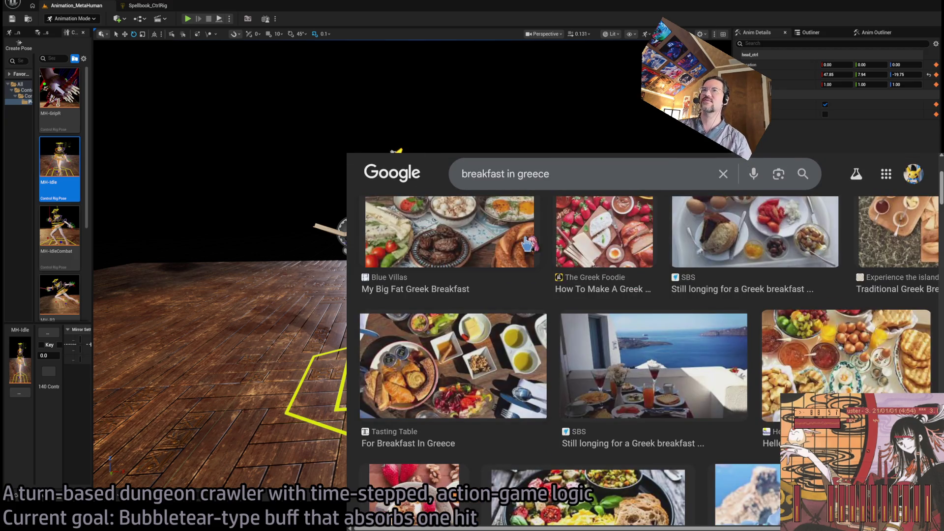
{"action": "left_click", "coordinate": [533, 255]}
{"action": "scroll", "coordinate": [502, 376], "scroll_direction": "down", "scroll_amount": 3}
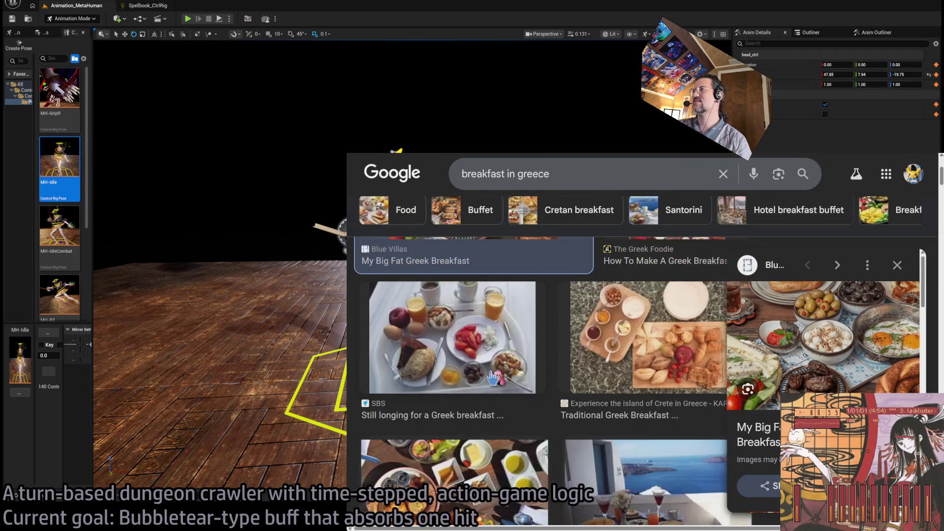
{"action": "scroll", "coordinate": [502, 372], "scroll_direction": "down", "scroll_amount": 2}
{"action": "left_click", "coordinate": [502, 323]}
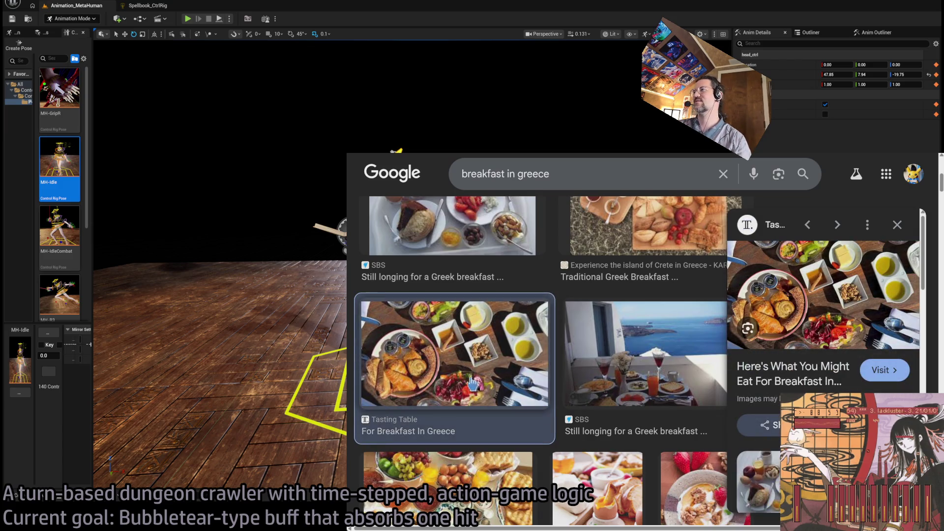
{"action": "left_click", "coordinate": [662, 361]}
{"action": "scroll", "coordinate": [634, 393], "scroll_direction": "down", "scroll_amount": 2}
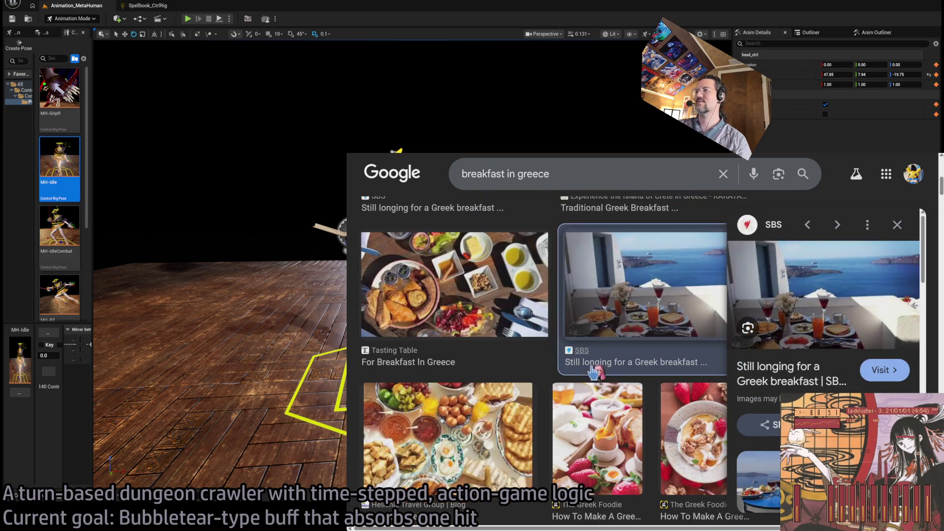
{"action": "left_click", "coordinate": [480, 418]}
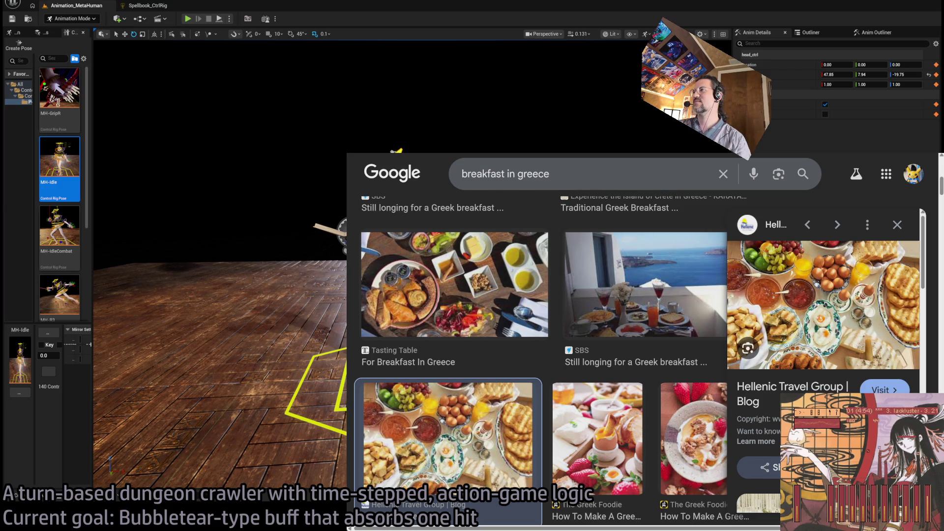
{"action": "key", "text": "ctrl+Tab"}
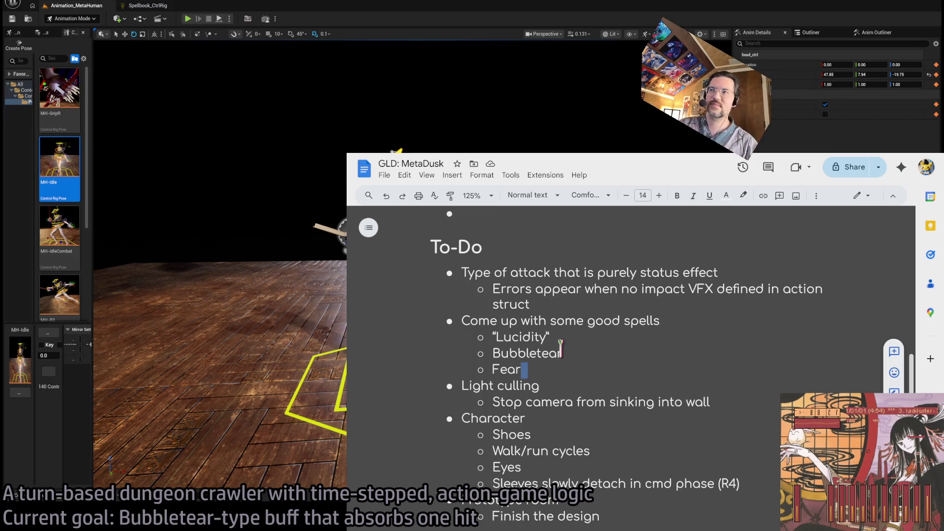
{"action": "key", "text": "alt+Tab"}
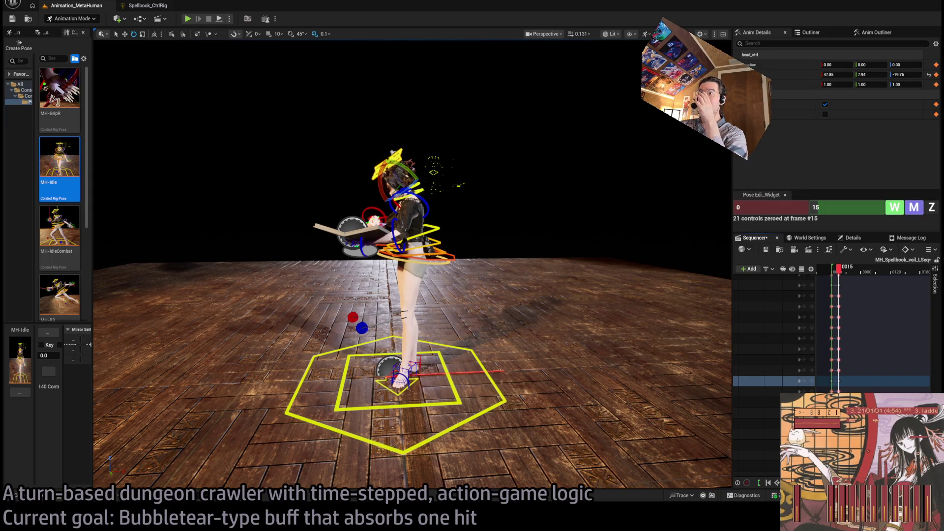
Rotate hand_l_fk_ctrl to tilt the spellbook, then widen the Sequencer area
{"action": "mouse_move", "coordinate": [411, 264]}
{"action": "left_mouse_down"}
{"action": "mouse_move", "coordinate": [374, 236]}
{"action": "mouse_move", "coordinate": [369, 192]}
{"action": "mouse_move", "coordinate": [374, 231]}
{"action": "mouse_move", "coordinate": [315, 234]}
{"action": "left_mouse_up"}
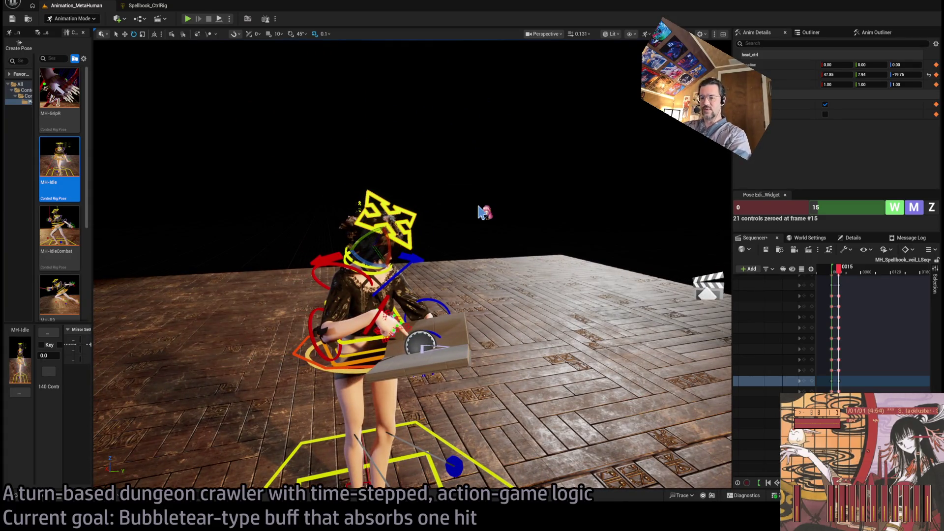
{"action": "left_click", "coordinate": [443, 334]}
{"action": "mouse_move", "coordinate": [443, 334]}
{"action": "left_mouse_down"}
{"action": "mouse_move", "coordinate": [428, 351]}
{"action": "mouse_move", "coordinate": [443, 339]}
{"action": "left_mouse_up"}
{"action": "mouse_move", "coordinate": [422, 184]}
{"action": "left_mouse_down"}
{"action": "mouse_move", "coordinate": [269, 164]}
{"action": "mouse_move", "coordinate": [130, 105]}
{"action": "left_mouse_up"}
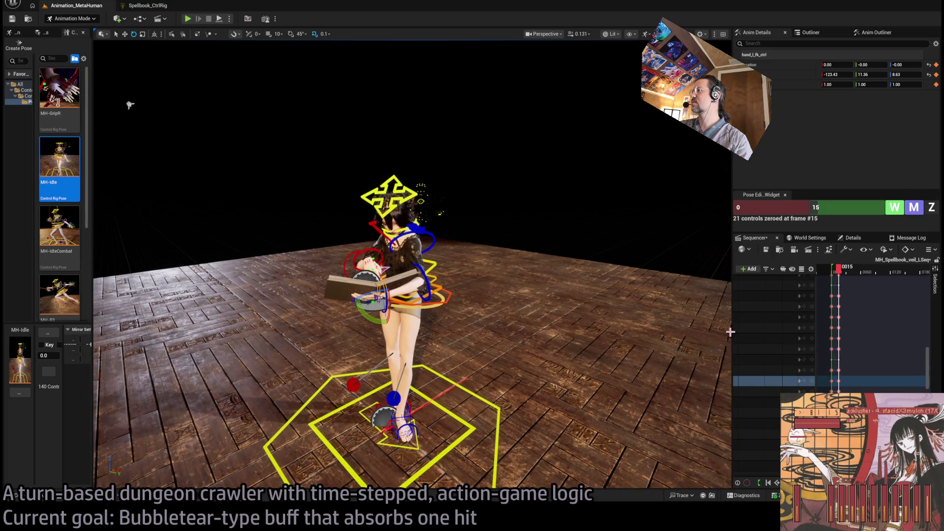
{"action": "mouse_move", "coordinate": [732, 333]}
{"action": "left_mouse_down"}
{"action": "mouse_move", "coordinate": [627, 339]}
{"action": "mouse_move", "coordinate": [464, 324]}
{"action": "mouse_move", "coordinate": [478, 314]}
{"action": "left_mouse_up"}
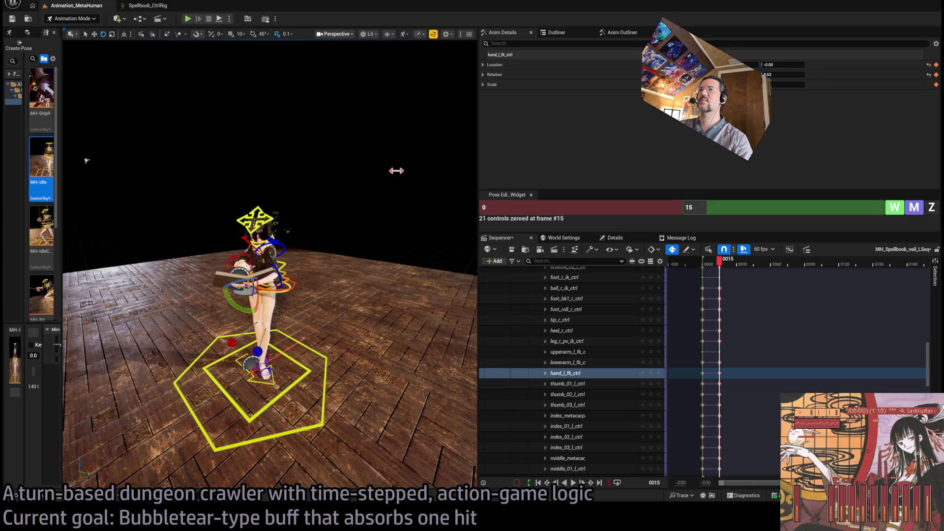
{"action": "mouse_move", "coordinate": [457, 180]}
{"action": "left_mouse_down"}
{"action": "mouse_move", "coordinate": [385, 242]}
{"action": "mouse_move", "coordinate": [295, 275]}
{"action": "mouse_move", "coordinate": [302, 332]}
{"action": "mouse_move", "coordinate": [318, 46]}
{"action": "mouse_move", "coordinate": [260, 100]}
{"action": "left_mouse_up"}
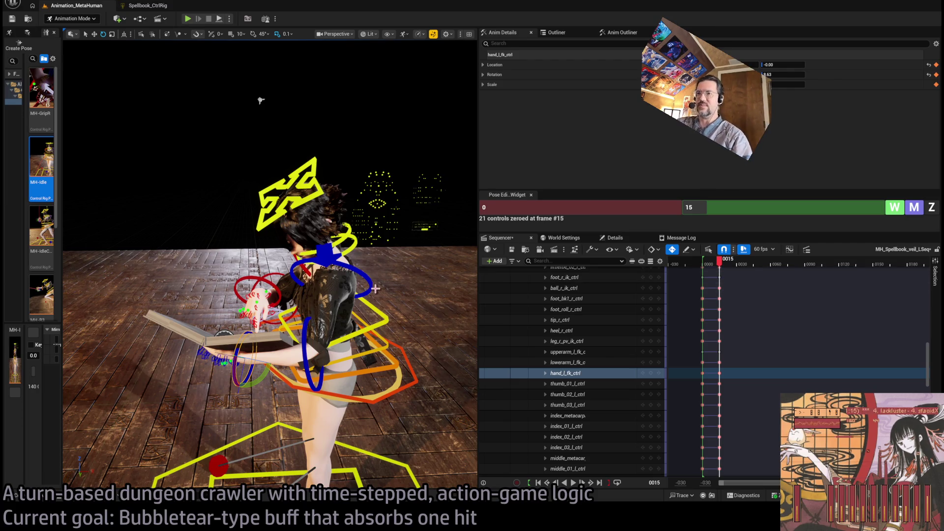
{"action": "scroll", "coordinate": [375, 288], "scroll_direction": "down", "scroll_amount": 5}
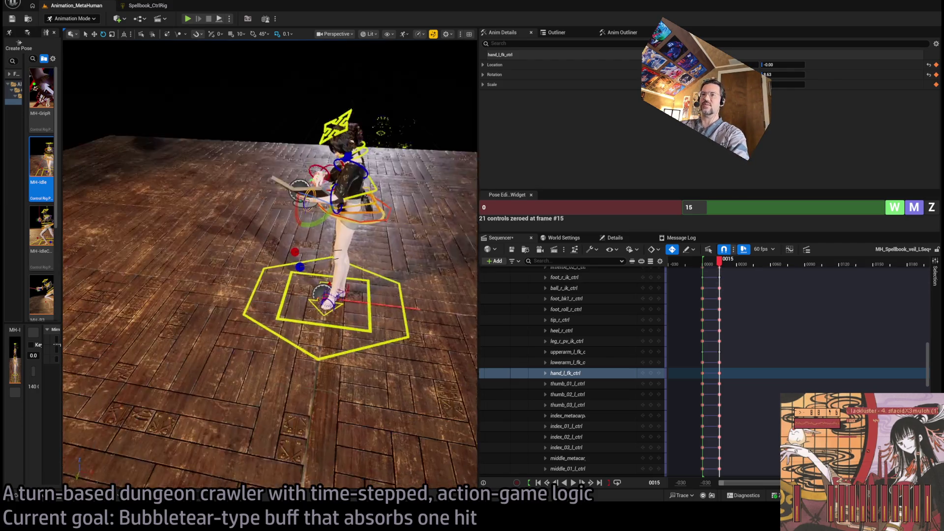
{"action": "mouse_move", "coordinate": [135, 461]}
{"action": "left_mouse_down"}
{"action": "mouse_move", "coordinate": [135, 428]}
{"action": "mouse_move", "coordinate": [135, 461]}
{"action": "left_mouse_up"}
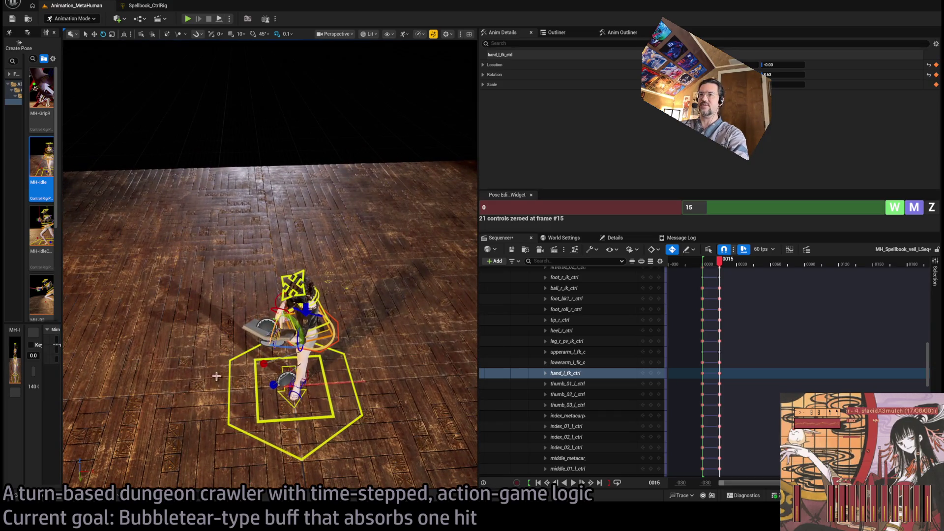
{"action": "left_click_drag", "start_coordinate": [306, 361], "coordinate": [237, 88]}
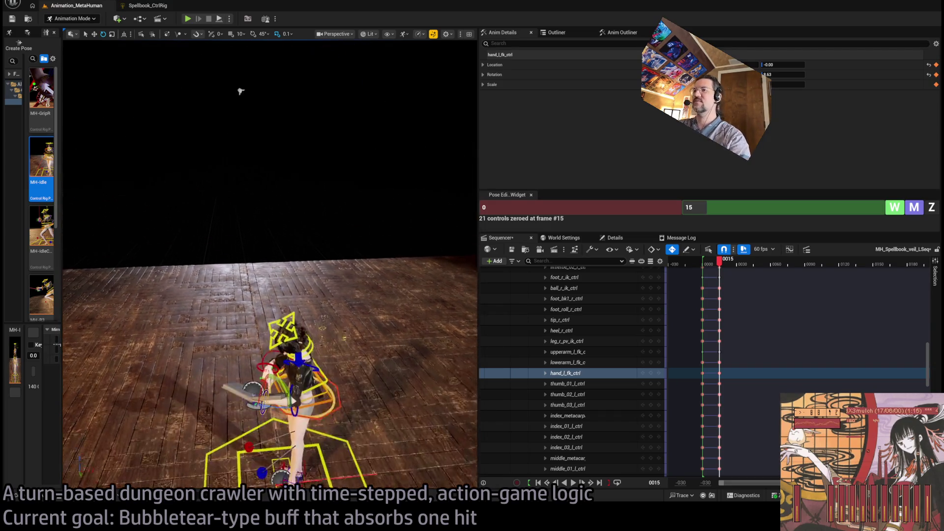
{"action": "mouse_move", "coordinate": [269, 295]}
{"action": "left_mouse_down"}
{"action": "mouse_move", "coordinate": [197, 295]}
{"action": "mouse_move", "coordinate": [184, 284]}
{"action": "mouse_move", "coordinate": [181, 260]}
{"action": "left_mouse_up"}
{"action": "left_click_drag", "start_coordinate": [366, 363], "coordinate": [366, 362]}
{"action": "scroll", "coordinate": [352, 347], "scroll_direction": "down", "scroll_amount": 2}
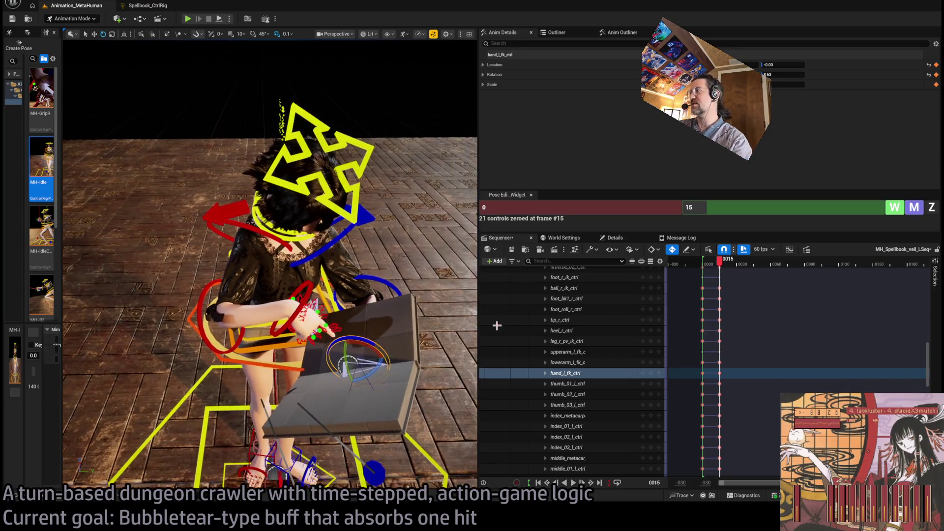
{"action": "scroll", "coordinate": [930, 380], "scroll_direction": "up", "scroll_amount": 15}
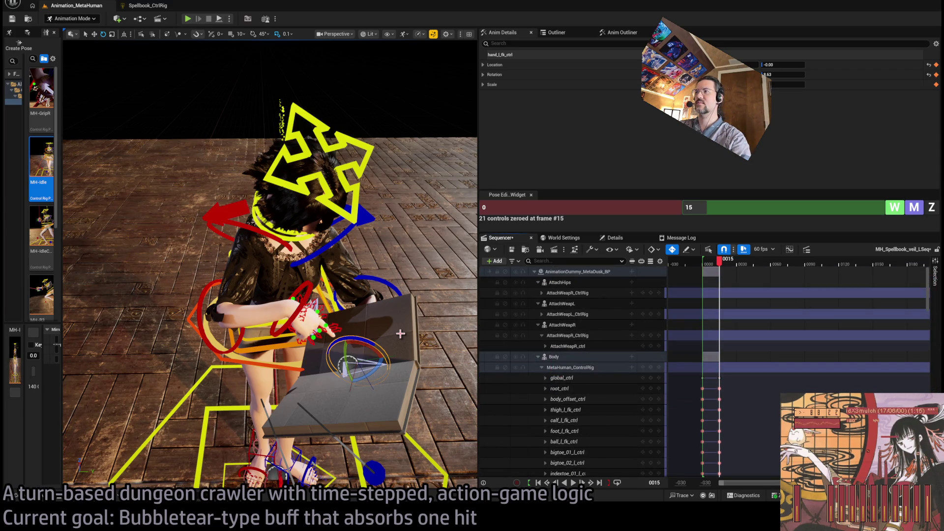
Collapse MetaHuman_ControlRig, select the Body tracks, and move the playhead to frame 1
{"action": "left_click", "coordinate": [541, 367]}
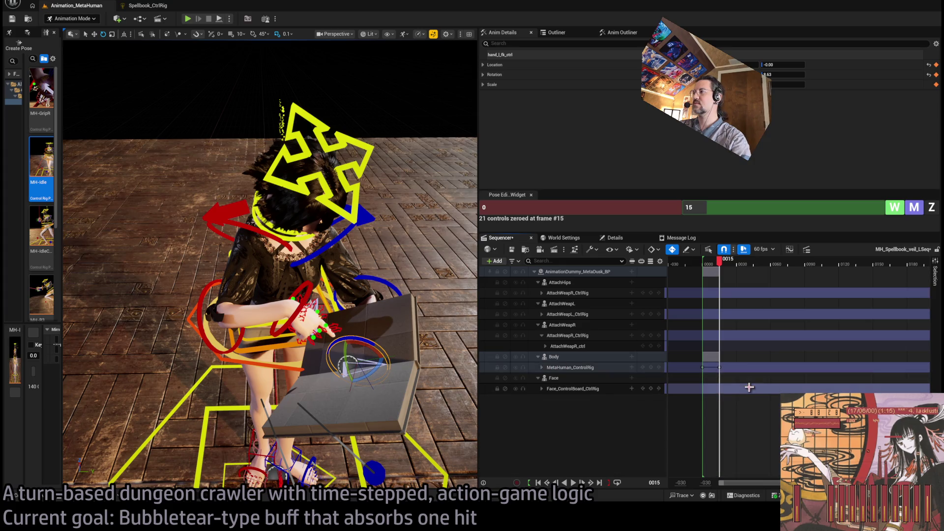
{"action": "left_click", "coordinate": [710, 363]}
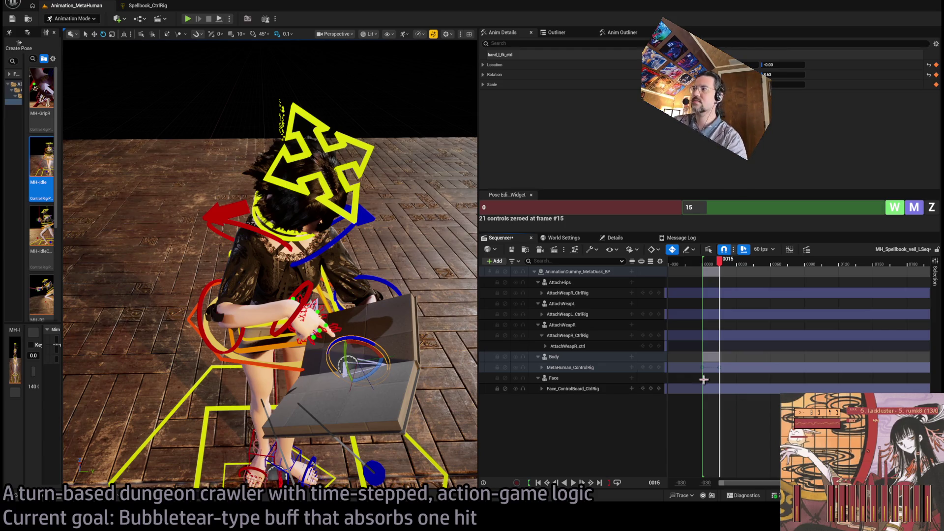
{"action": "left_click_drag", "start_coordinate": [724, 269], "coordinate": [703, 266]}
Play the sequence from the start and stop to inspect the pose
{"action": "scroll", "coordinate": [467, 308], "scroll_direction": "down", "scroll_amount": 5}
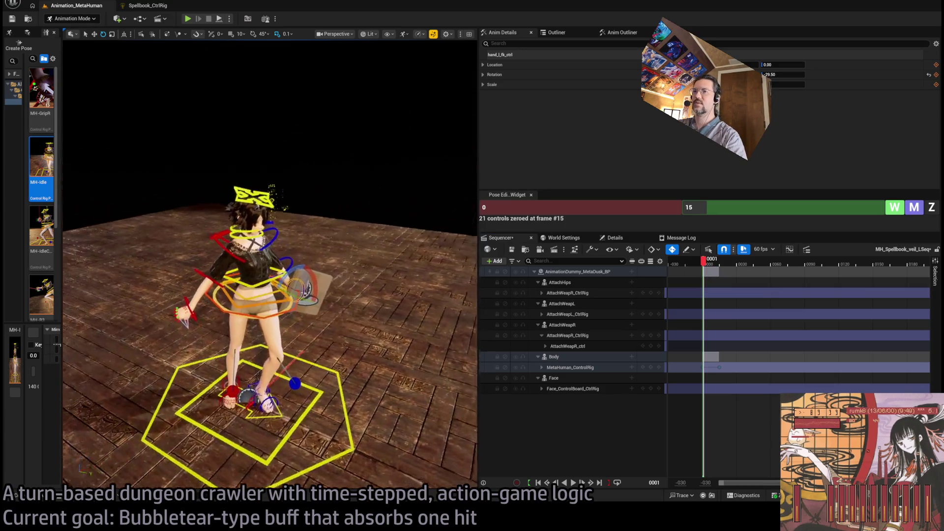
{"action": "left_click_drag", "start_coordinate": [271, 294], "coordinate": [388, 294]}
{"action": "key", "text": "space"}
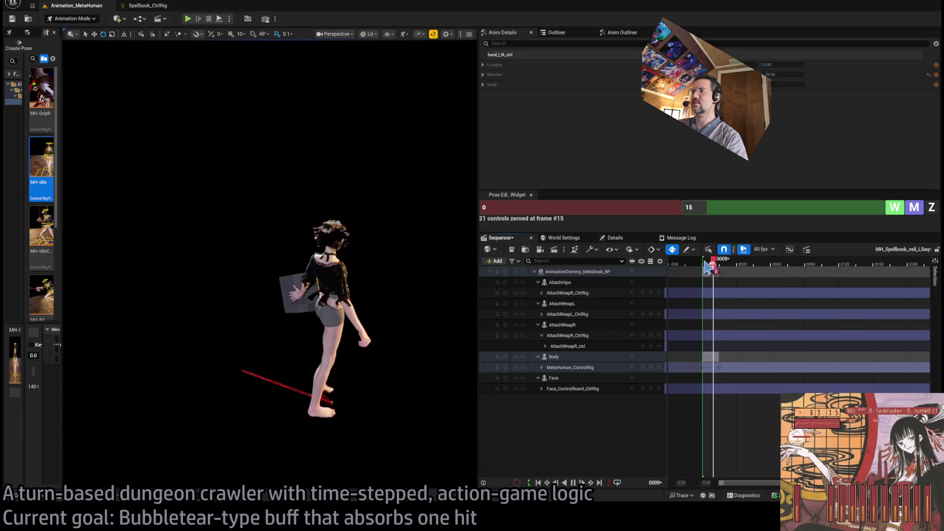
{"action": "key", "text": "space"}
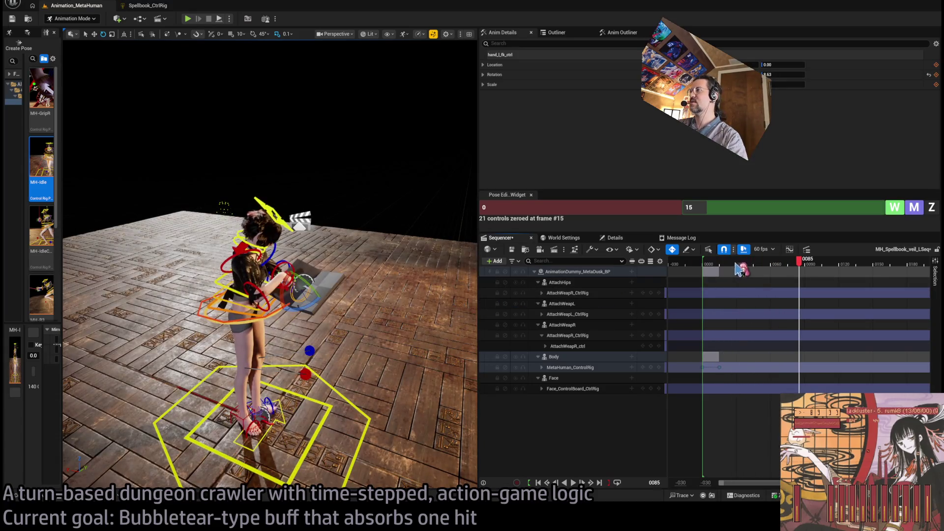
{"action": "left_click_drag", "start_coordinate": [713, 264], "coordinate": [702, 264]}
{"action": "key", "text": "space"}
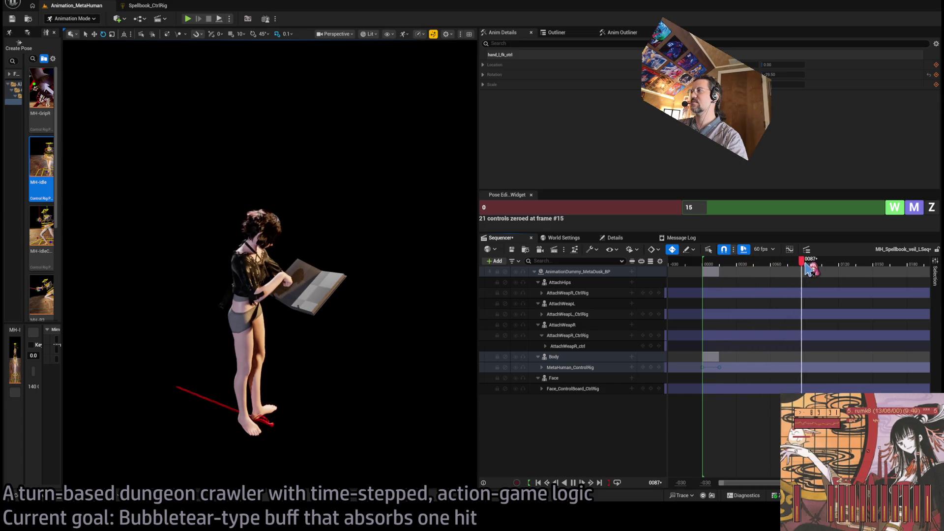
{"action": "key", "text": "space"}
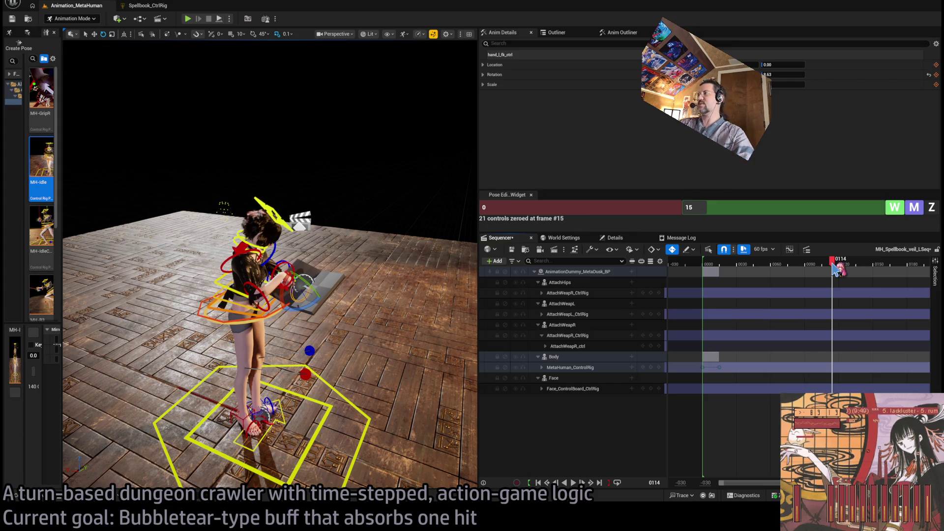
Key the MetaHuman_ControlRig body pose at frame 120, then bring up the MetaDusk notes
{"action": "left_click_drag", "start_coordinate": [836, 269], "coordinate": [841, 270]}
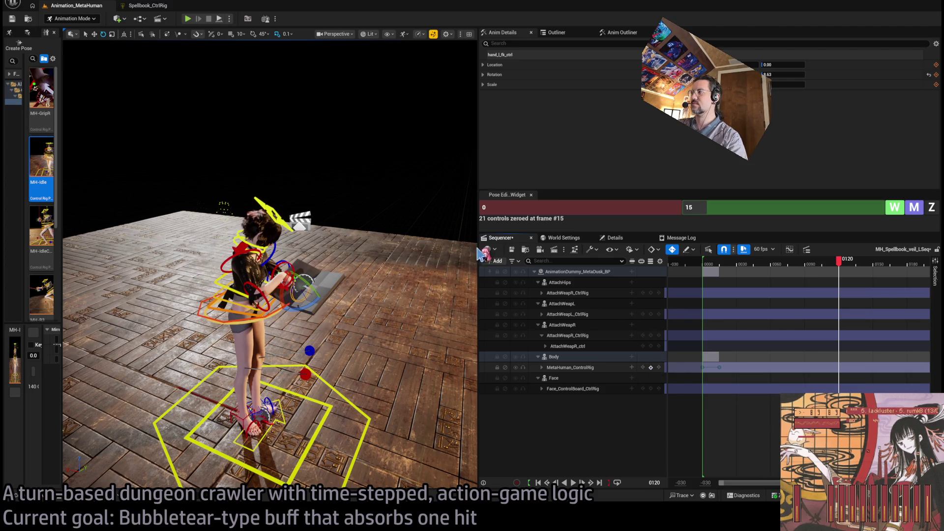
{"action": "left_click", "coordinate": [651, 368]}
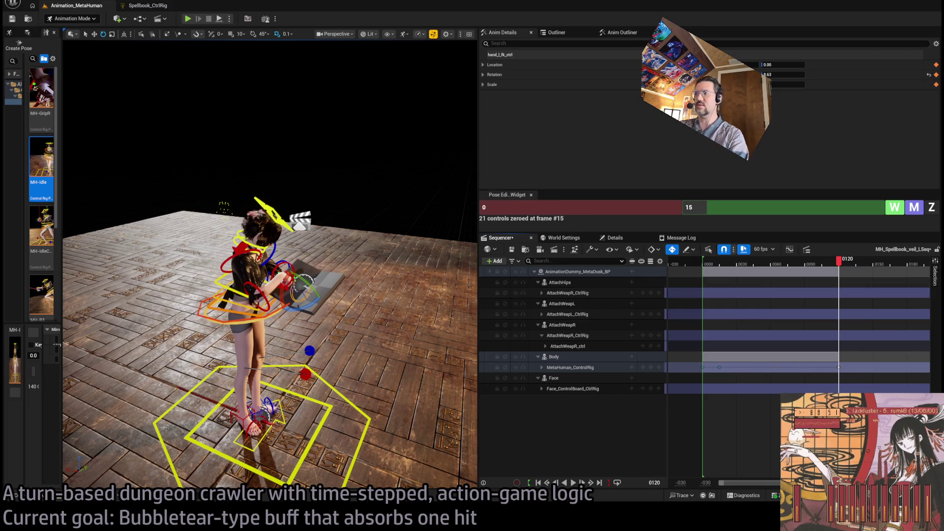
{"action": "key", "text": "alt+Tab"}
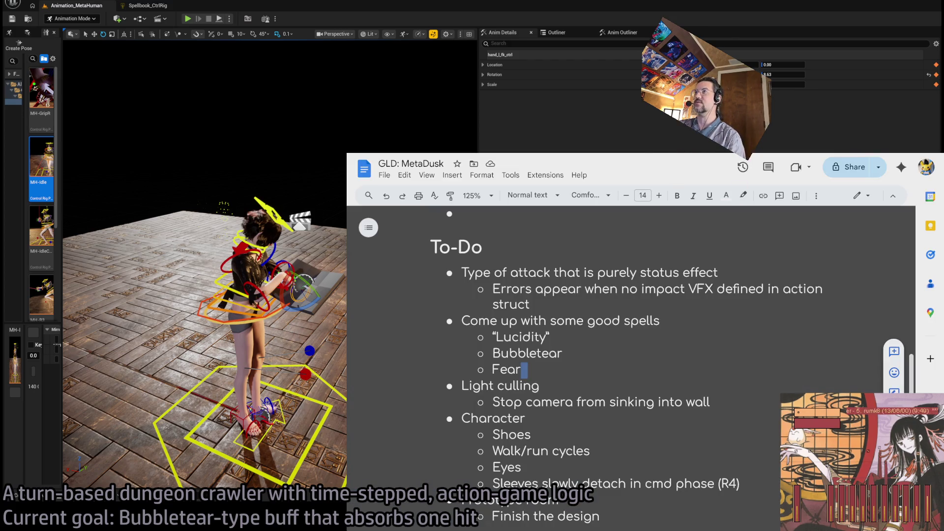
Switch to the YouTube 'BRB screen' playlist tab
{"action": "key", "text": "ctrl+Tab"}
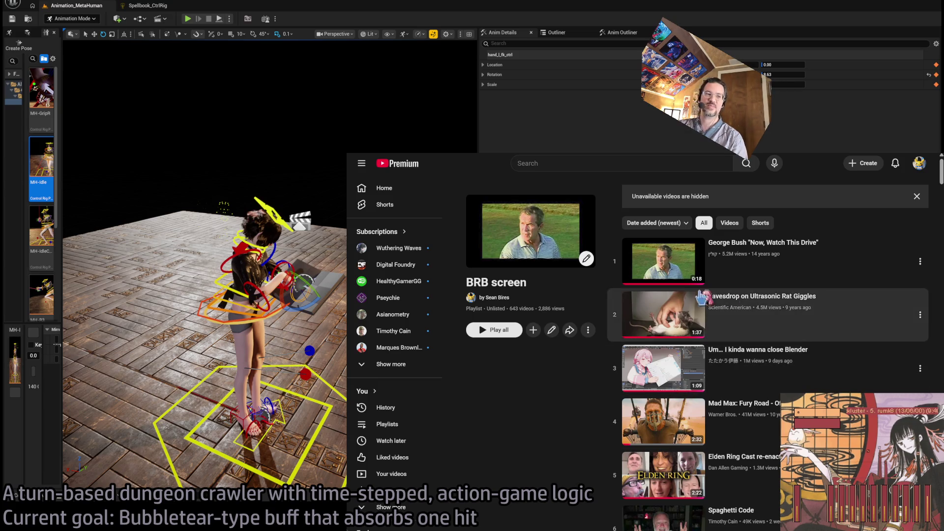
Play 'Snoop Frogg (Kermit sings "Gin & Juice")' from the BRB screen playlist and enable shuffle
{"action": "scroll", "coordinate": [811, 315], "scroll_direction": "down", "scroll_amount": 8}
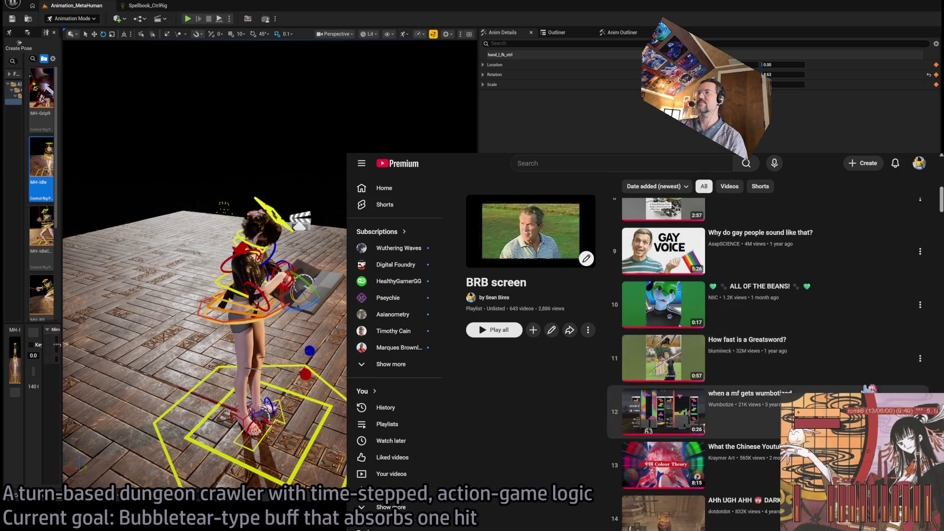
{"action": "scroll", "coordinate": [514, 469], "scroll_direction": "down", "scroll_amount": 3}
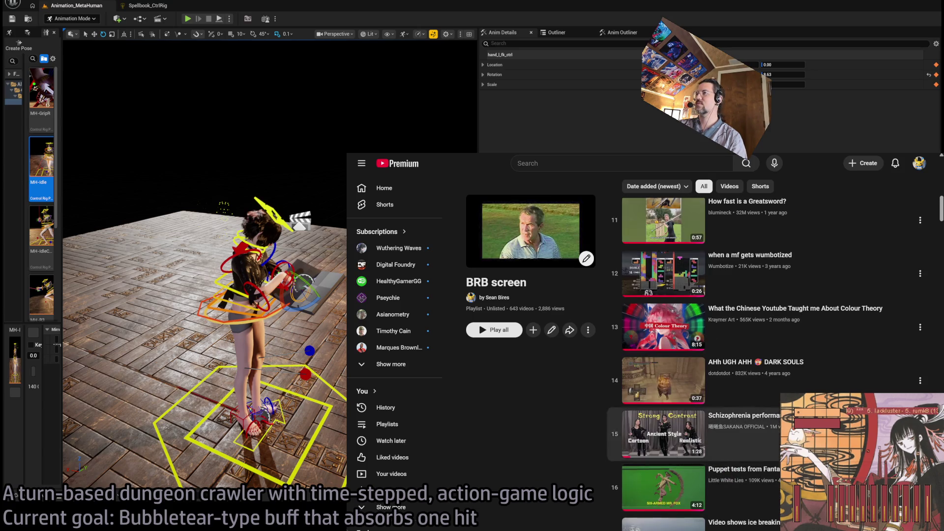
{"action": "scroll", "coordinate": [573, 461], "scroll_direction": "down", "scroll_amount": 3}
{"action": "scroll", "coordinate": [570, 460], "scroll_direction": "up", "scroll_amount": 3}
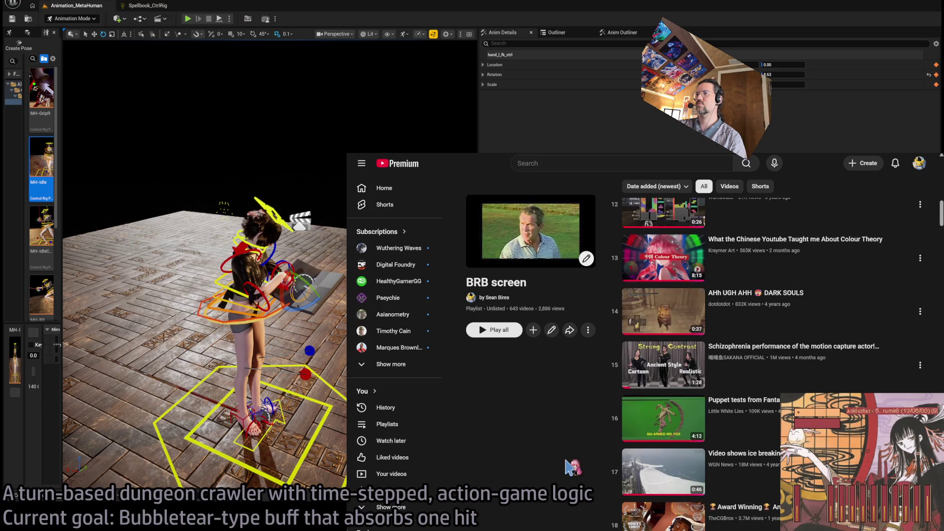
{"action": "scroll", "coordinate": [565, 460], "scroll_direction": "down", "scroll_amount": 1}
{"action": "scroll", "coordinate": [566, 461], "scroll_direction": "down", "scroll_amount": 10}
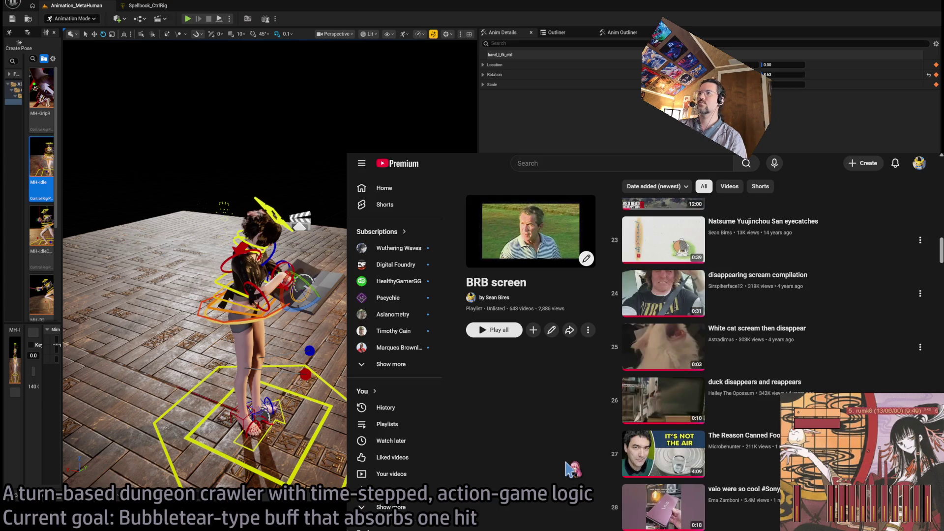
{"action": "scroll", "coordinate": [568, 471], "scroll_direction": "down", "scroll_amount": 9}
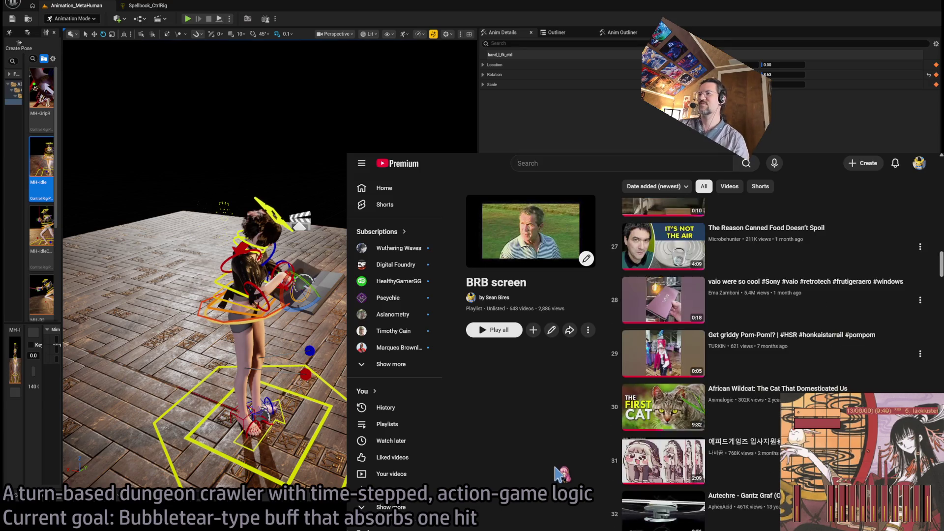
{"action": "scroll", "coordinate": [560, 474], "scroll_direction": "up", "scroll_amount": 4}
{"action": "scroll", "coordinate": [541, 470], "scroll_direction": "down", "scroll_amount": 15}
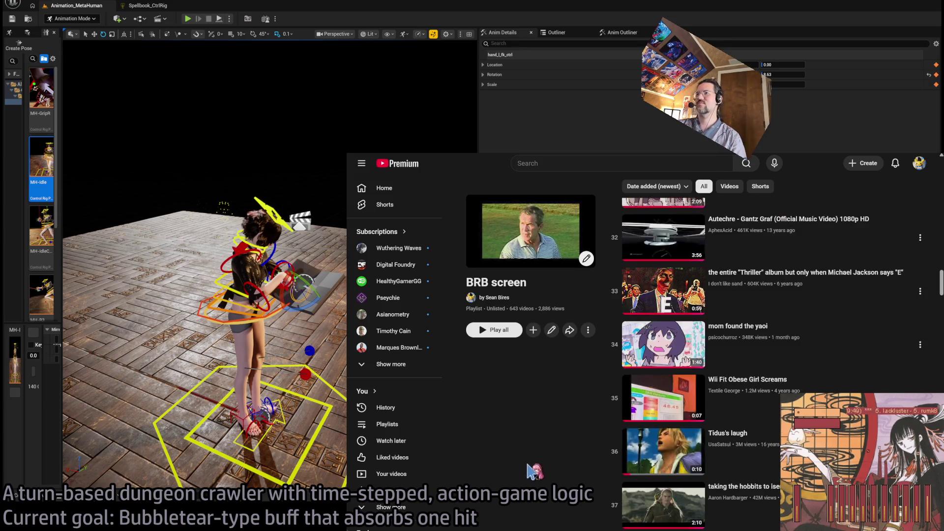
{"action": "scroll", "coordinate": [546, 453], "scroll_direction": "down", "scroll_amount": 20}
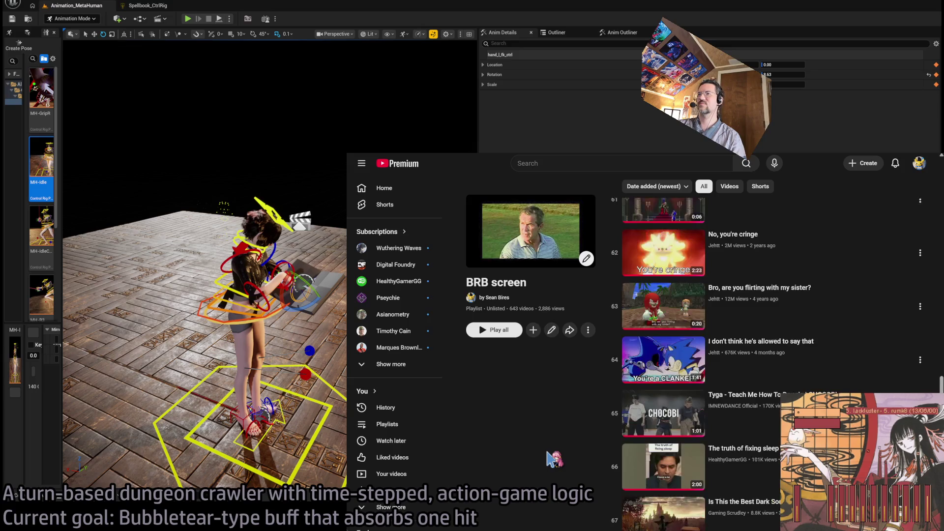
{"action": "scroll", "coordinate": [548, 457], "scroll_direction": "down", "scroll_amount": 7}
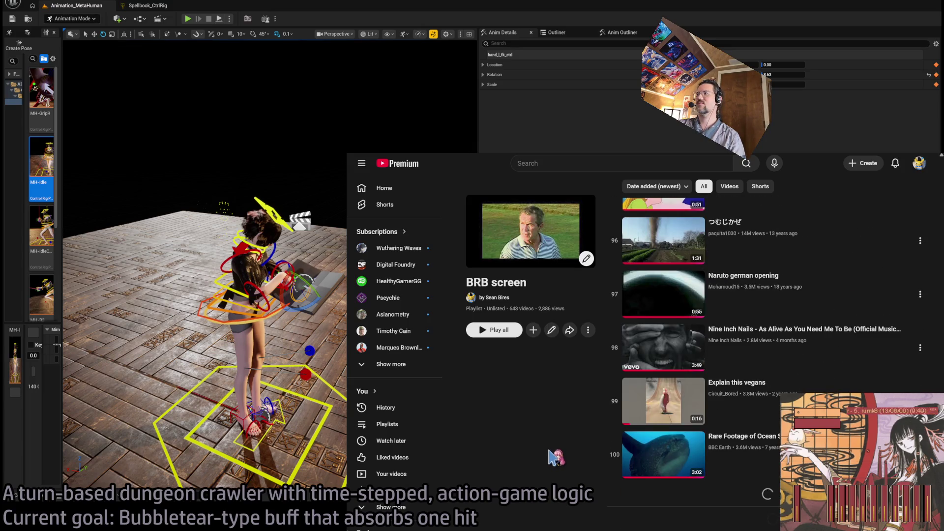
{"action": "scroll", "coordinate": [571, 448], "scroll_direction": "down", "scroll_amount": 7}
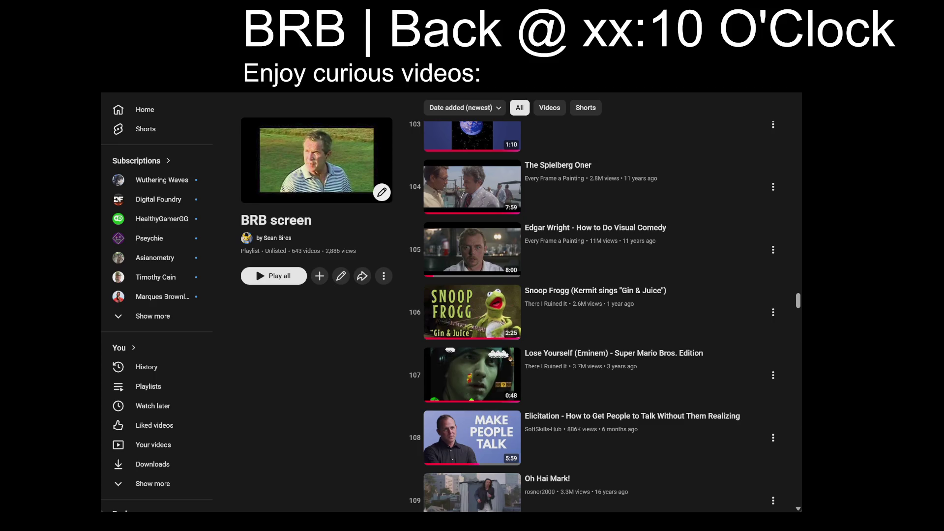
{"action": "left_click", "coordinate": [475, 308]}
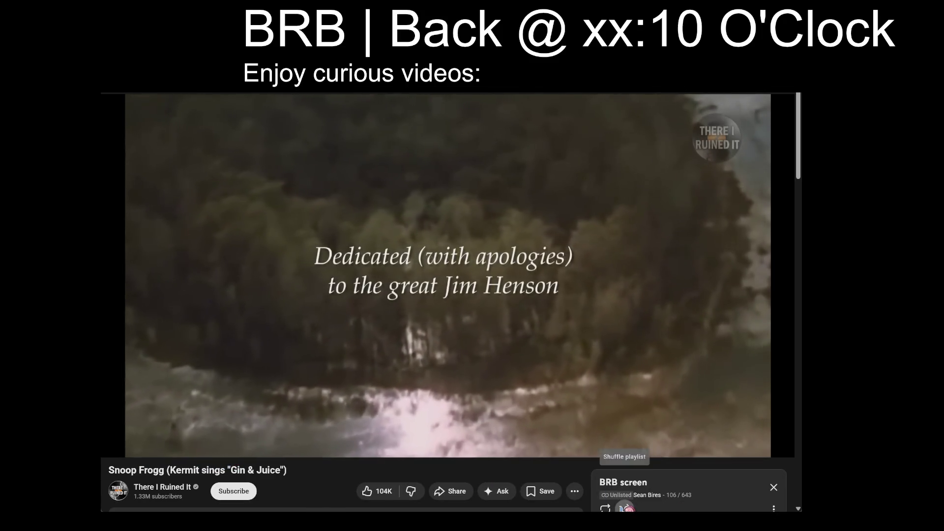
{"action": "left_click", "coordinate": [624, 508]}
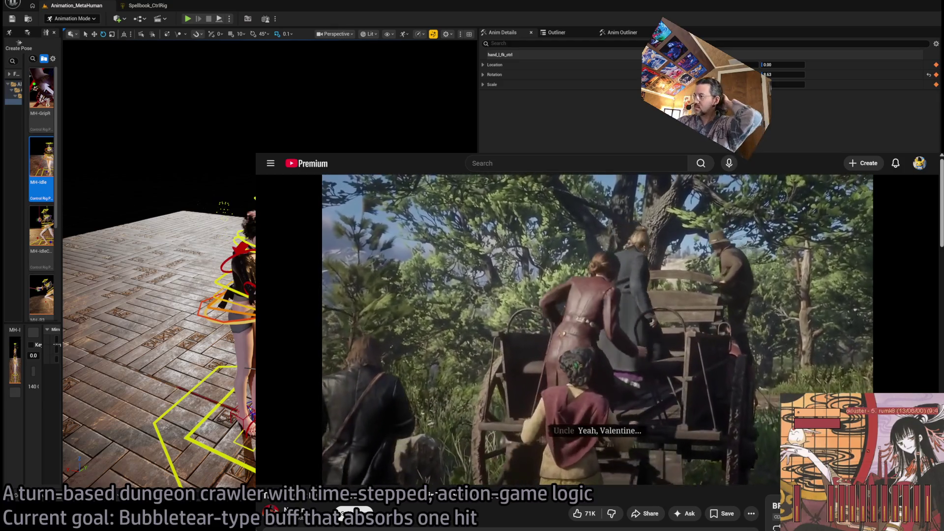
Read the Gemini 'Spell Motif for Conceptual Shield' chat, then return to the Unreal editor
{"action": "key", "text": "ctrl+Tab"}
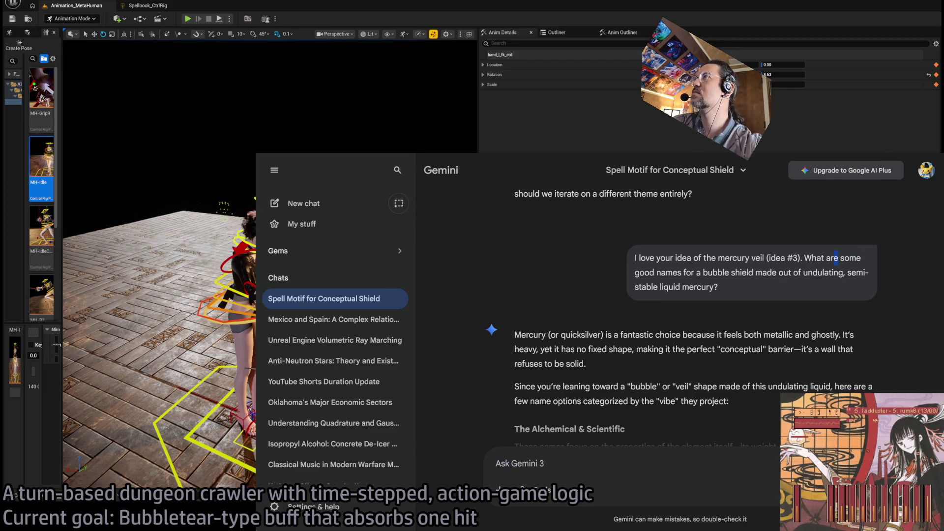
{"action": "key", "text": "alt+Tab"}
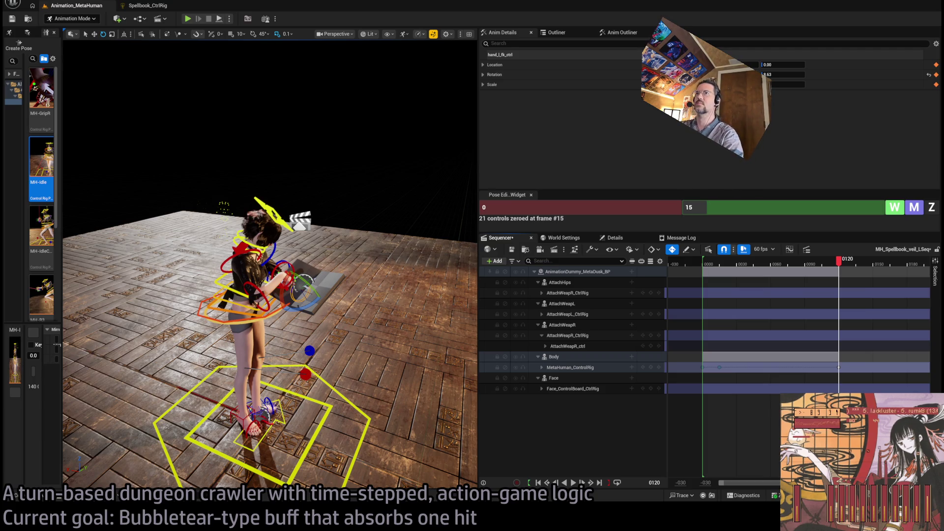
Zoom in on the character and play the sequence from near the start, stopping at frame 116
{"action": "mouse_move", "coordinate": [349, 261]}
{"action": "left_mouse_down"}
{"action": "mouse_move", "coordinate": [275, 231]}
{"action": "mouse_move", "coordinate": [346, 261]}
{"action": "left_mouse_up"}
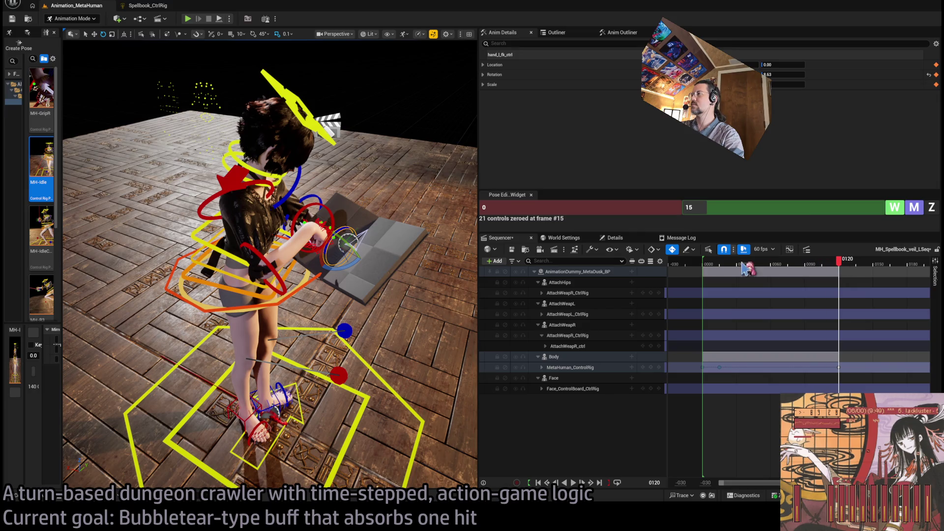
{"action": "left_click", "coordinate": [710, 268]}
{"action": "key", "text": "space"}
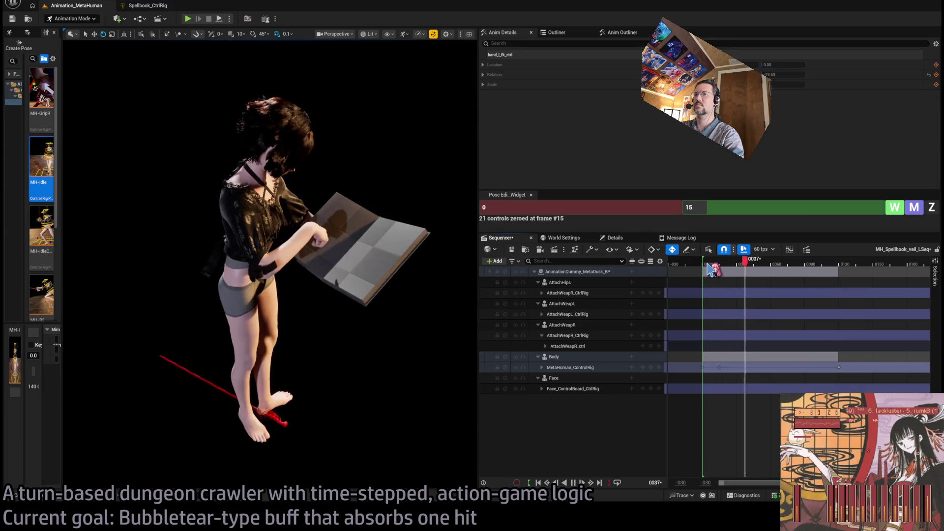
{"action": "key", "text": "space"}
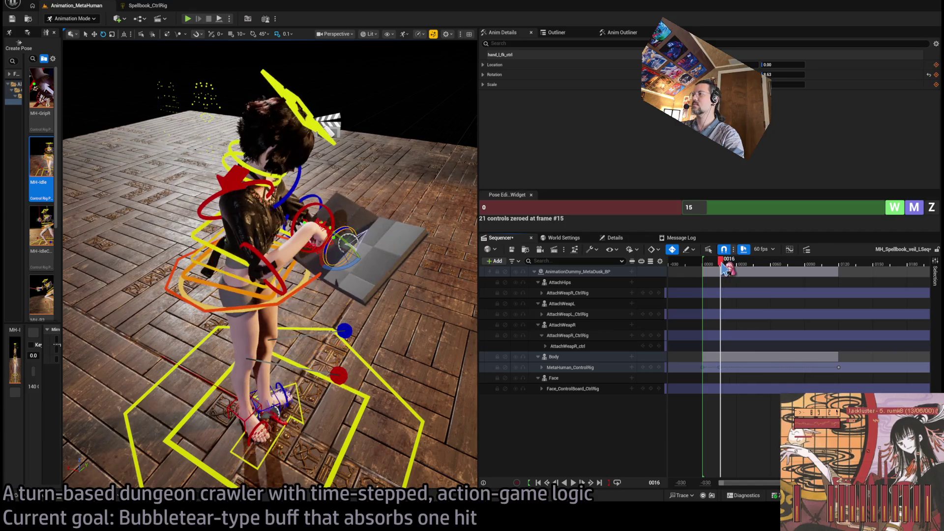
{"action": "key", "text": "space"}
{"action": "left_click", "coordinate": [832, 265]}
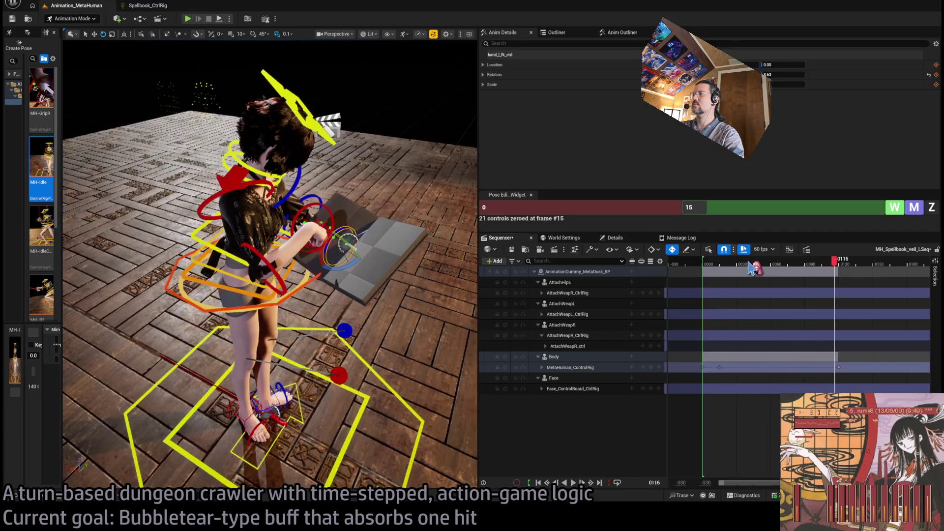
Scrub back through frames 68 and 17 from a low side angle, then jump to frame 120
{"action": "left_click_drag", "start_coordinate": [840, 265], "coordinate": [780, 267]}
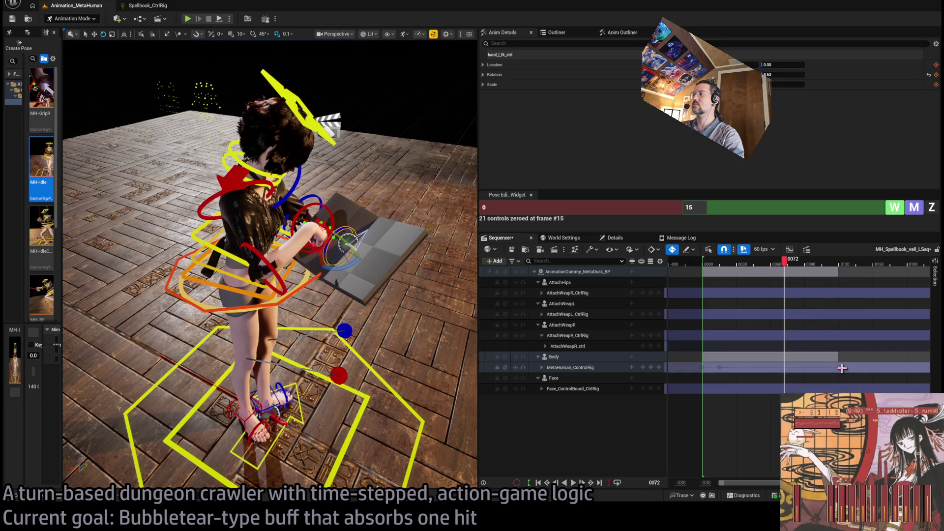
{"action": "left_click_drag", "start_coordinate": [730, 262], "coordinate": [723, 262]}
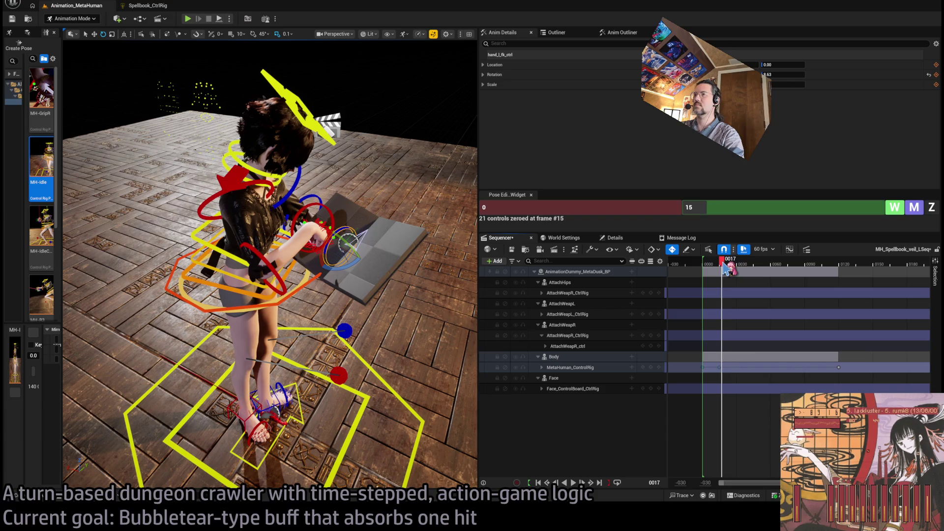
{"action": "left_click_drag", "start_coordinate": [443, 270], "coordinate": [359, 235]}
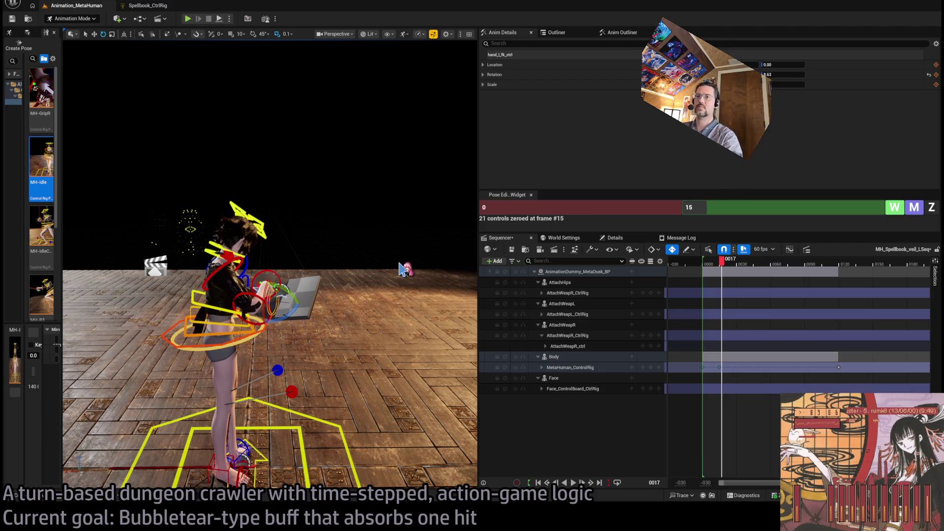
{"action": "left_click", "coordinate": [838, 262]}
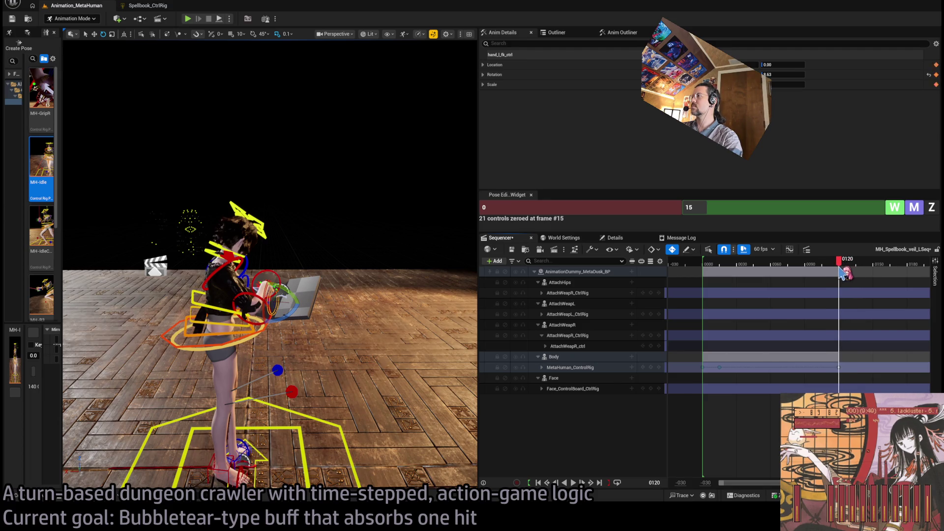
Advance past frame 120 to frame 140 and key the full MetaHuman_ControlRig pose there
{"action": "left_click_drag", "start_coordinate": [839, 267], "coordinate": [854, 266]}
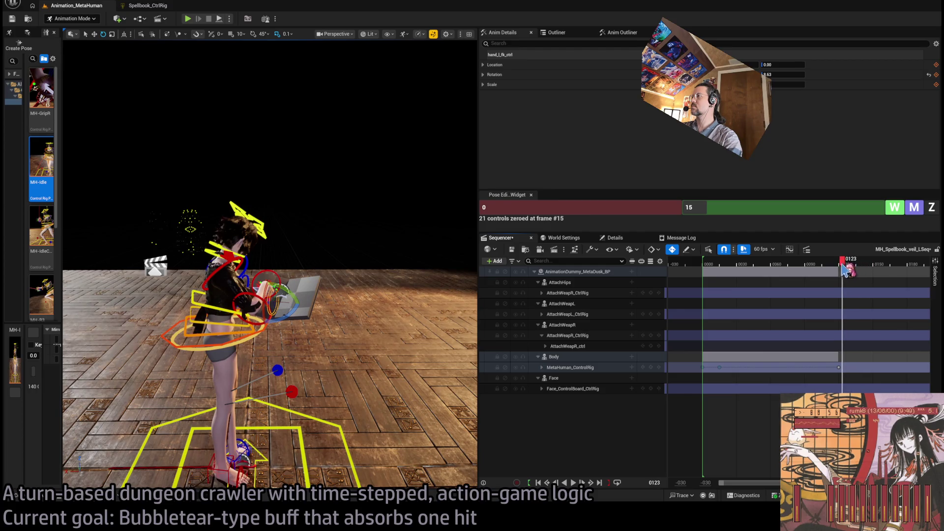
{"action": "left_click_drag", "start_coordinate": [840, 264], "coordinate": [863, 271]}
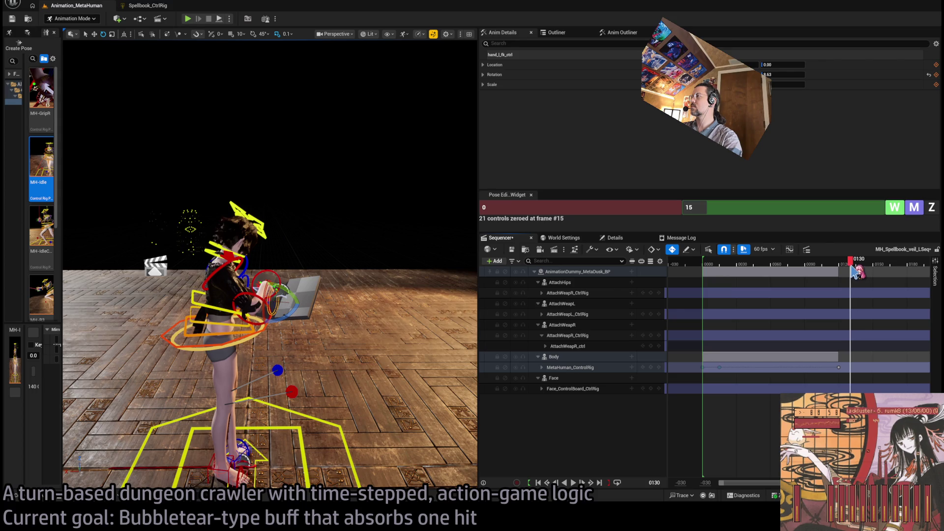
{"action": "left_click_drag", "start_coordinate": [855, 271], "coordinate": [862, 271]}
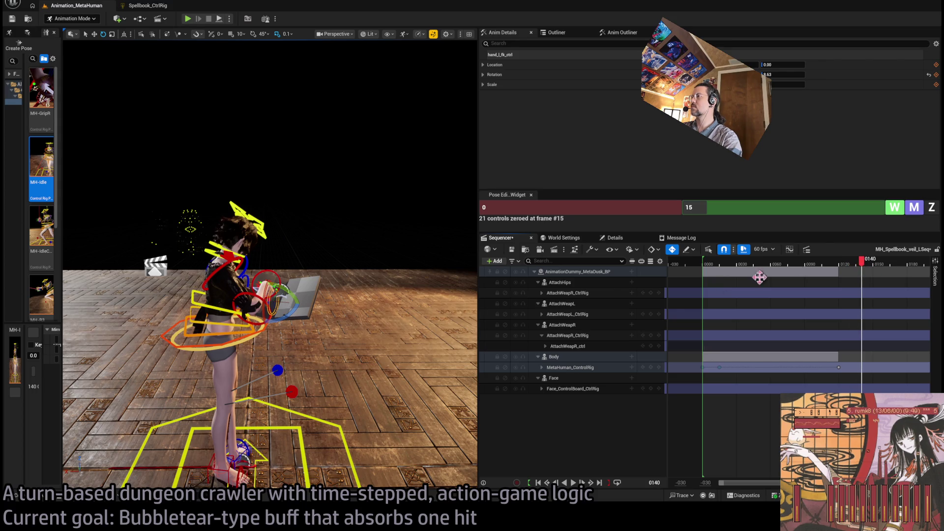
{"action": "left_click", "coordinate": [642, 367]}
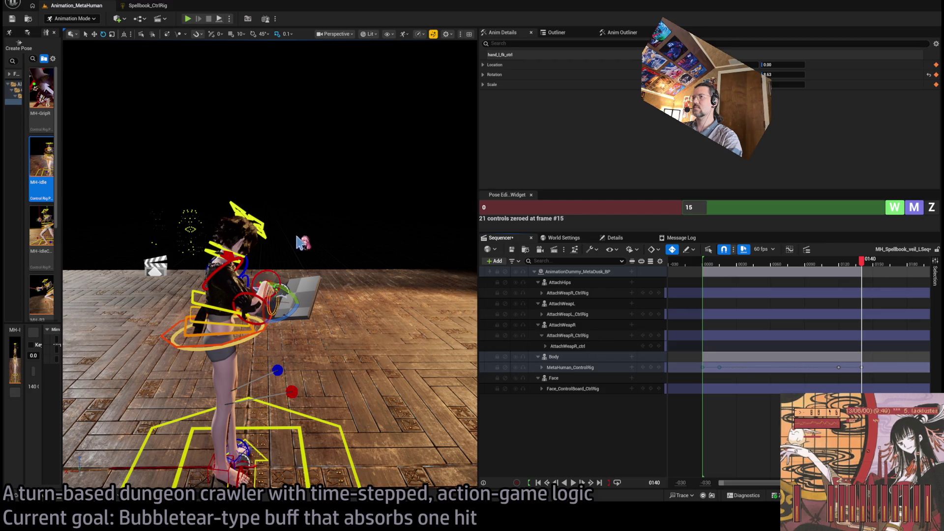
{"action": "left_click", "coordinate": [252, 219]}
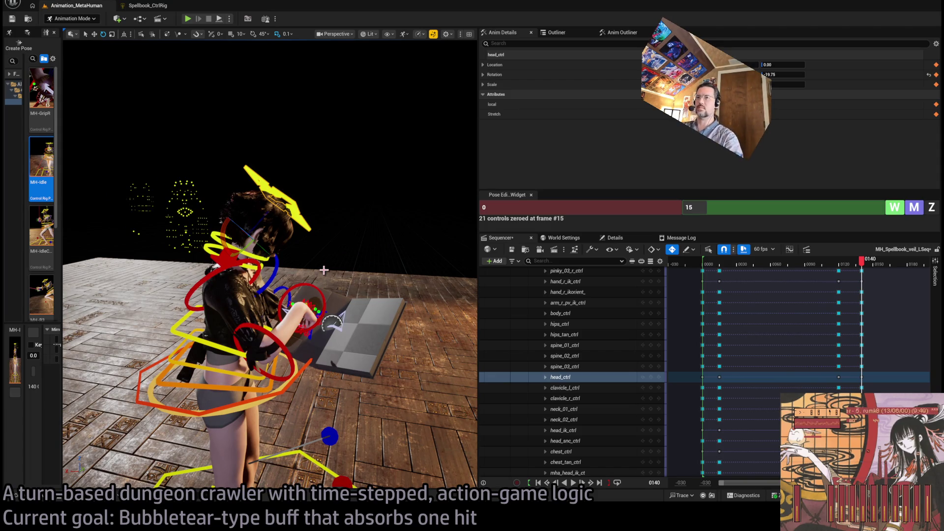
Rotate head_ctrl further at frame 140 and zero neck_01_ctrl and neck_02_ctrl
{"action": "mouse_move", "coordinate": [322, 242]}
{"action": "left_mouse_down"}
{"action": "mouse_move", "coordinate": [69, 143]}
{"action": "mouse_move", "coordinate": [86, 152]}
{"action": "mouse_move", "coordinate": [179, 143]}
{"action": "left_mouse_up"}
{"action": "mouse_move", "coordinate": [307, 216]}
{"action": "left_mouse_down"}
{"action": "mouse_move", "coordinate": [319, 213]}
{"action": "mouse_move", "coordinate": [291, 210]}
{"action": "mouse_move", "coordinate": [305, 230]}
{"action": "mouse_move", "coordinate": [298, 224]}
{"action": "left_mouse_up"}
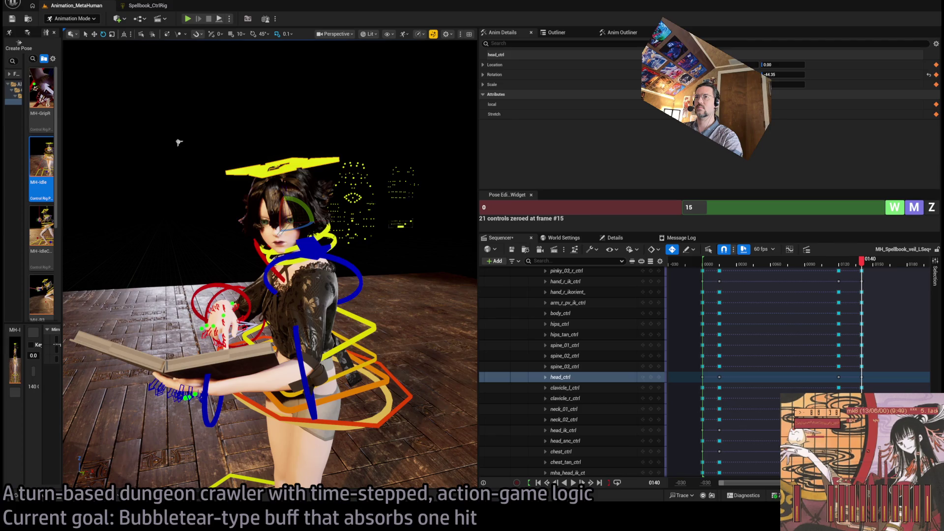
{"action": "left_click", "coordinate": [299, 232]}
{"action": "left_click", "coordinate": [295, 240], "text": "ctrl"}
{"action": "type", "text": "140"}
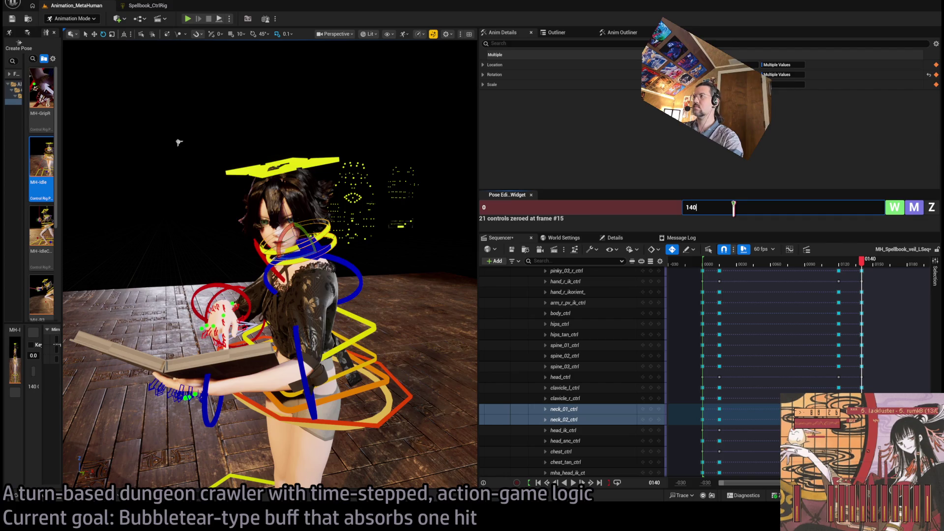
{"action": "left_click", "coordinate": [932, 210]}
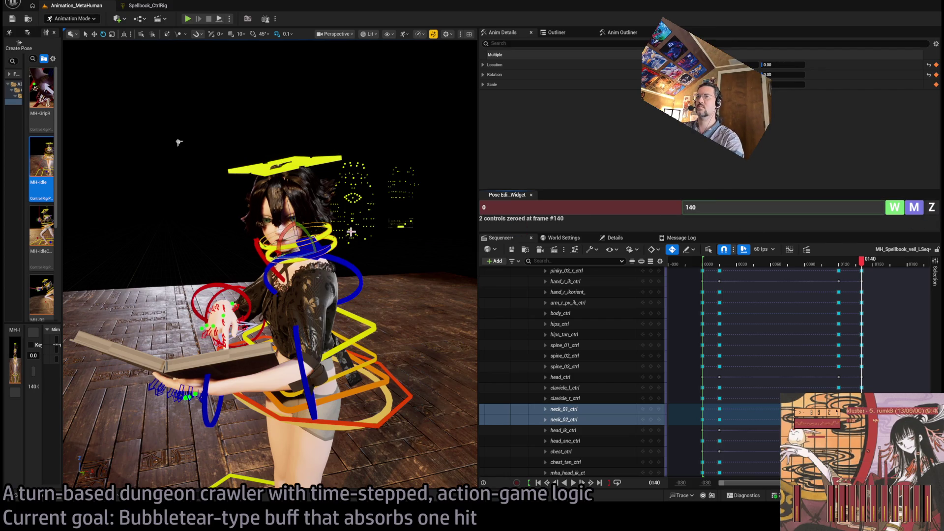
Rewind to about frame 115 and play back the animation's ending
{"action": "left_click_drag", "start_coordinate": [350, 232], "coordinate": [363, 240]}
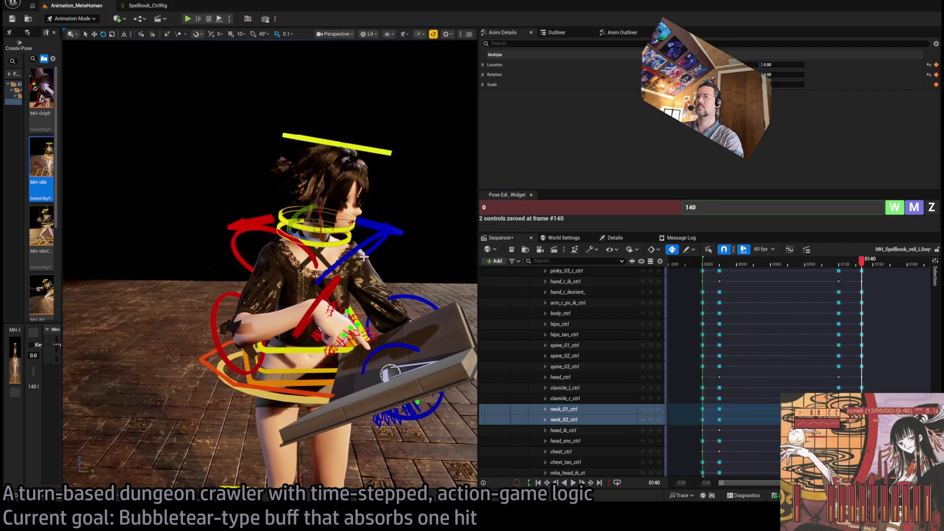
{"action": "mouse_move", "coordinate": [861, 259]}
{"action": "left_mouse_down"}
{"action": "mouse_move", "coordinate": [821, 266]}
{"action": "mouse_move", "coordinate": [899, 266]}
{"action": "left_mouse_up"}
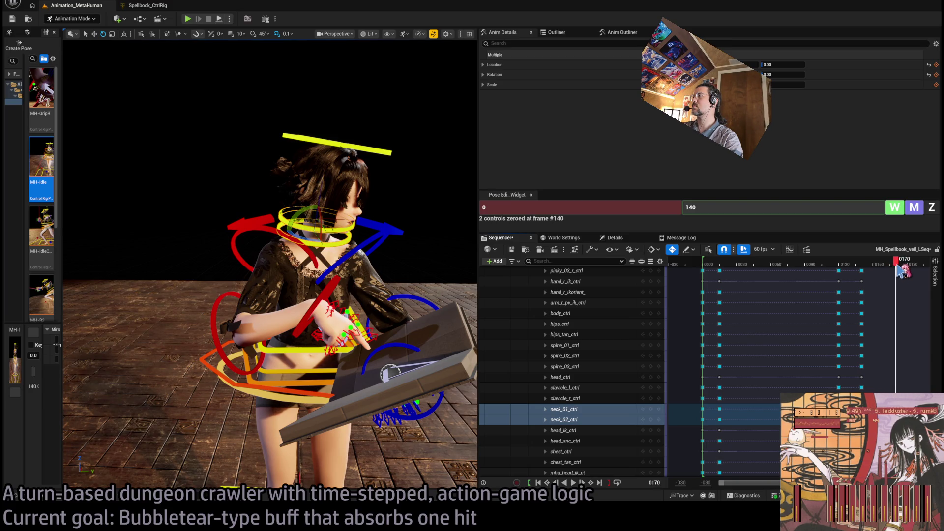
{"action": "left_click_drag", "start_coordinate": [899, 268], "coordinate": [836, 265]}
{"action": "key", "text": "space"}
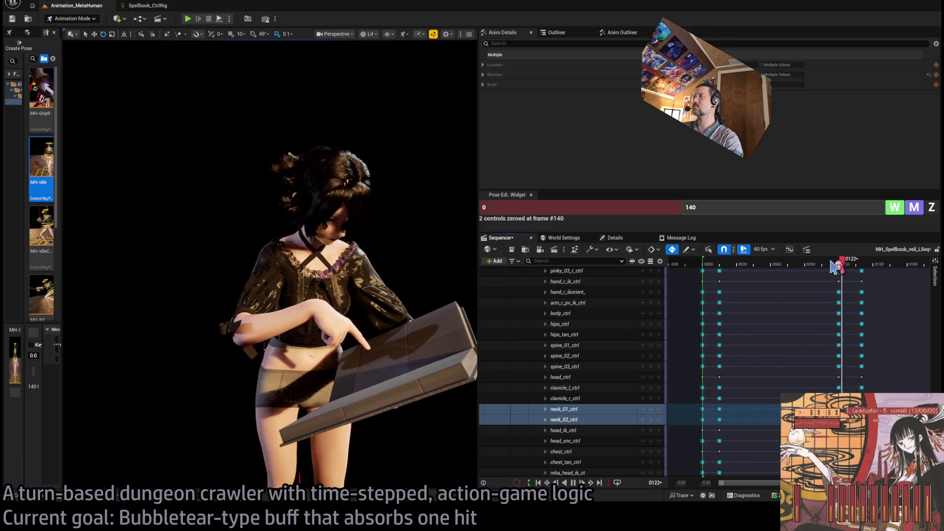
Replay the ending from about frame 115, then stop playback
{"action": "left_click", "coordinate": [834, 263]}
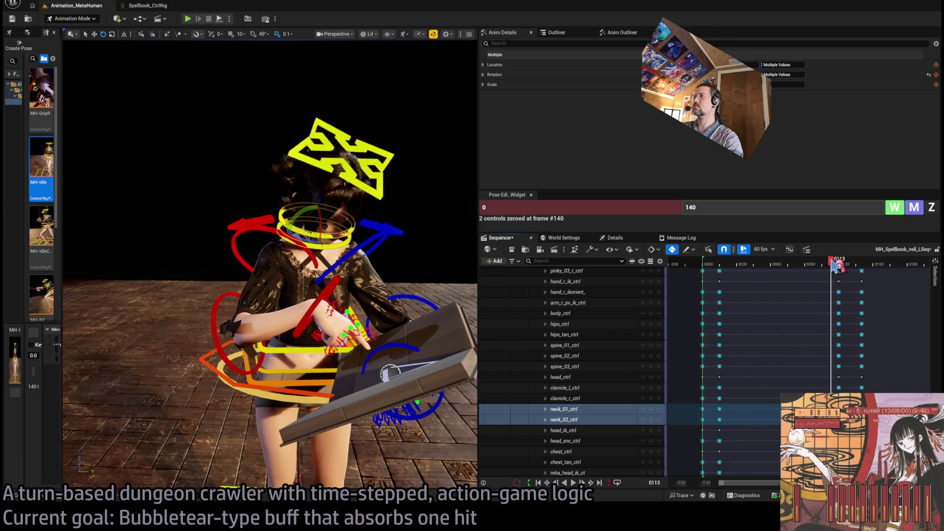
{"action": "key", "text": "space"}
{"action": "left_click", "coordinate": [899, 265]}
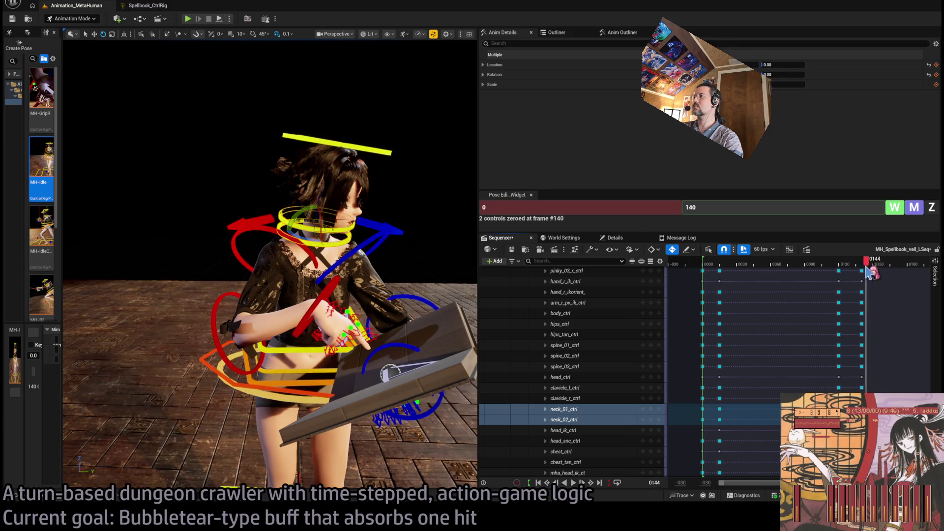
Move the final control rig key from frame 140 to 133 and replay from frame 130
{"action": "scroll", "coordinate": [557, 369], "scroll_direction": "up", "scroll_amount": 15}
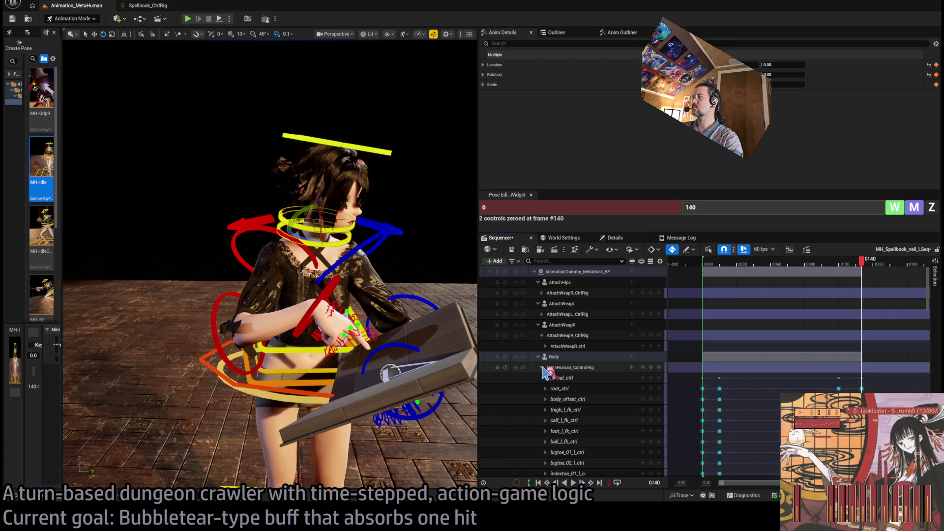
{"action": "left_click", "coordinate": [542, 368]}
{"action": "left_click_drag", "start_coordinate": [861, 368], "coordinate": [839, 373]}
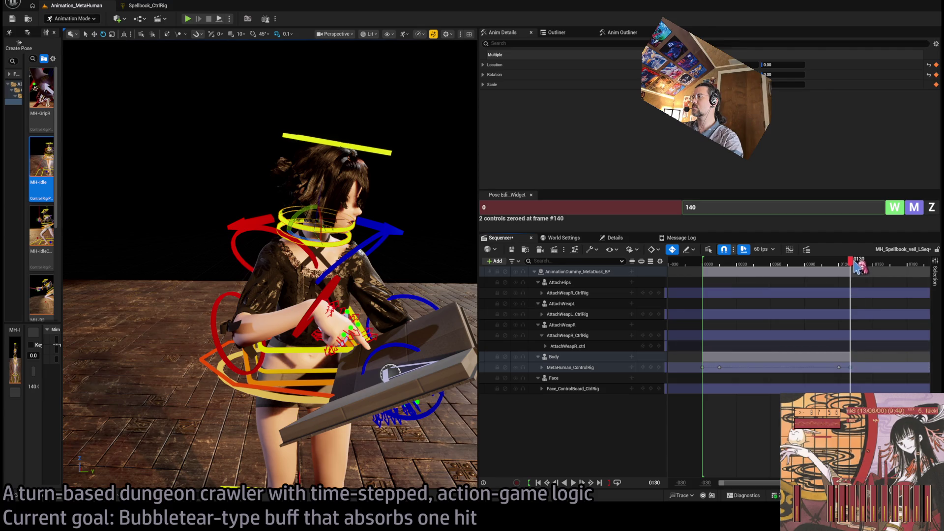
{"action": "left_click", "coordinate": [821, 265]}
{"action": "key", "text": "space"}
{"action": "key", "text": "space"}
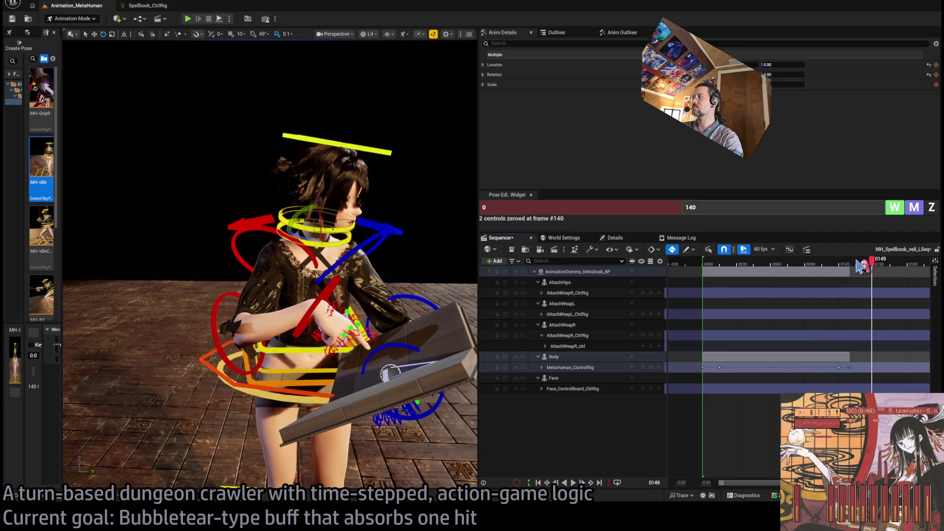
{"action": "mouse_move", "coordinate": [854, 269]}
{"action": "left_mouse_down"}
{"action": "mouse_move", "coordinate": [836, 267]}
{"action": "mouse_move", "coordinate": [877, 268]}
{"action": "mouse_move", "coordinate": [835, 268]}
{"action": "mouse_move", "coordinate": [876, 262]}
{"action": "left_mouse_up"}
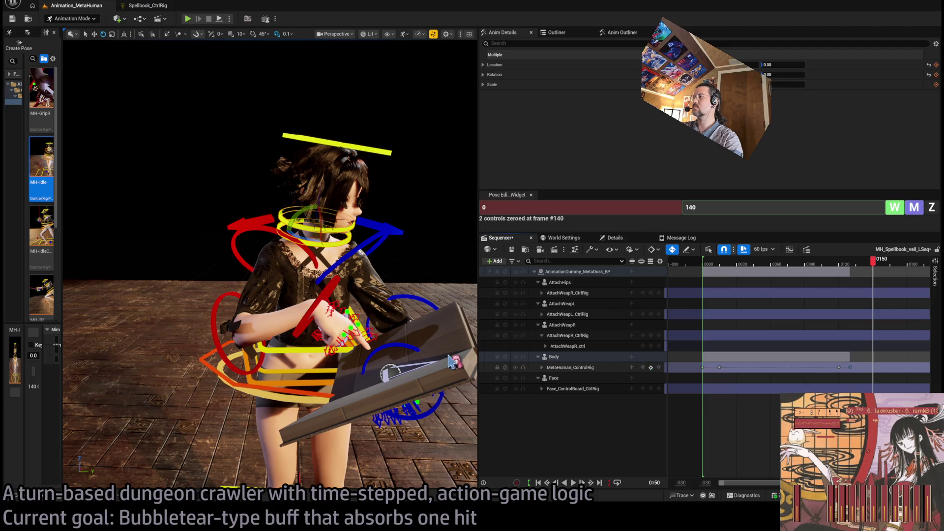
Key the pose at frame 150, then zero spine_01–03_ctrl there via the Pose widget
{"action": "key", "text": "s"}
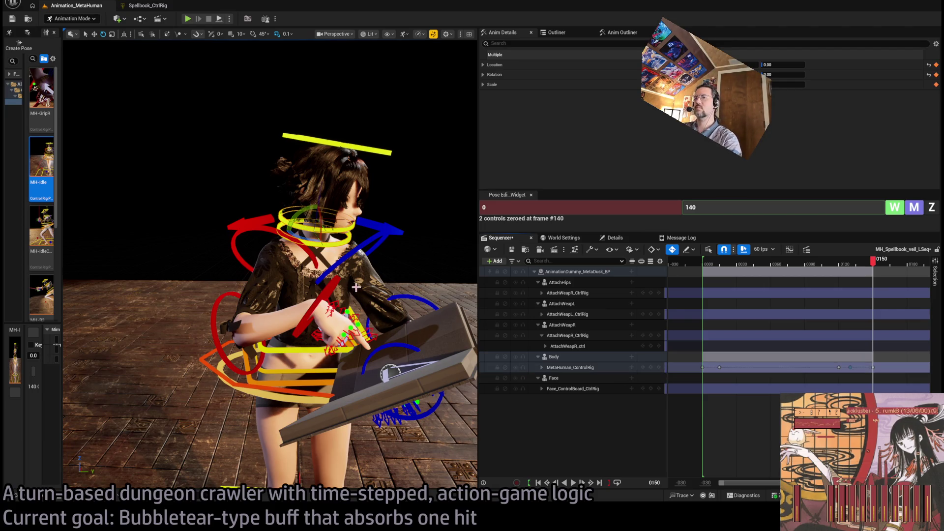
{"action": "left_click_drag", "start_coordinate": [356, 287], "coordinate": [367, 266]}
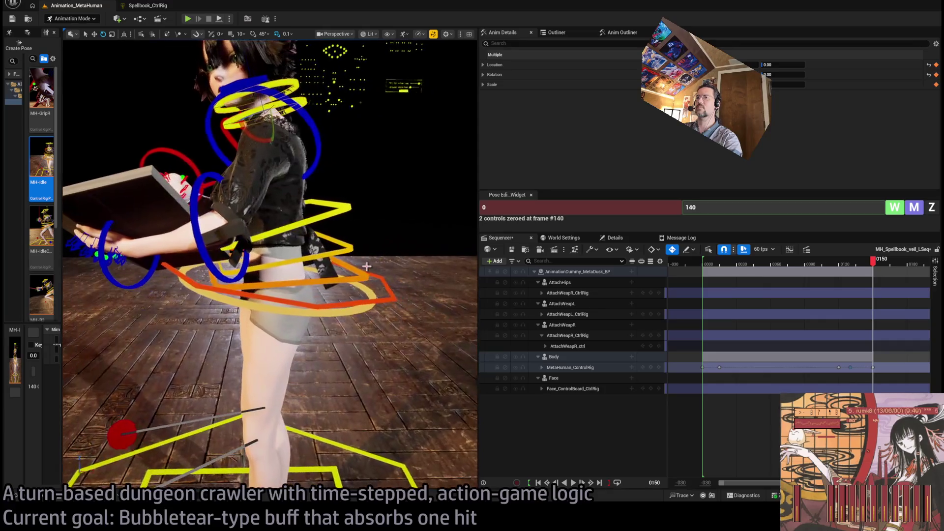
{"action": "left_click", "coordinate": [336, 224]}
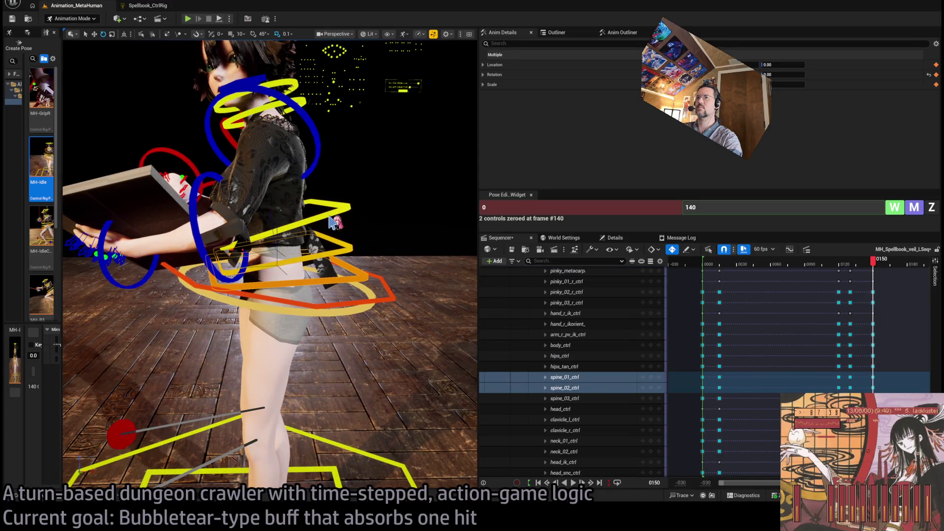
{"action": "left_click", "coordinate": [283, 251], "text": "ctrl"}
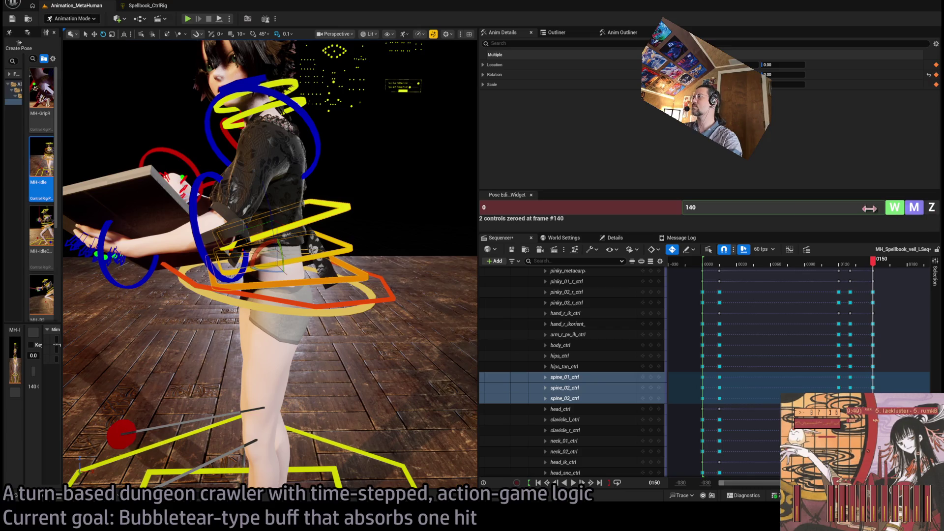
{"action": "left_click", "coordinate": [759, 207]}
{"action": "type", "text": "150"}
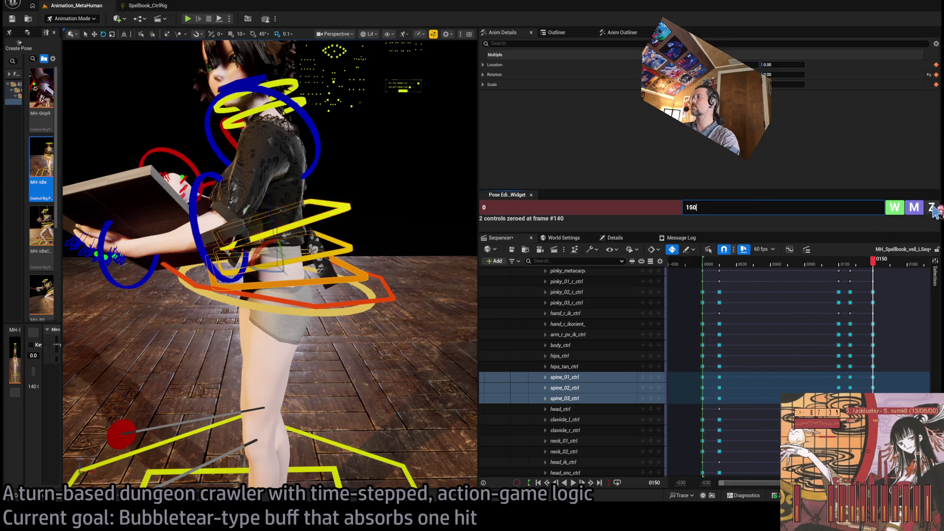
{"action": "left_click", "coordinate": [931, 207]}
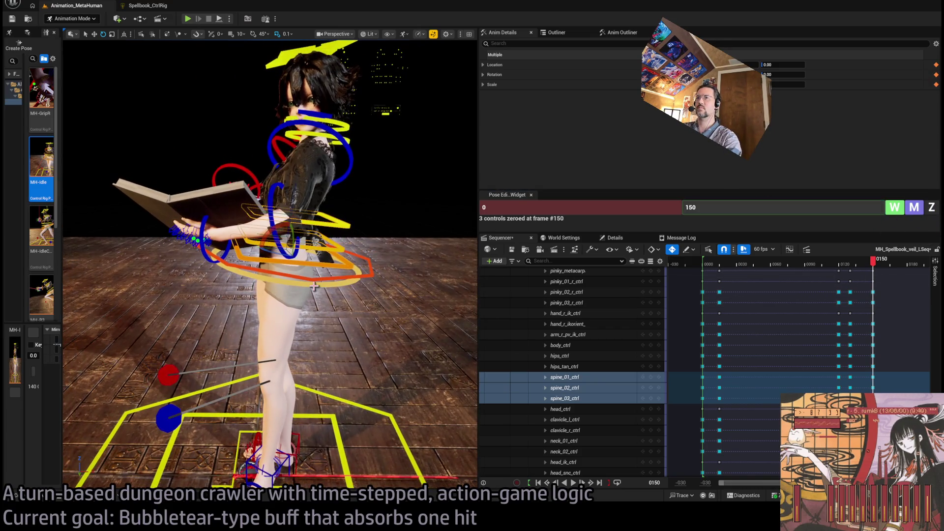
Select body_ctrl, expand its channels, and set Rotation.Pitch to 0
{"action": "left_click", "coordinate": [346, 284]}
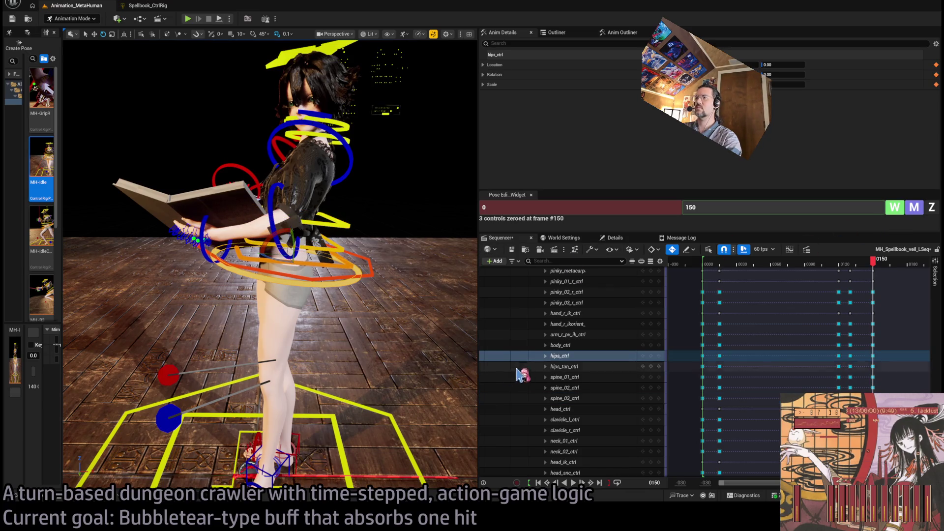
{"action": "left_click", "coordinate": [546, 355]}
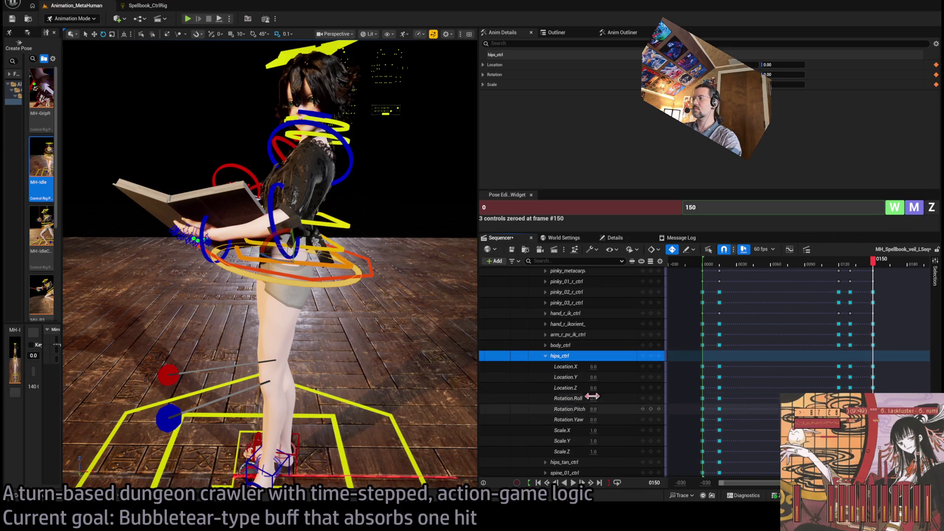
{"action": "left_click", "coordinate": [374, 277]}
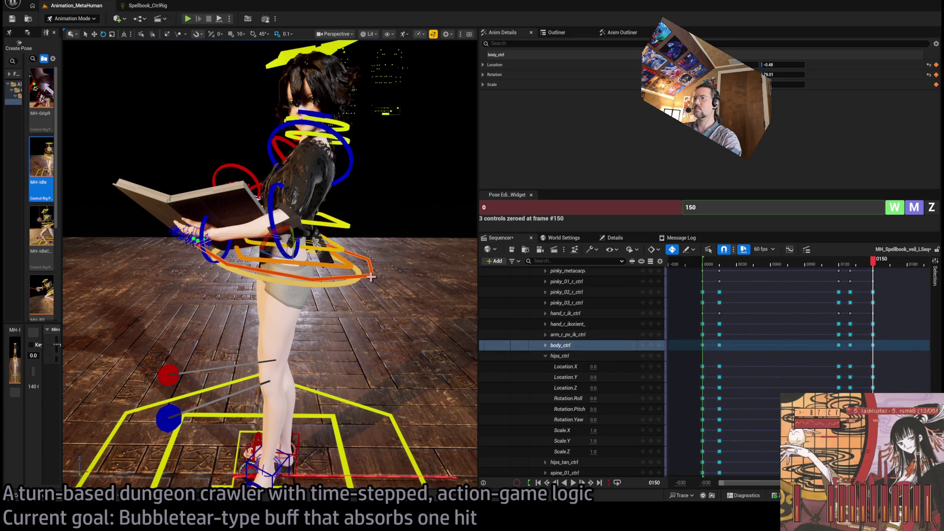
{"action": "left_click", "coordinate": [545, 355]}
{"action": "left_click", "coordinate": [545, 345]}
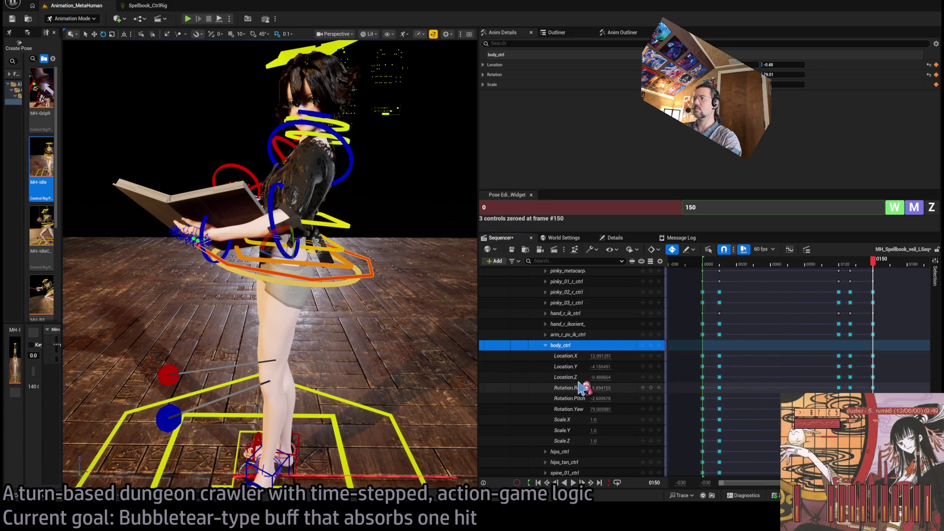
{"action": "left_click", "coordinate": [600, 398]}
{"action": "type", "text": "0"}
{"action": "key", "text": "Return"}
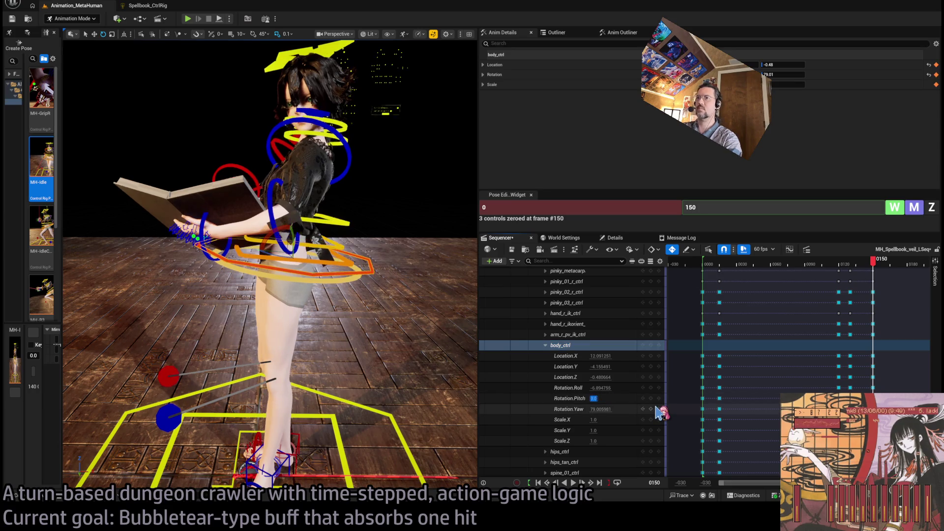
{"action": "left_click_drag", "start_coordinate": [609, 408], "coordinate": [609, 407]}
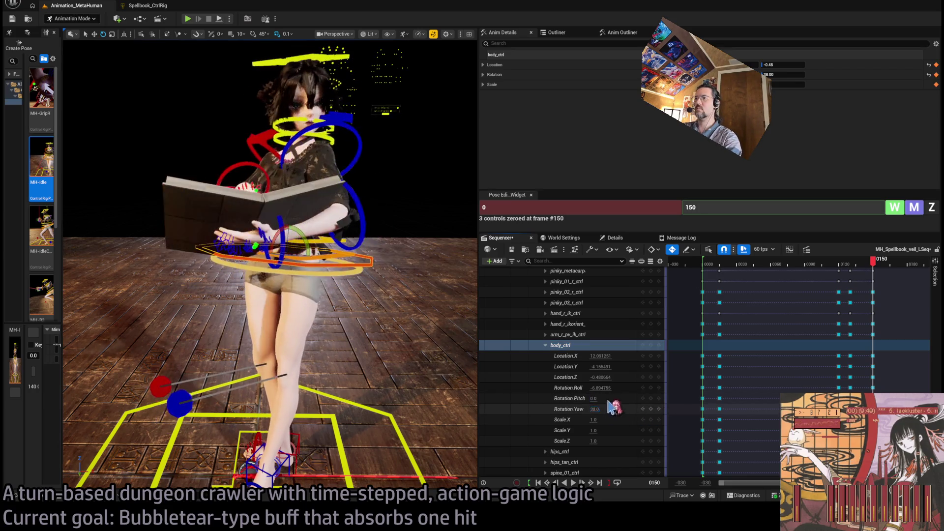
{"action": "key", "text": "ctrl+z"}
Set body_ctrl Roll to 0 and Yaw to 62, then slide it nearer the stage centre
{"action": "left_click", "coordinate": [601, 388]}
{"action": "type", "text": "0"}
{"action": "key", "text": "Return"}
{"action": "left_click", "coordinate": [601, 409]}
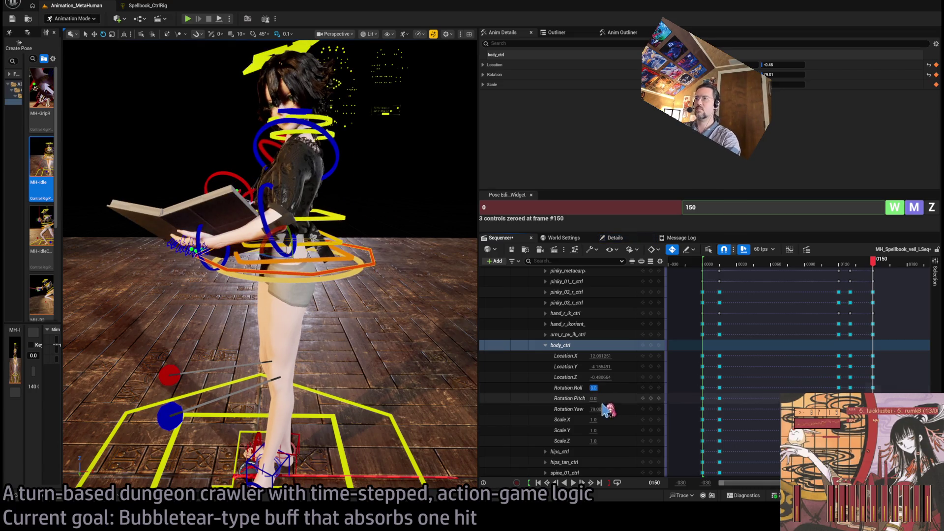
{"action": "type", "text": "92"}
{"action": "left_click_drag", "start_coordinate": [594, 409], "coordinate": [577, 409]}
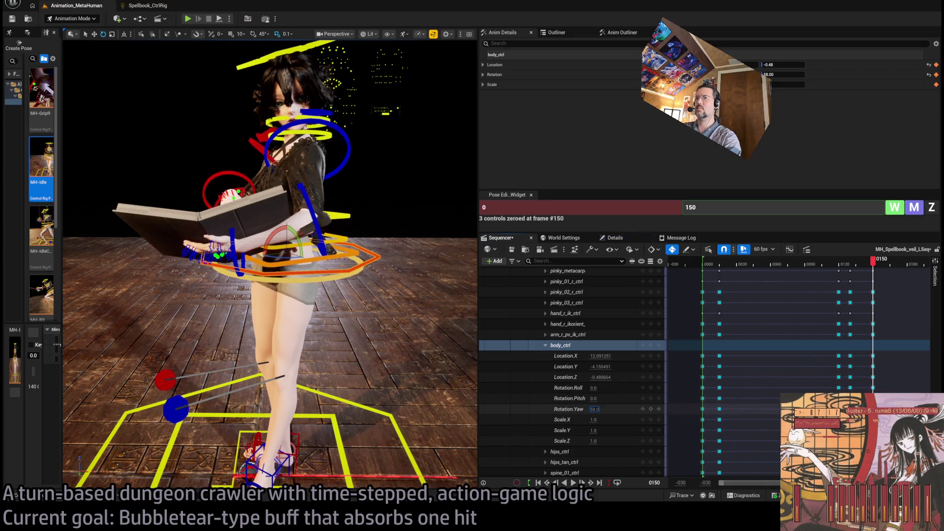
{"action": "type", "text": "62"}
{"action": "key", "text": "Return"}
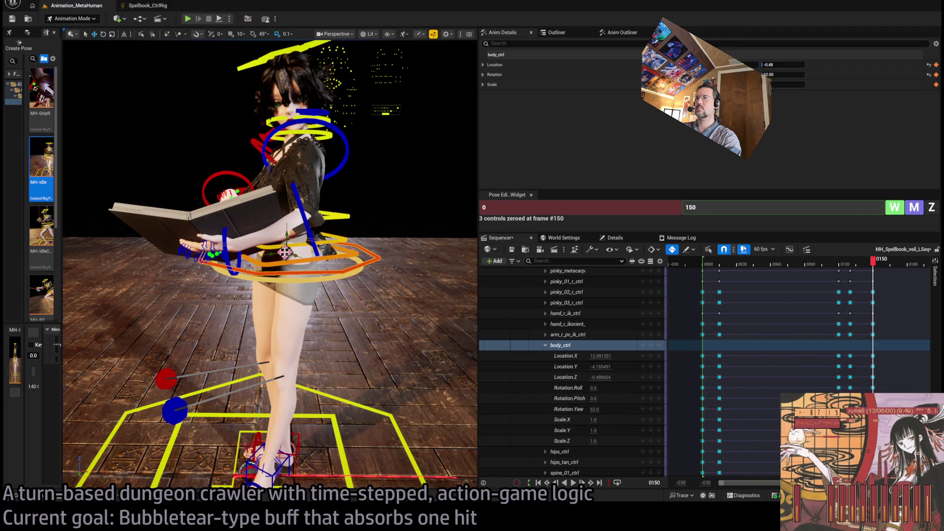
{"action": "mouse_move", "coordinate": [276, 253]}
{"action": "left_mouse_down"}
{"action": "mouse_move", "coordinate": [276, 235]}
{"action": "mouse_move", "coordinate": [246, 228]}
{"action": "mouse_move", "coordinate": [96, 234]}
{"action": "left_mouse_up"}
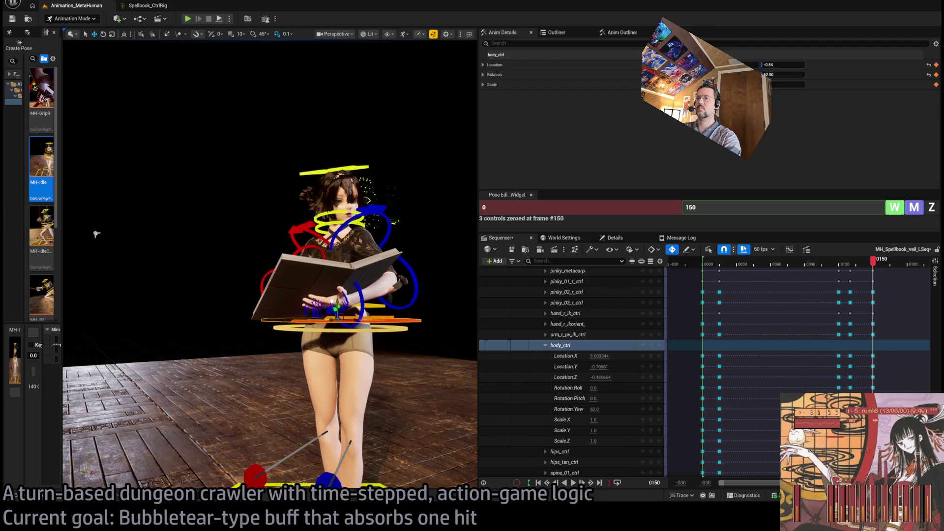
{"action": "left_click_drag", "start_coordinate": [96, 233], "coordinate": [147, 236]}
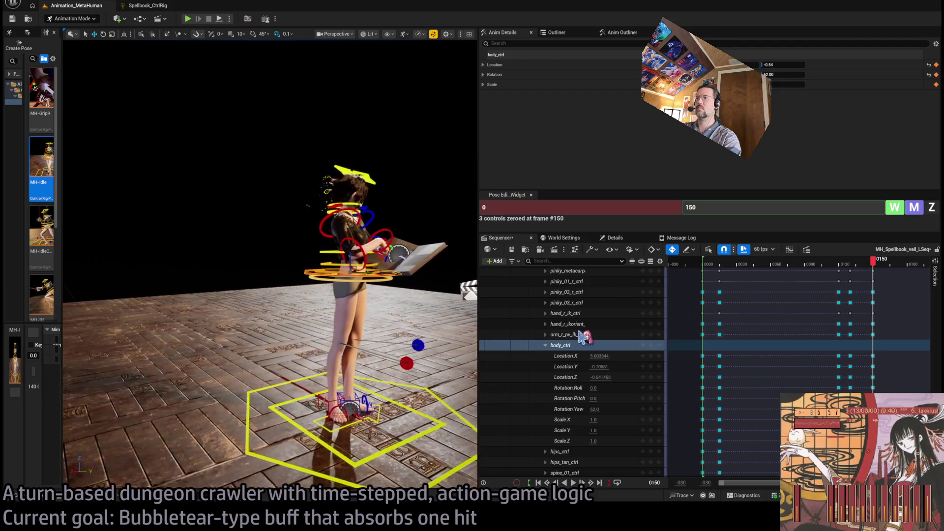
Select clavicle_l_ctrl and clavicle_r_ctrl in turn, zeroing each at frame 150
{"action": "mouse_move", "coordinate": [859, 266]}
{"action": "left_mouse_down"}
{"action": "mouse_move", "coordinate": [833, 264]}
{"action": "mouse_move", "coordinate": [891, 264]}
{"action": "left_mouse_up"}
{"action": "left_click_drag", "start_coordinate": [368, 278], "coordinate": [332, 269]}
{"action": "scroll", "coordinate": [332, 270], "scroll_direction": "down", "scroll_amount": 5}
{"action": "left_click", "coordinate": [216, 256]}
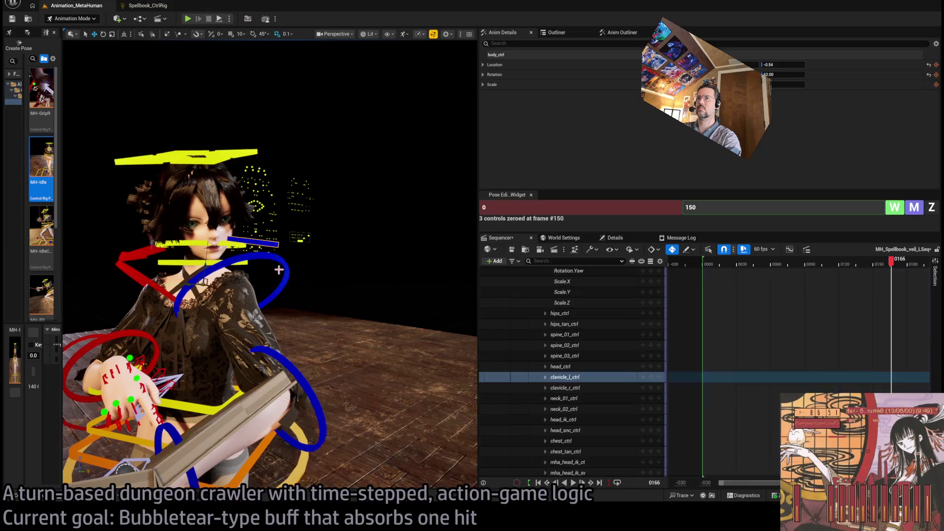
{"action": "key", "text": "f"}
{"action": "left_click", "coordinate": [931, 208]}
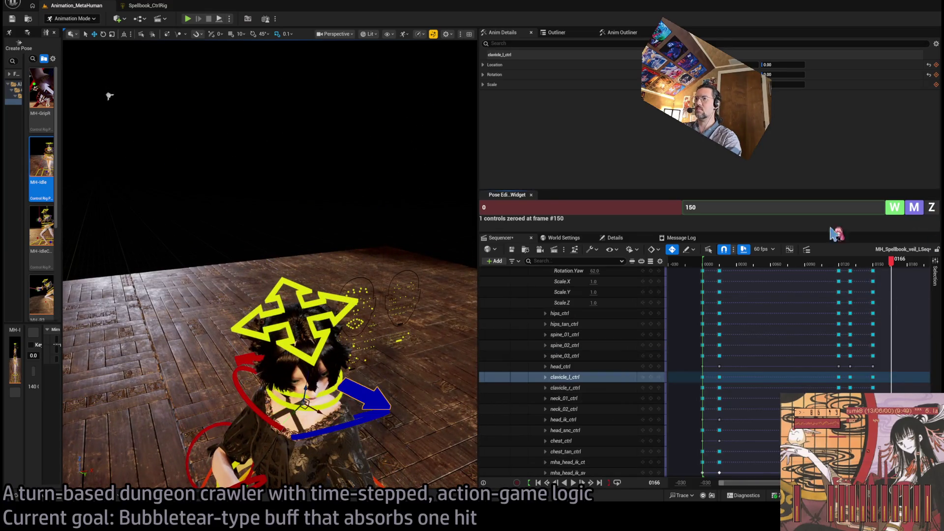
{"action": "left_click", "coordinate": [252, 360]}
{"action": "left_click", "coordinate": [932, 208]}
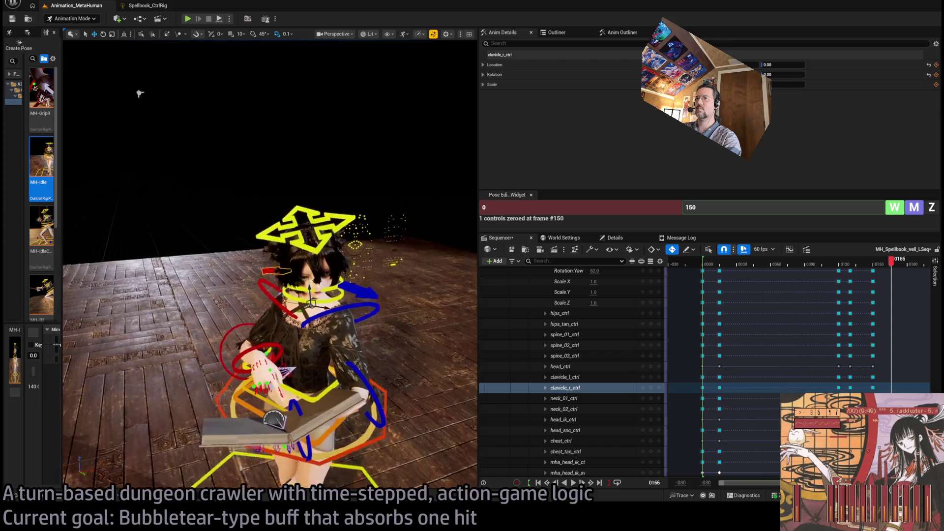
{"action": "left_click_drag", "start_coordinate": [276, 344], "coordinate": [315, 405]}
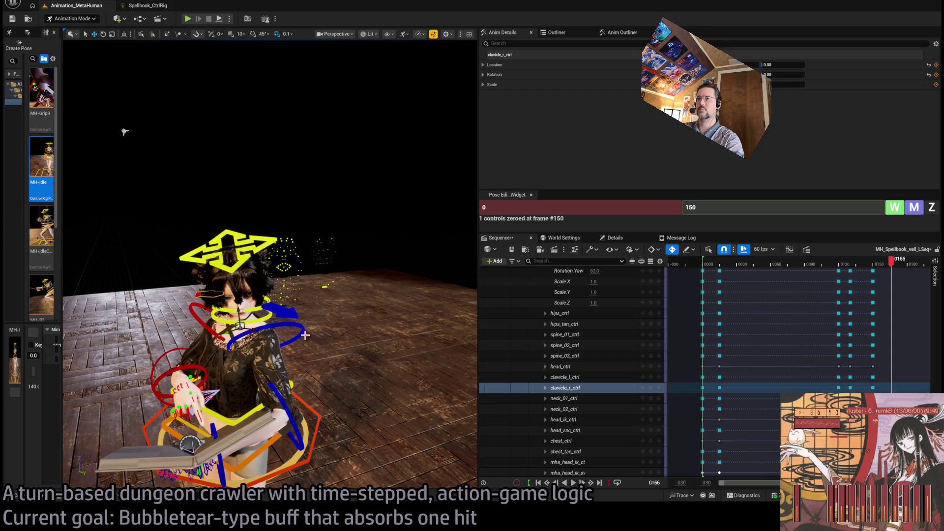
{"action": "left_click", "coordinate": [281, 360]}
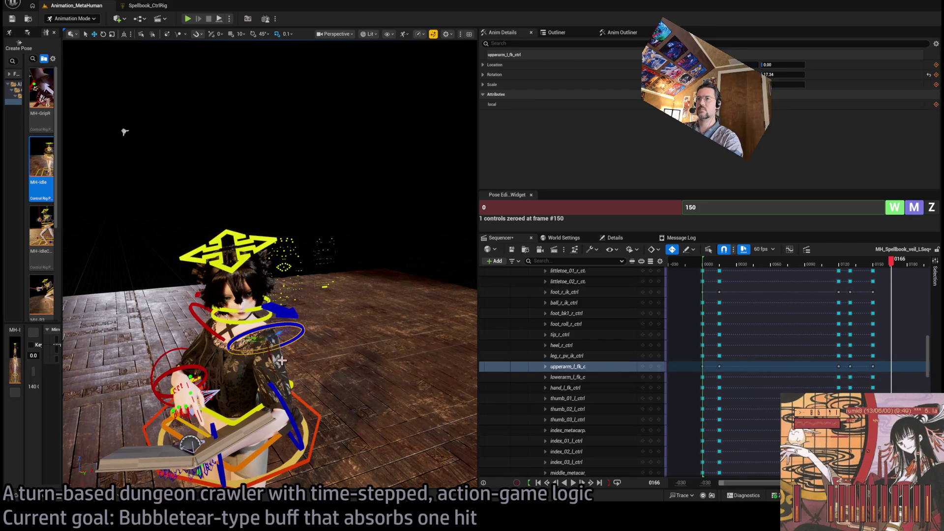
Return to frame 150 and zero upperarm_l_fk_ctrl's rotation
{"action": "left_click", "coordinate": [545, 366]}
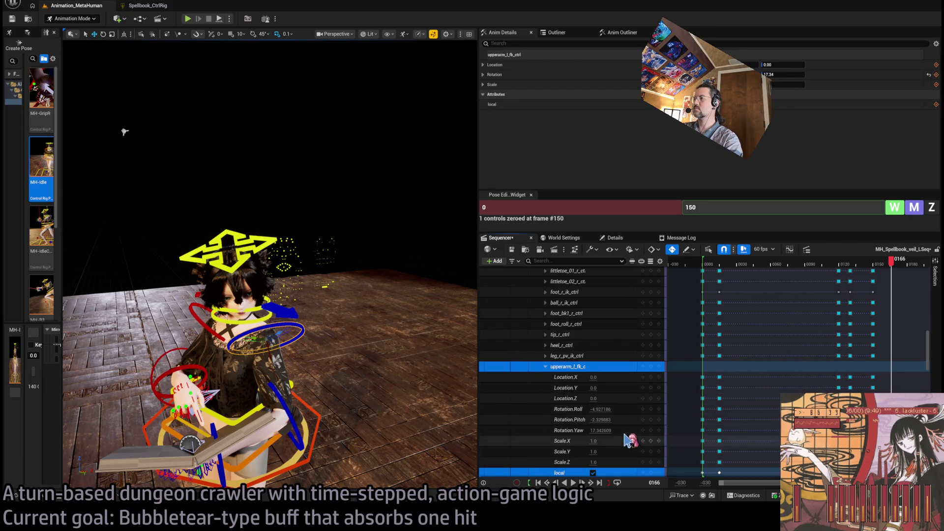
{"action": "scroll", "coordinate": [628, 422], "scroll_direction": "down", "scroll_amount": 1}
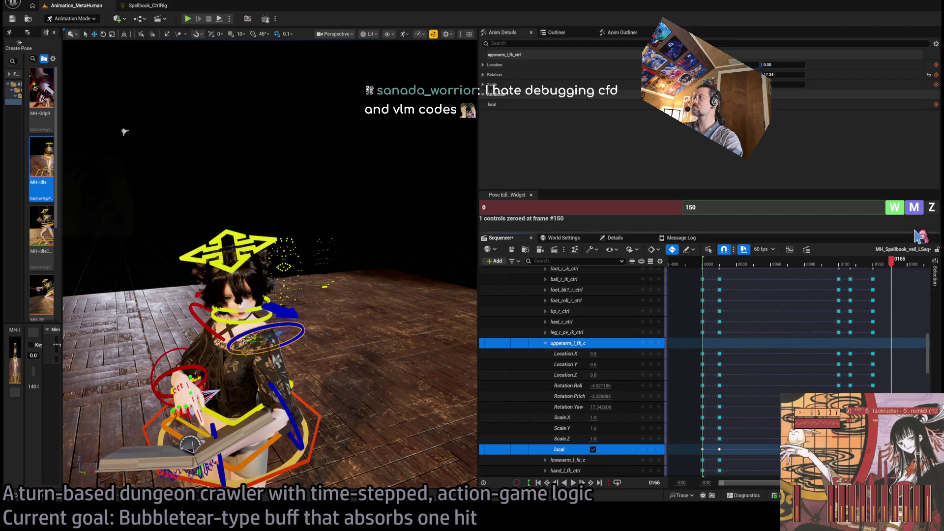
{"action": "left_click_drag", "start_coordinate": [894, 268], "coordinate": [873, 266]}
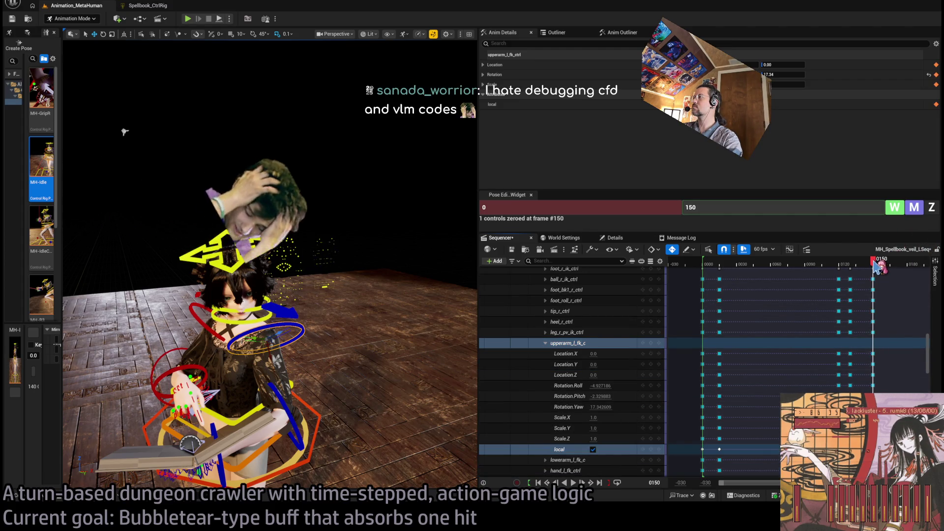
{"action": "left_click", "coordinate": [928, 215]}
{"action": "scroll", "coordinate": [299, 372], "scroll_direction": "up", "scroll_amount": 5}
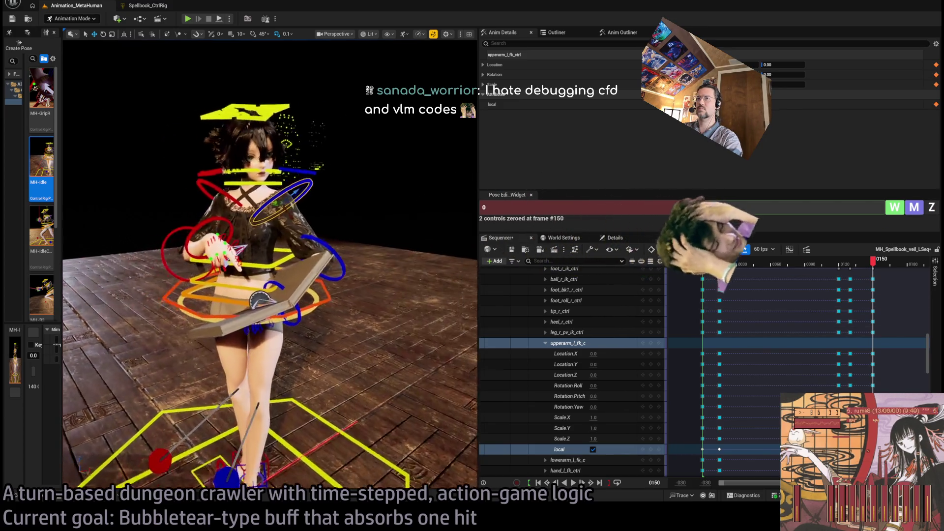
Rotate the left upper arm and forearm to lower and angle the held book
{"action": "key", "text": "e"}
{"action": "left_click_drag", "start_coordinate": [298, 372], "coordinate": [326, 352]}
{"action": "left_click", "coordinate": [364, 384]}
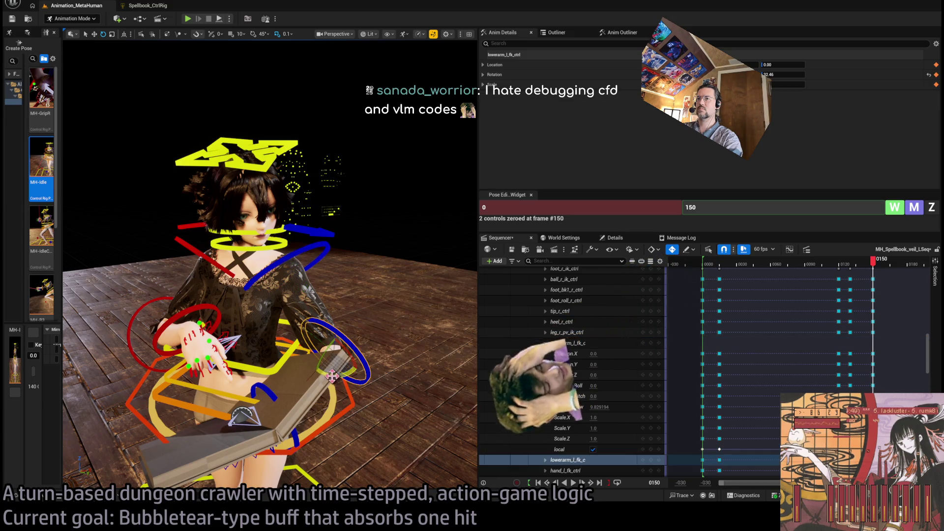
{"action": "left_click_drag", "start_coordinate": [341, 384], "coordinate": [309, 385]}
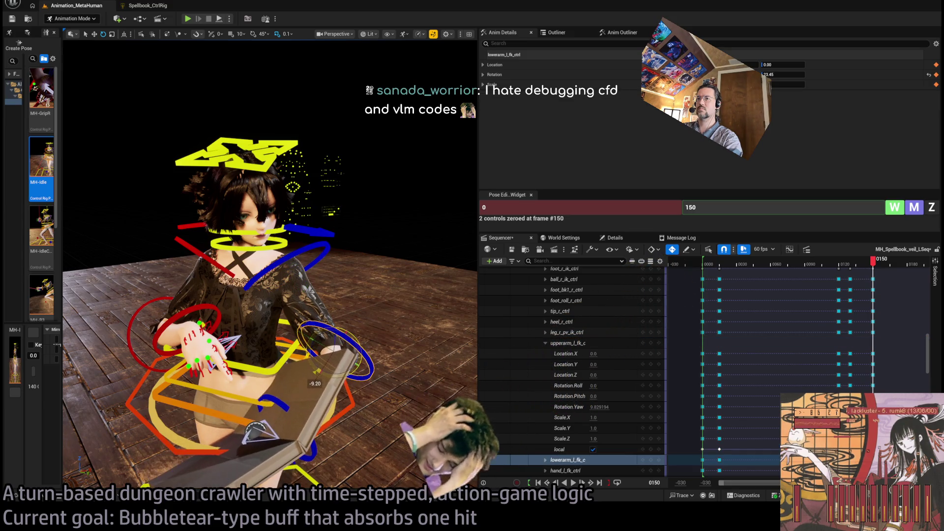
{"action": "mouse_move", "coordinate": [318, 340]}
{"action": "left_mouse_down"}
{"action": "mouse_move", "coordinate": [377, 341]}
{"action": "mouse_move", "coordinate": [366, 349]}
{"action": "mouse_move", "coordinate": [377, 359]}
{"action": "left_mouse_up"}
{"action": "left_click", "coordinate": [319, 256]}
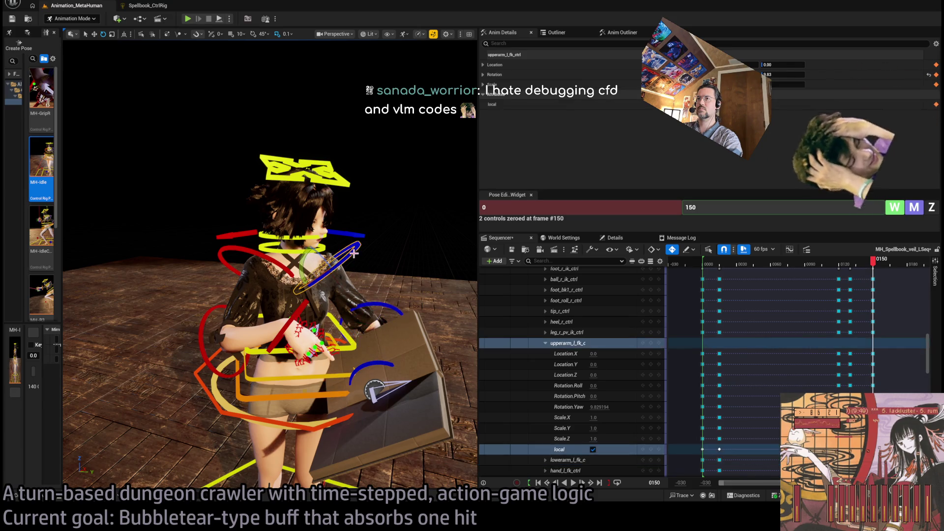
{"action": "left_click_drag", "start_coordinate": [319, 257], "coordinate": [344, 265]}
{"action": "left_click_drag", "start_coordinate": [113, 158], "coordinate": [295, 165]}
{"action": "scroll", "coordinate": [295, 344], "scroll_direction": "down", "scroll_amount": 5}
Tilt the left hand and book downward, then check the pose at frames 109 and 149
{"action": "left_click", "coordinate": [253, 448]}
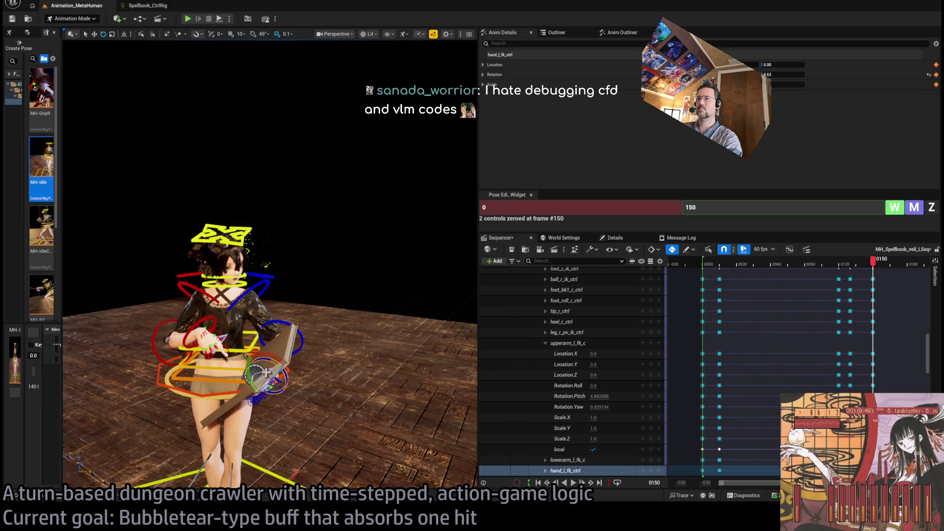
{"action": "mouse_move", "coordinate": [259, 363]}
{"action": "left_mouse_down"}
{"action": "mouse_move", "coordinate": [258, 392]}
{"action": "mouse_move", "coordinate": [221, 386]}
{"action": "left_mouse_up"}
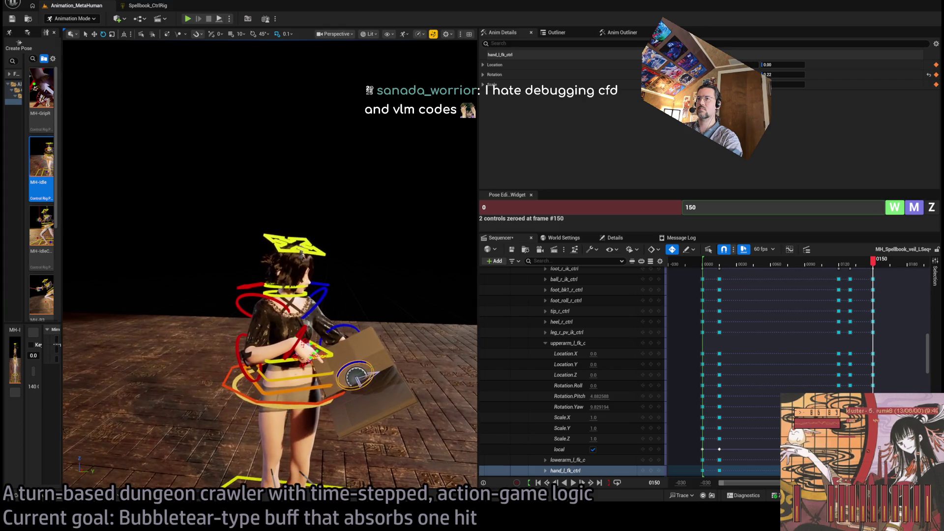
{"action": "mouse_move", "coordinate": [873, 260]}
{"action": "left_mouse_down"}
{"action": "mouse_move", "coordinate": [827, 271]}
{"action": "mouse_move", "coordinate": [883, 278]}
{"action": "left_mouse_up"}
{"action": "key", "text": "Left"}
{"action": "key", "text": "Left"}
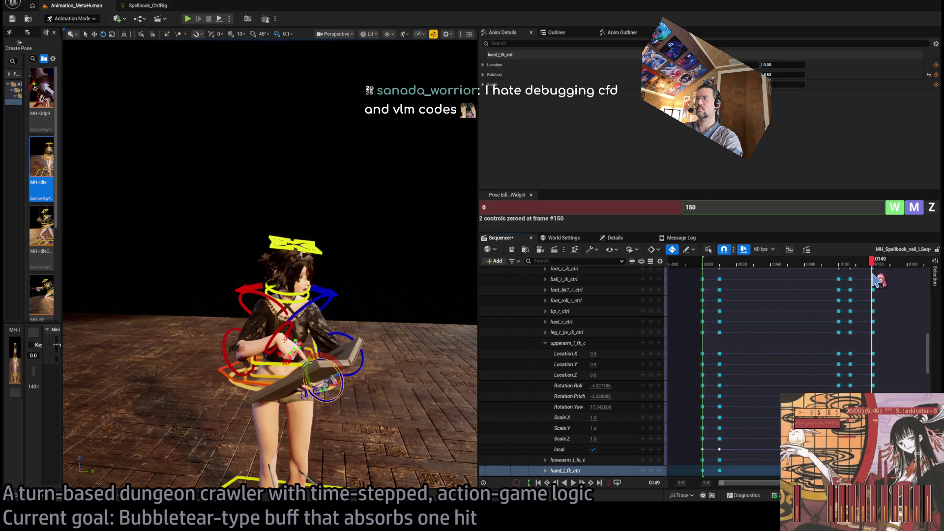
At frame 151, rotate the left upper arm to pitch 11.32 and turn the left forearm outward
{"action": "key", "text": "Right"}
{"action": "key", "text": "Right"}
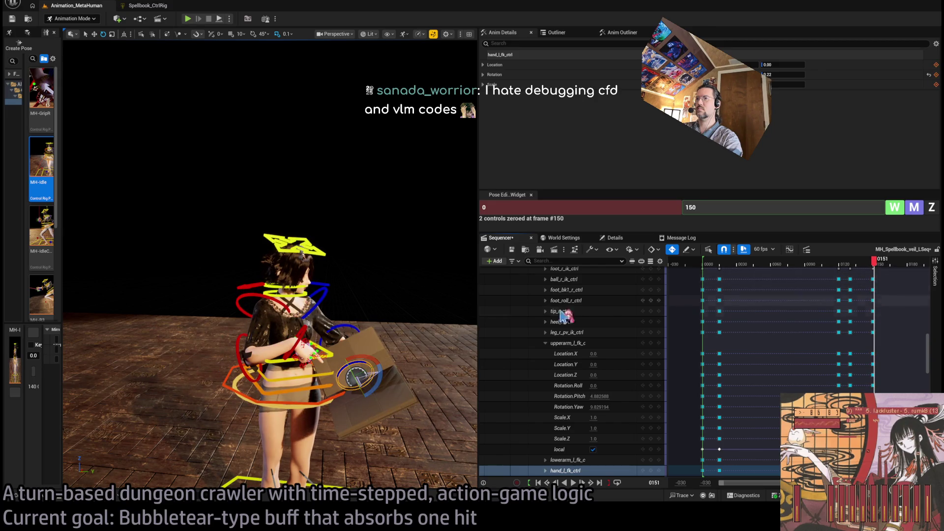
{"action": "left_click", "coordinate": [304, 298]}
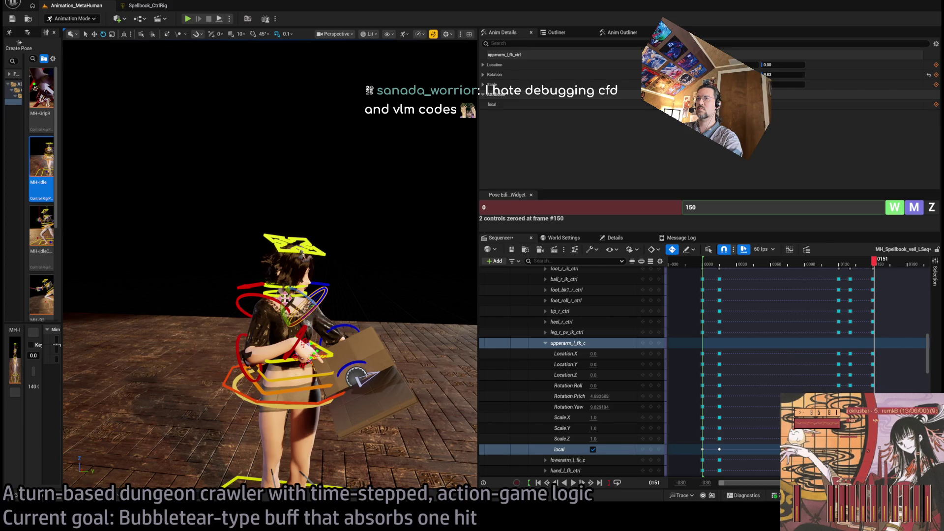
{"action": "left_click_drag", "start_coordinate": [285, 299], "coordinate": [295, 302]}
{"action": "left_click_drag", "start_coordinate": [333, 330], "coordinate": [373, 353]}
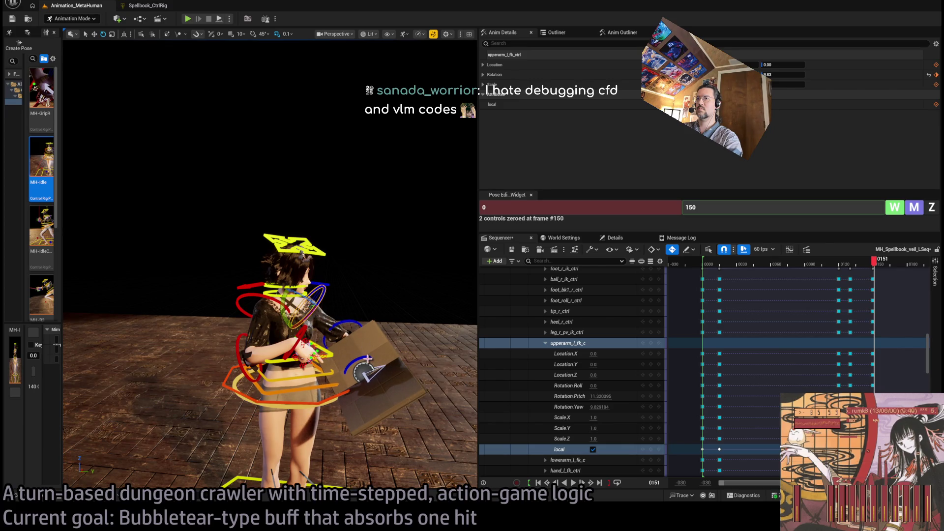
{"action": "left_click", "coordinate": [349, 325]}
{"action": "left_click_drag", "start_coordinate": [355, 319], "coordinate": [354, 320]}
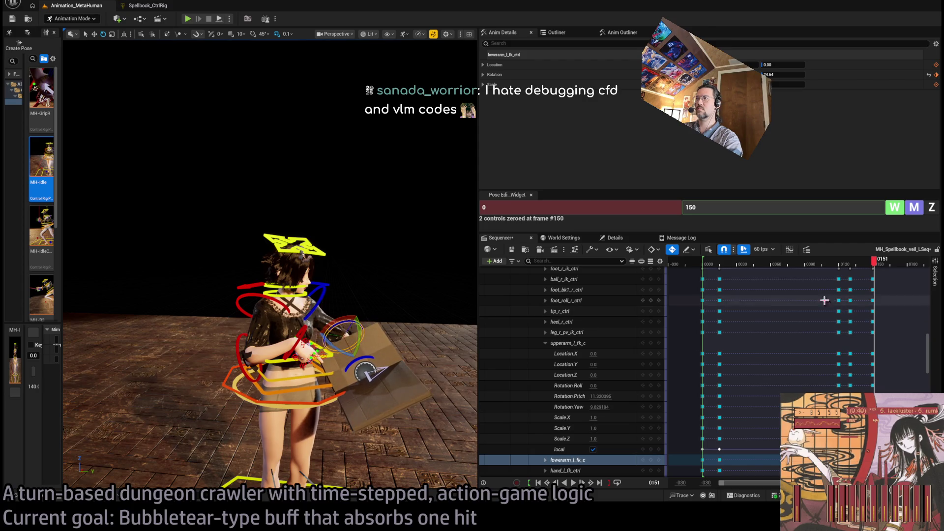
Compare frames 150 and 151, collapse the upper arm channels, and zoom the timeline to frames 135–195
{"action": "left_click", "coordinate": [879, 264]}
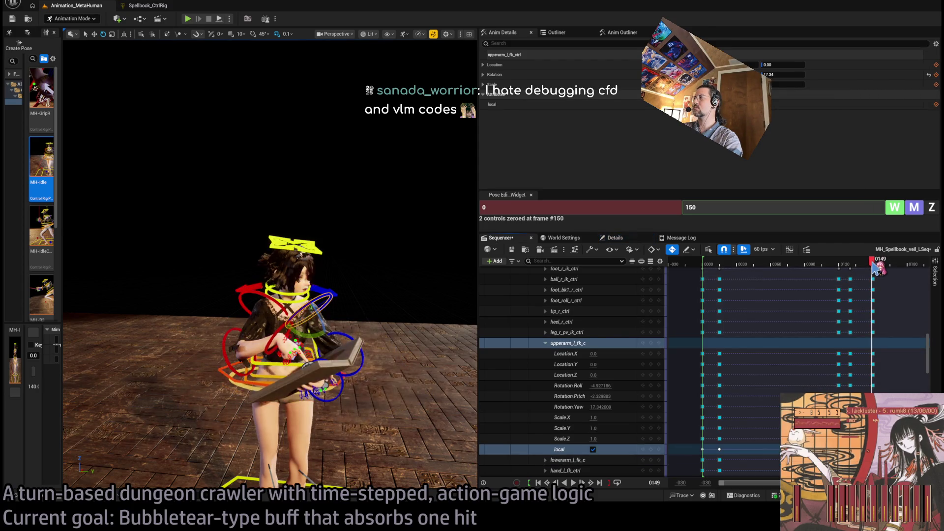
{"action": "left_click", "coordinate": [875, 264]}
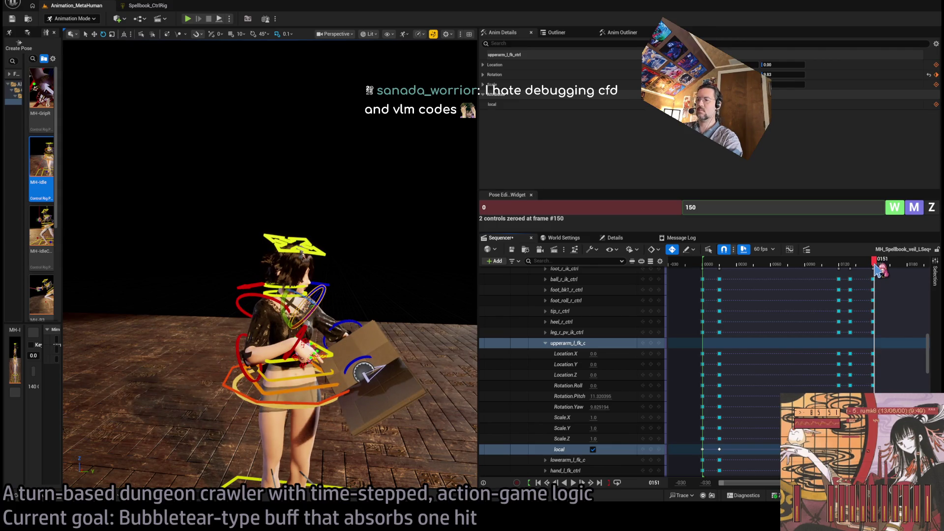
{"action": "left_click", "coordinate": [566, 459]}
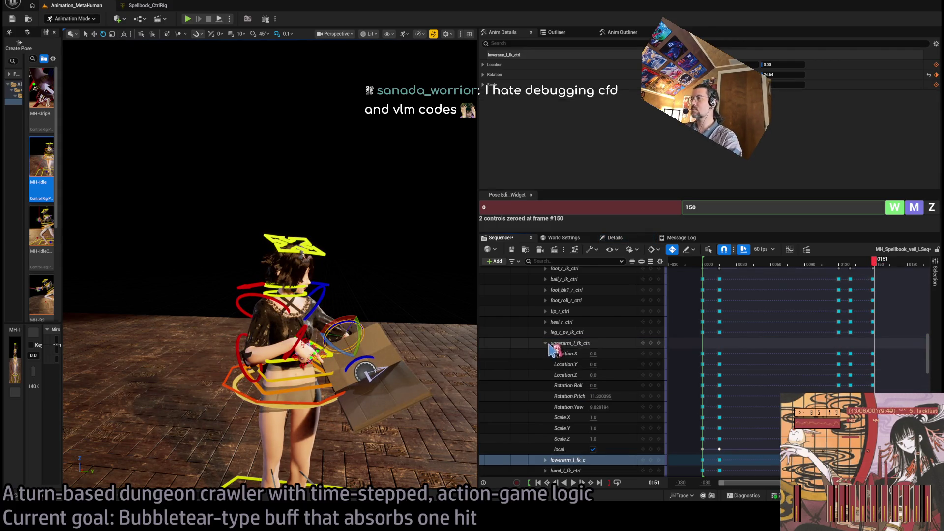
{"action": "left_click", "coordinate": [545, 343]}
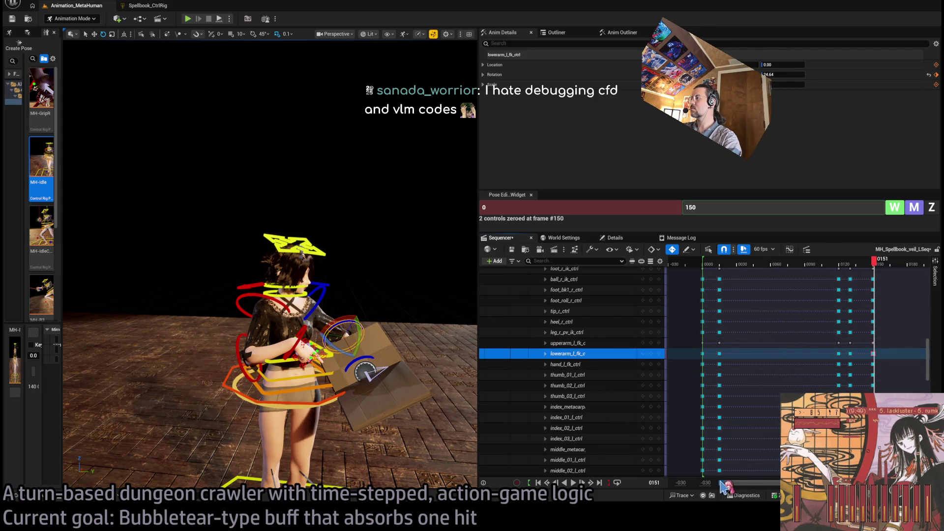
{"action": "left_click_drag", "start_coordinate": [723, 487], "coordinate": [768, 484]}
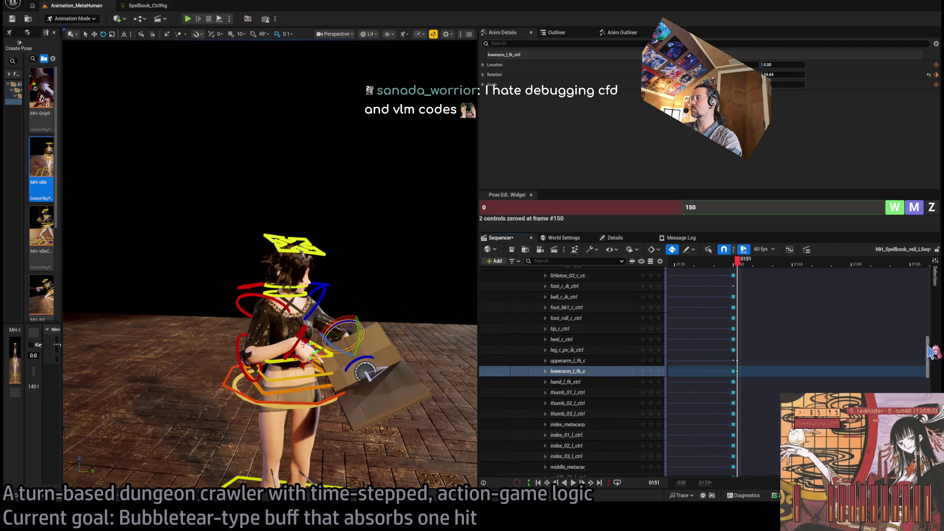
Collapse MetaHuman_ControlRig to its top-level track and scrub around frame 150 to review the pose
{"action": "scroll", "coordinate": [924, 366], "scroll_direction": "up", "scroll_amount": 10}
{"action": "double_click", "coordinate": [590, 367]}
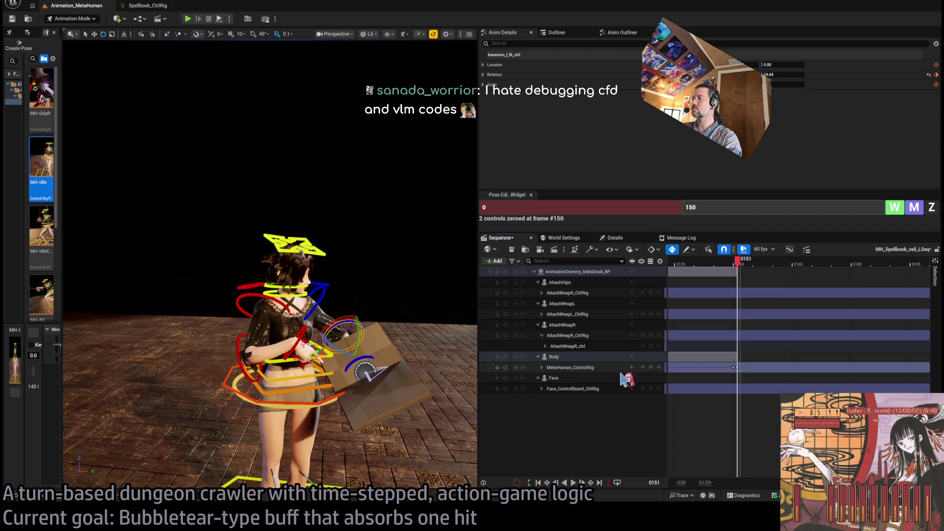
{"action": "left_click", "coordinate": [733, 367]}
{"action": "key", "text": "Left"}
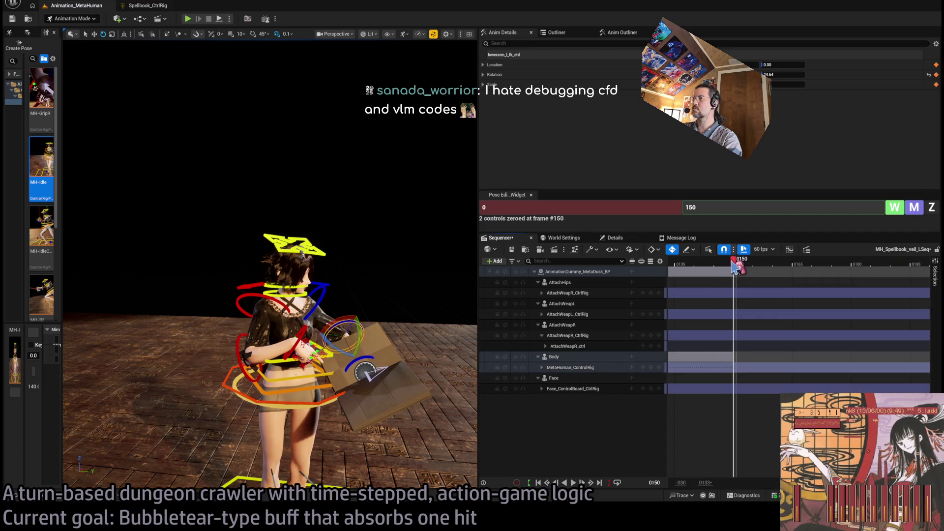
{"action": "mouse_move", "coordinate": [736, 266]}
{"action": "left_mouse_down"}
{"action": "mouse_move", "coordinate": [709, 268]}
{"action": "mouse_move", "coordinate": [737, 269]}
{"action": "left_mouse_up"}
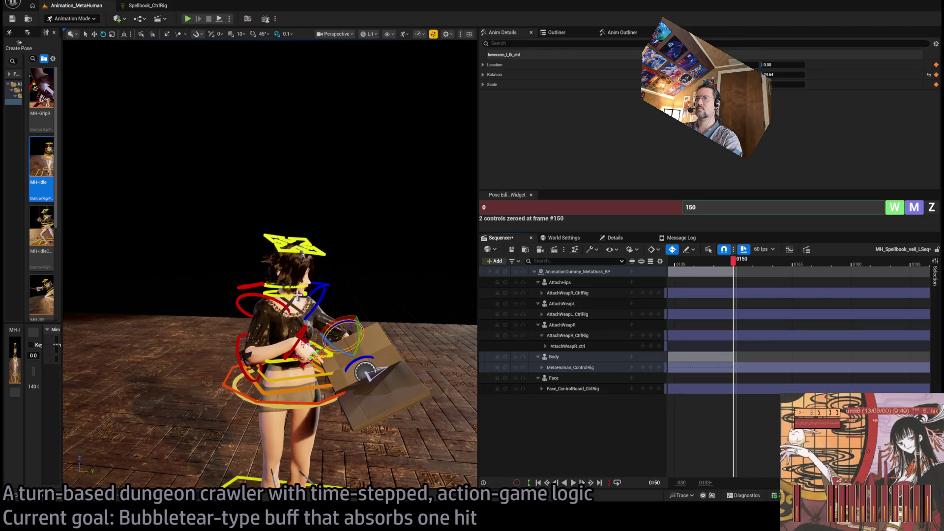
{"action": "left_click", "coordinate": [321, 252]}
Rotate the head control so the MetaHuman faces forward, checking from front and back views
{"action": "left_click_drag", "start_coordinate": [354, 274], "coordinate": [164, 190]}
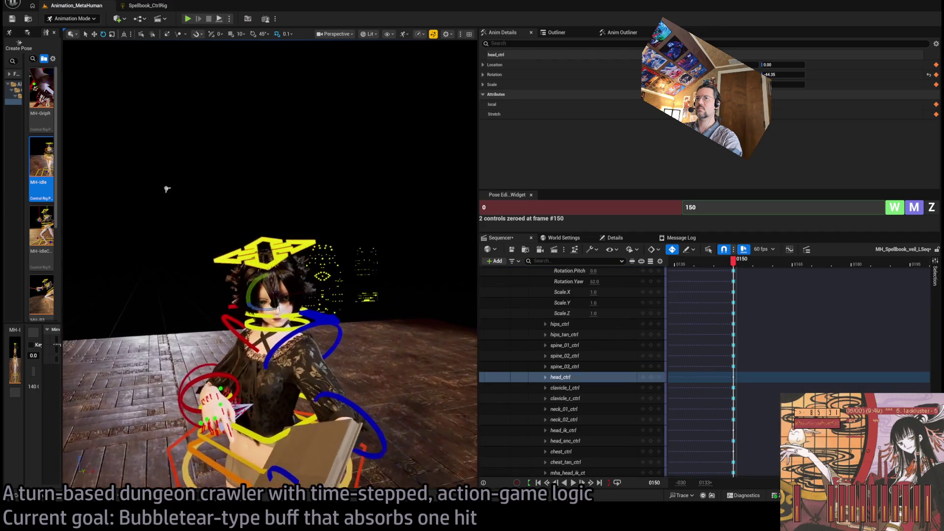
{"action": "left_click_drag", "start_coordinate": [283, 275], "coordinate": [264, 276]}
{"action": "left_click_drag", "start_coordinate": [164, 187], "coordinate": [54, 175]}
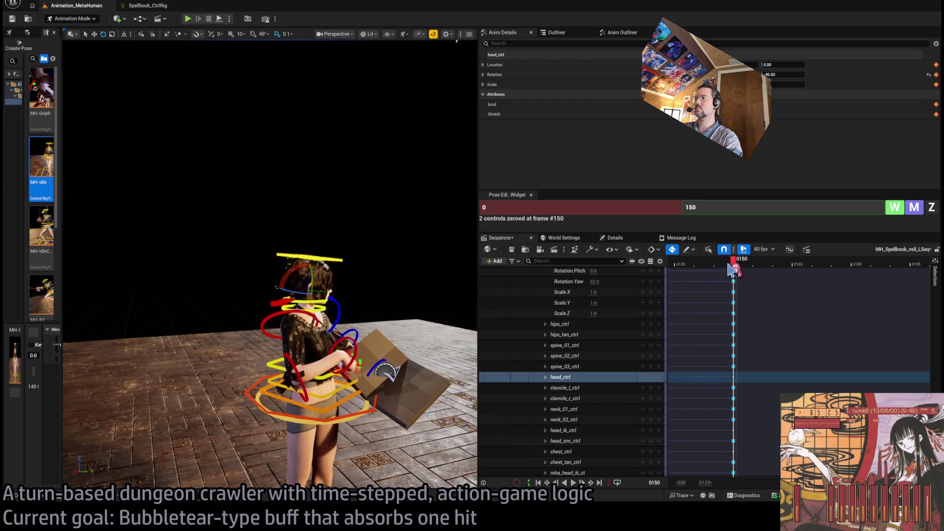
Scrub back from frame 146 to the start of the animation at frame -4
{"action": "mouse_move", "coordinate": [734, 268]}
{"action": "left_mouse_down"}
{"action": "mouse_move", "coordinate": [700, 261]}
{"action": "mouse_move", "coordinate": [685, 270]}
{"action": "mouse_move", "coordinate": [717, 263]}
{"action": "left_mouse_up"}
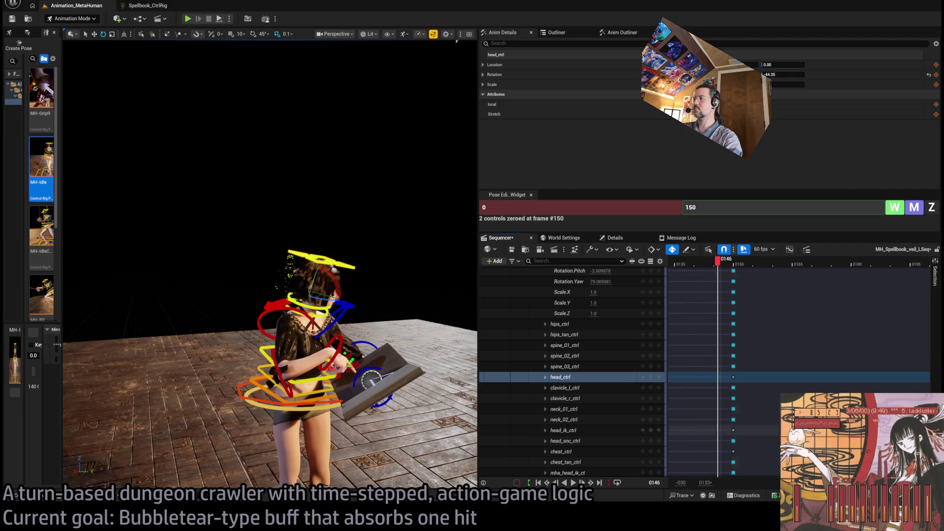
{"action": "scroll", "coordinate": [796, 368], "scroll_direction": "left", "scroll_amount": 5}
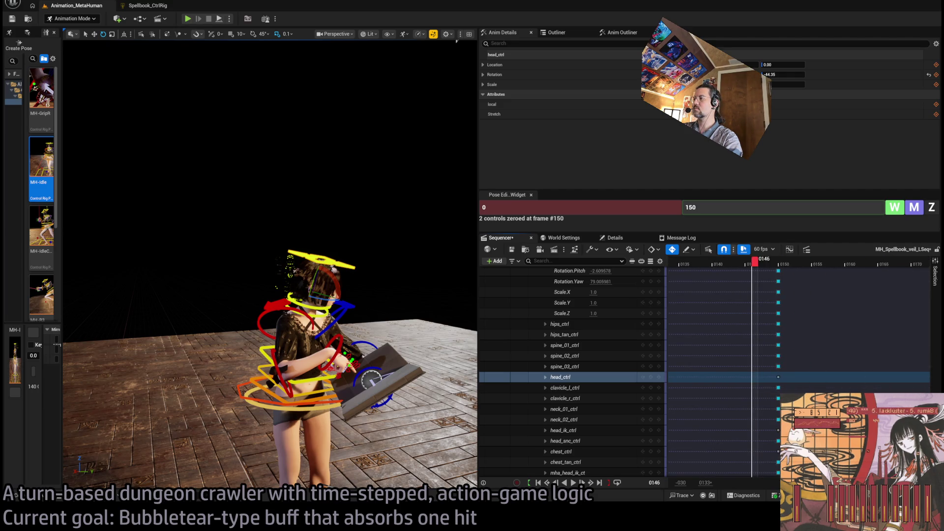
{"action": "scroll", "coordinate": [709, 389], "scroll_direction": "down", "scroll_amount": 5}
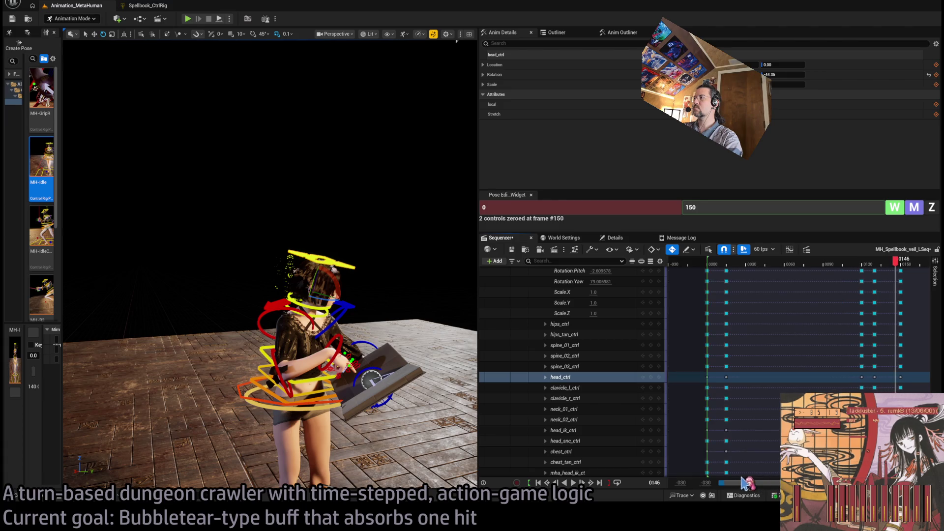
{"action": "left_click_drag", "start_coordinate": [707, 263], "coordinate": [700, 266]}
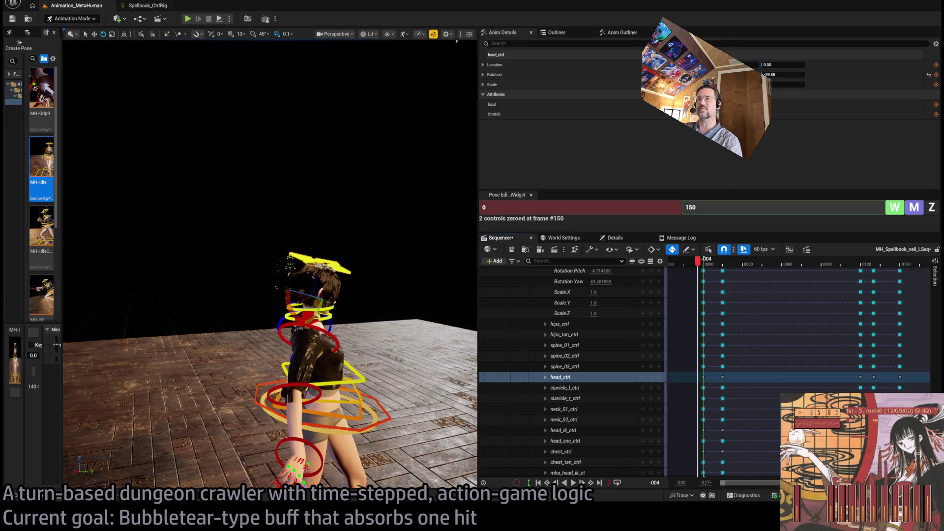
Play the animation from frame 0 and scrub the opening frames to inspect the starting pose
{"action": "key", "text": "Right"}
{"action": "key", "text": "Right"}
{"action": "key", "text": "Right"}
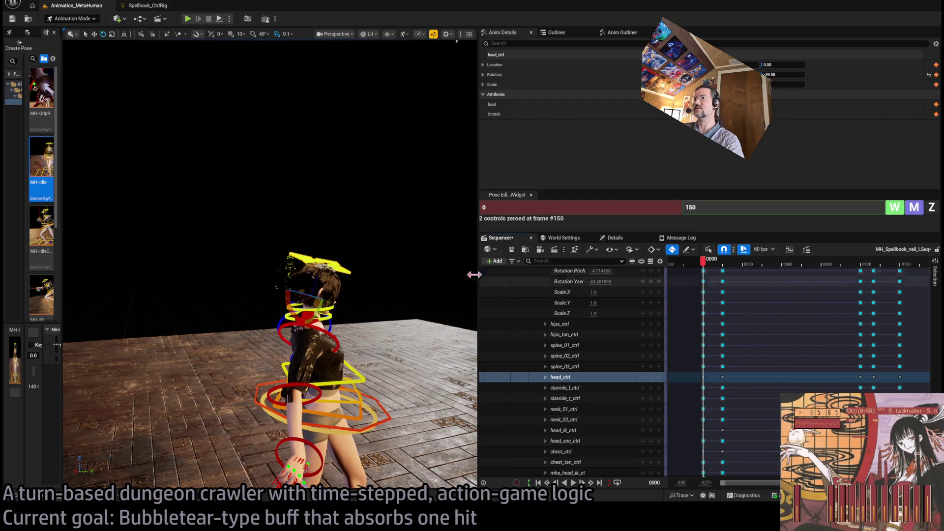
{"action": "key", "text": "space"}
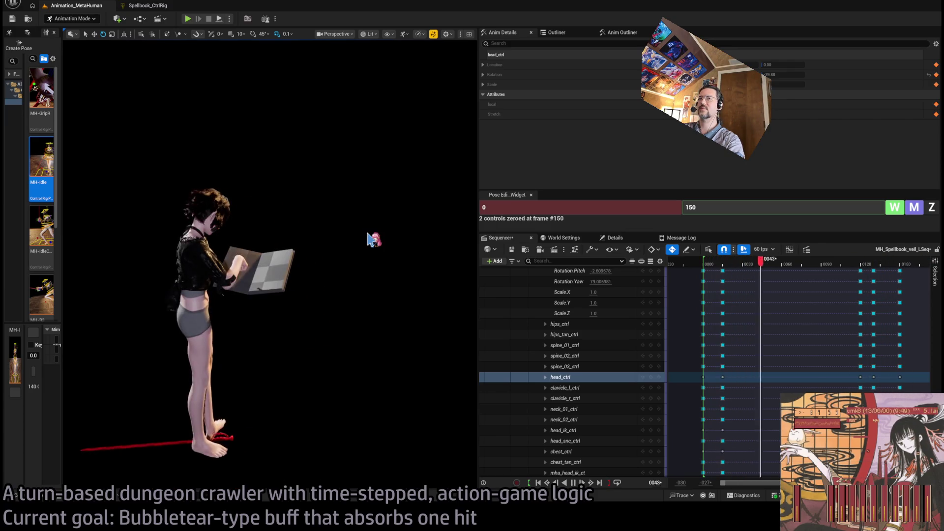
{"action": "left_click", "coordinate": [705, 265]}
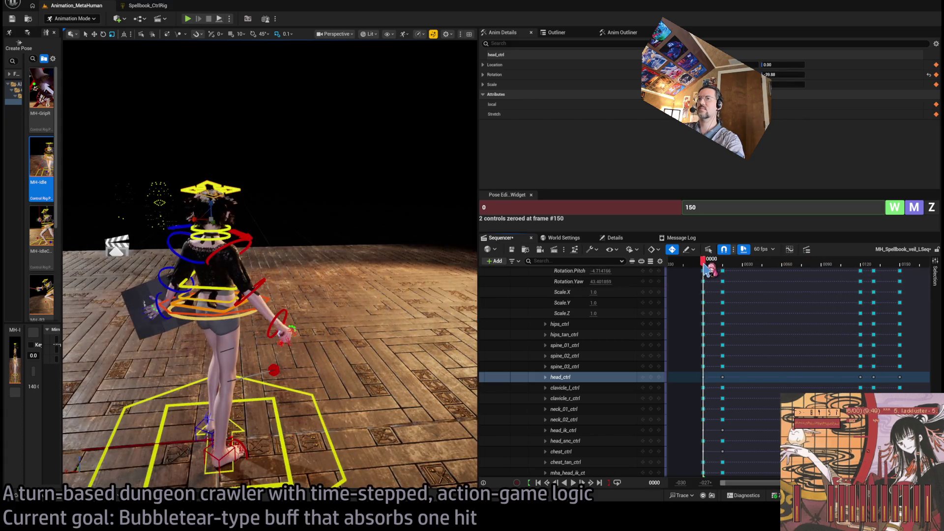
{"action": "left_click_drag", "start_coordinate": [704, 264], "coordinate": [703, 266]}
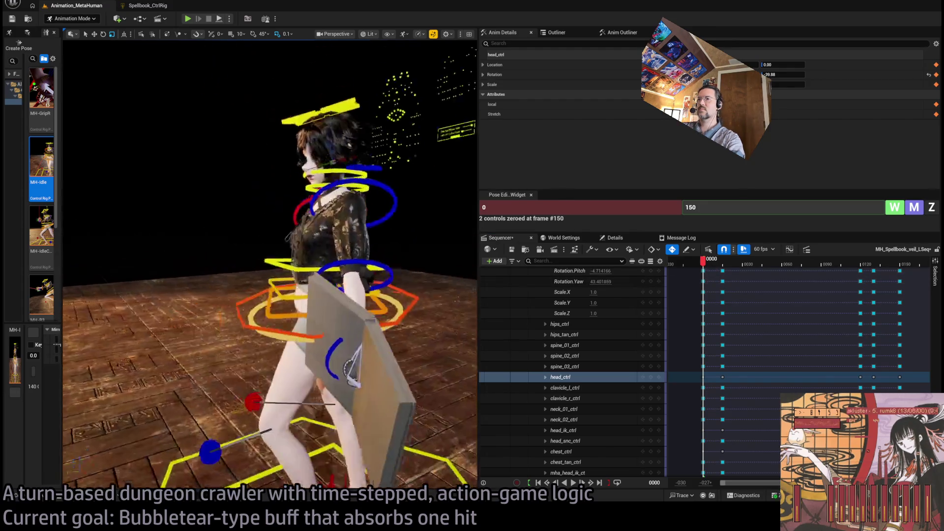
Tilt the left hand control so the book lies flat, replay it, and bring up the Gemini chat
{"action": "left_click", "coordinate": [411, 330]}
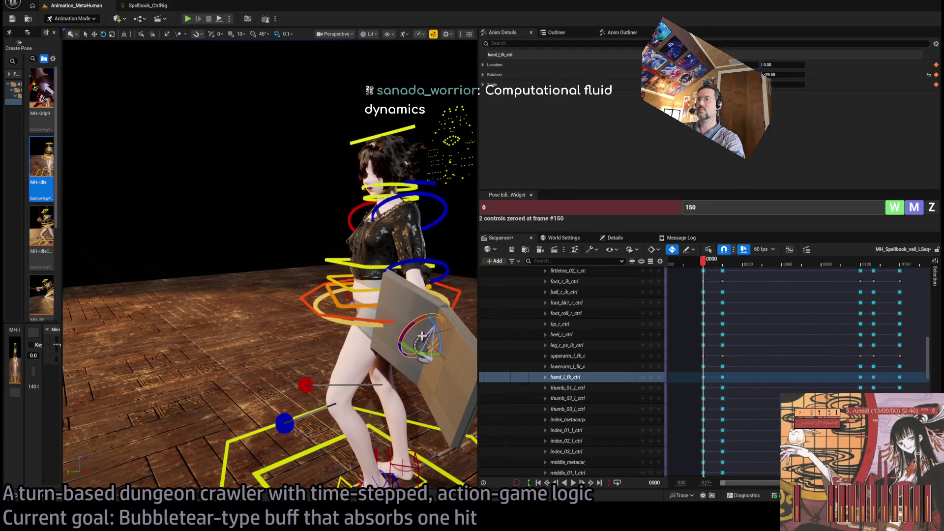
{"action": "mouse_move", "coordinate": [415, 324]}
{"action": "left_mouse_down"}
{"action": "mouse_move", "coordinate": [436, 347]}
{"action": "mouse_move", "coordinate": [420, 332]}
{"action": "left_mouse_up"}
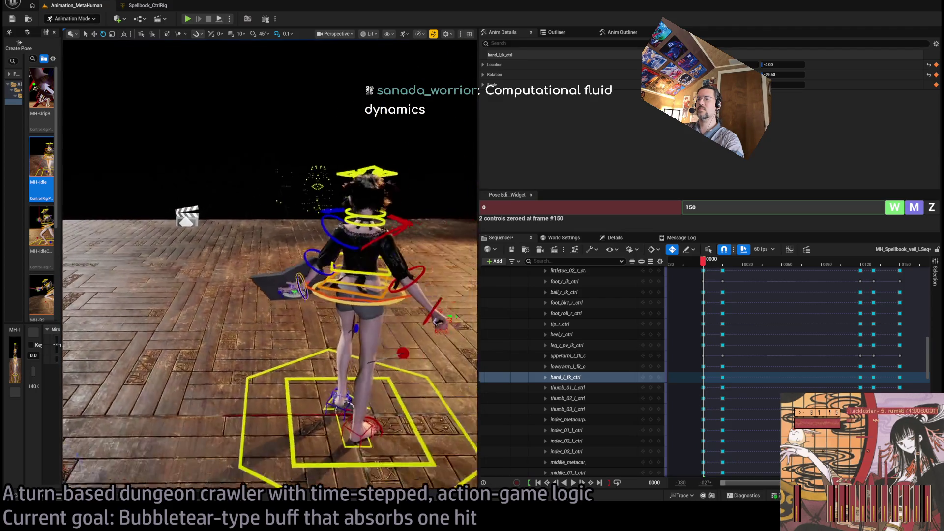
{"action": "key", "text": "space"}
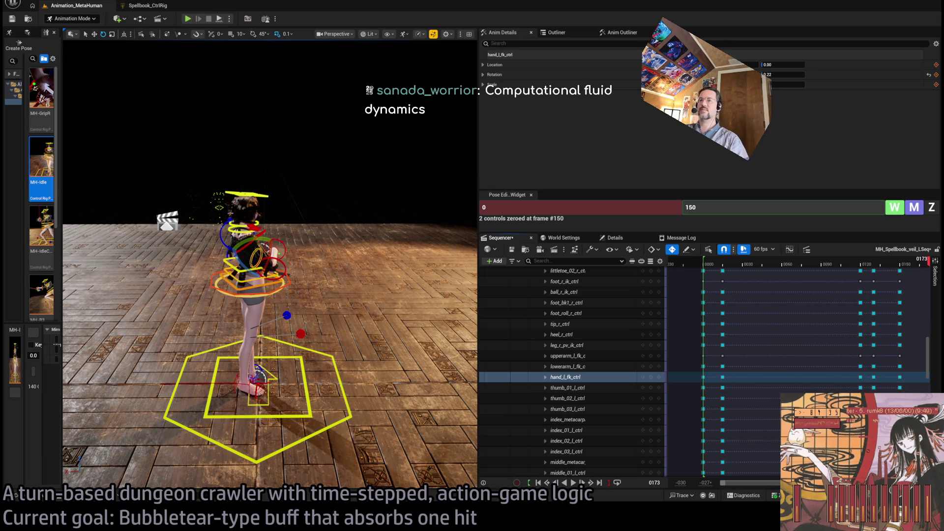
{"action": "key", "text": "alt+Tab"}
{"action": "scroll", "coordinate": [753, 368], "scroll_direction": "down", "scroll_amount": 15}
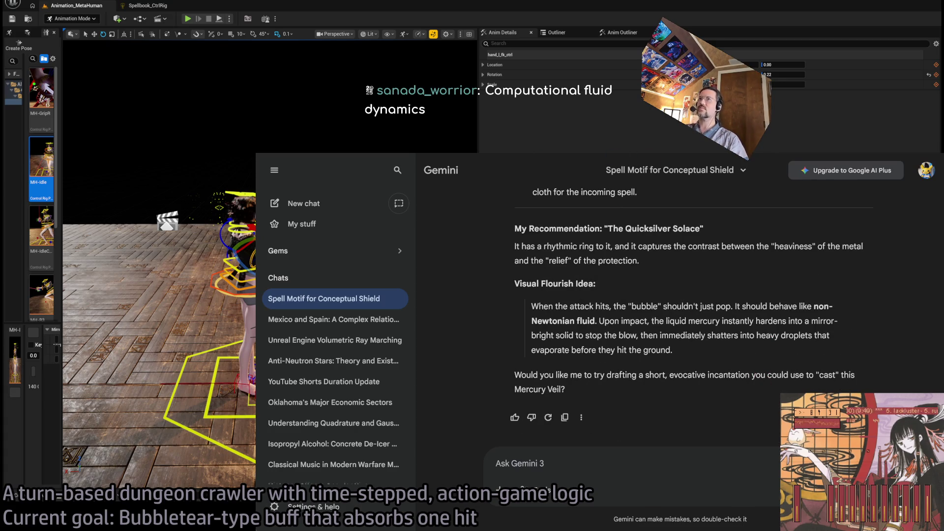
Switch from the Gemini chat to the GLD: MetaDusk To-Do document
{"action": "key", "text": "alt+Tab"}
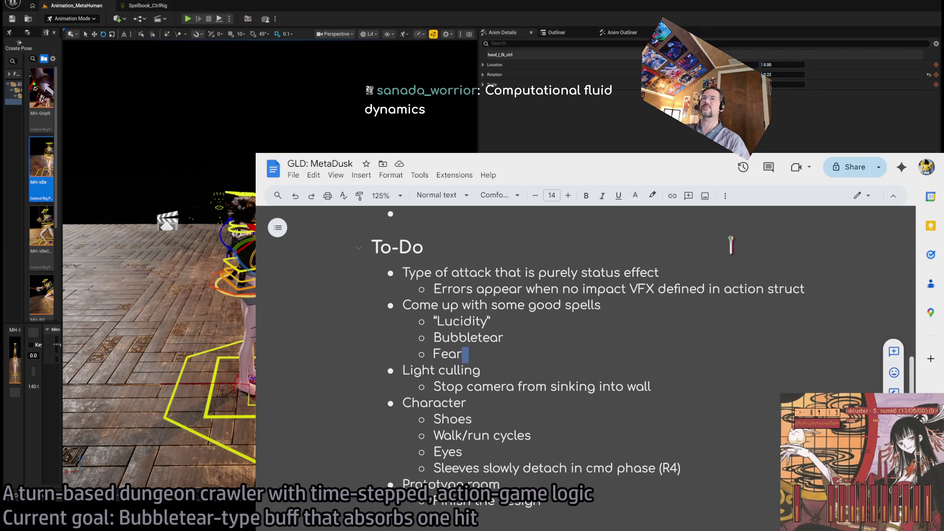
Return to the Unreal editor and jump back to the start of the sequence
{"action": "key", "text": "alt+Tab"}
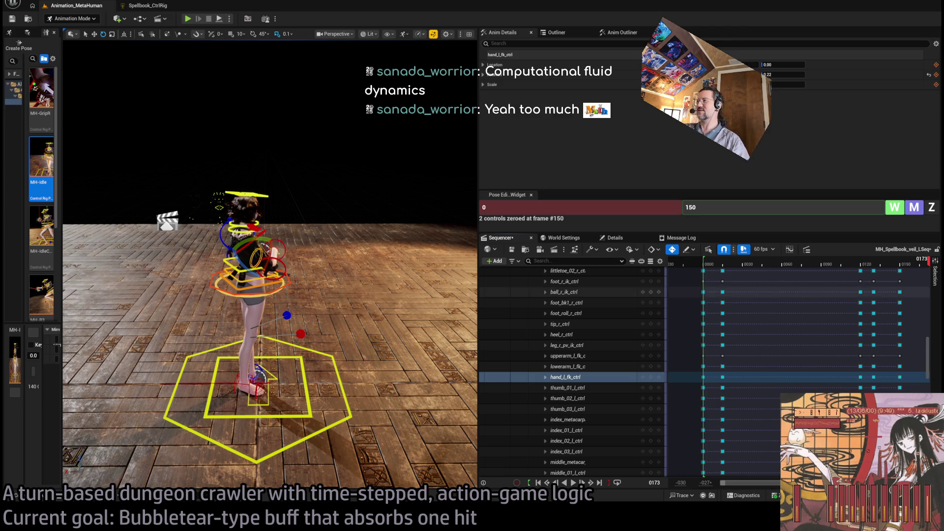
{"action": "left_click", "coordinate": [707, 265]}
{"action": "key", "text": "space"}
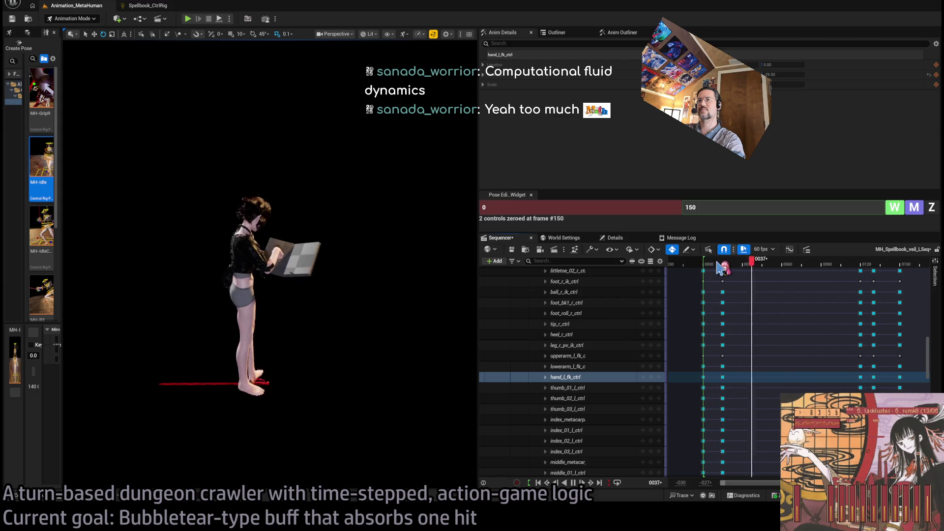
{"action": "key", "text": "space"}
{"action": "left_click_drag", "start_coordinate": [707, 270], "coordinate": [927, 265]}
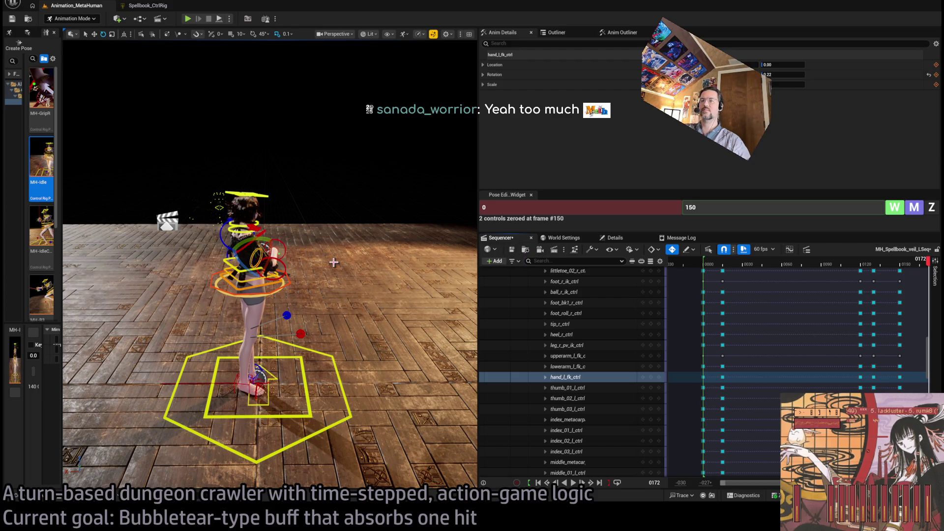
Rotate hand_r_fk_ctrl into the casting pose and curl the right pinky and middle finger joints
{"action": "mouse_move", "coordinate": [333, 262]}
{"action": "left_mouse_down"}
{"action": "mouse_move", "coordinate": [216, 267]}
{"action": "mouse_move", "coordinate": [360, 275]}
{"action": "mouse_move", "coordinate": [329, 283]}
{"action": "mouse_move", "coordinate": [338, 285]}
{"action": "left_mouse_up"}
{"action": "left_click", "coordinate": [344, 290]}
{"action": "scroll", "coordinate": [336, 224], "scroll_direction": "up", "scroll_amount": 6}
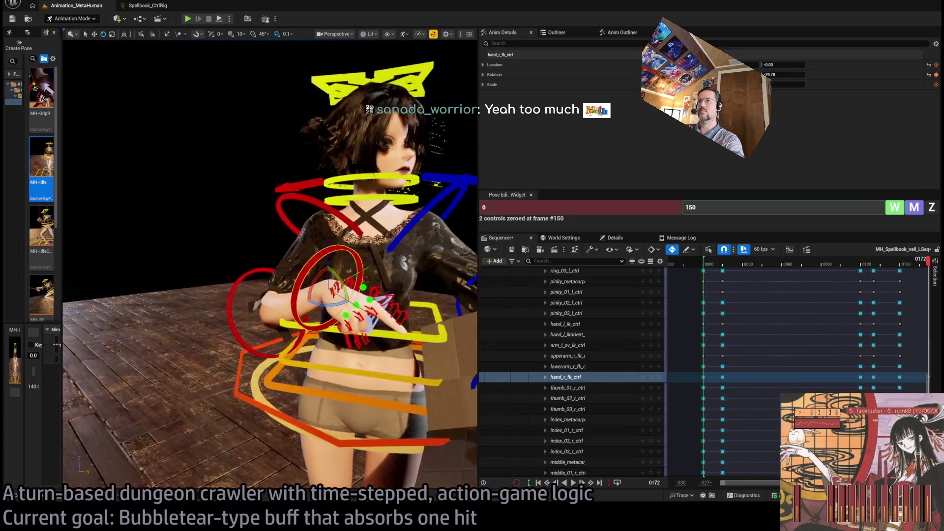
{"action": "left_click", "coordinate": [334, 200]}
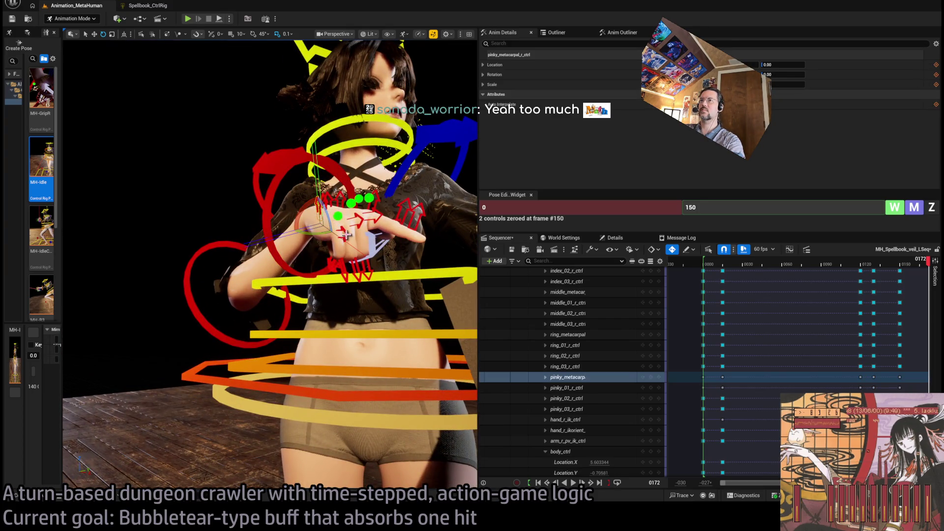
{"action": "mouse_move", "coordinate": [339, 216]}
{"action": "left_mouse_down"}
{"action": "mouse_move", "coordinate": [354, 234]}
{"action": "mouse_move", "coordinate": [354, 203]}
{"action": "mouse_move", "coordinate": [364, 217]}
{"action": "mouse_move", "coordinate": [382, 195]}
{"action": "mouse_move", "coordinate": [300, 209]}
{"action": "left_mouse_up"}
{"action": "left_click", "coordinate": [366, 199]}
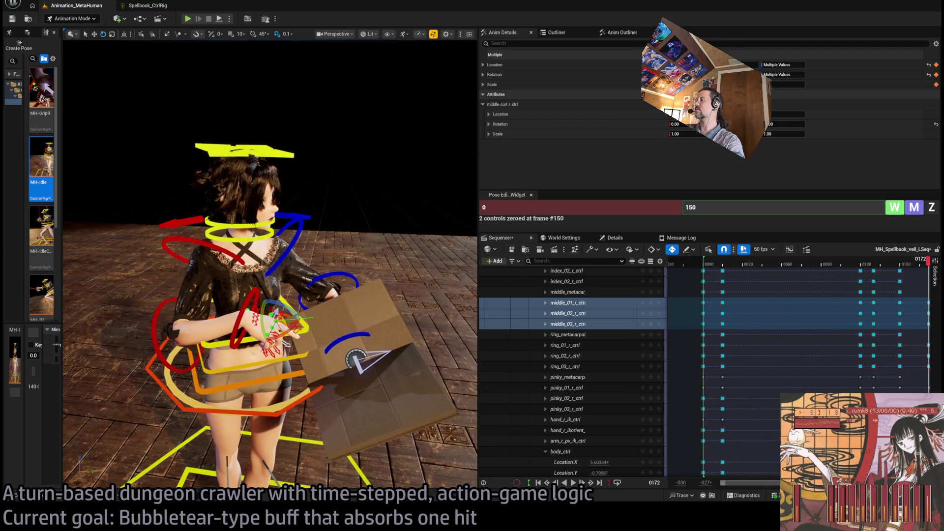
{"action": "scroll", "coordinate": [798, 295], "scroll_direction": "right", "scroll_amount": 3}
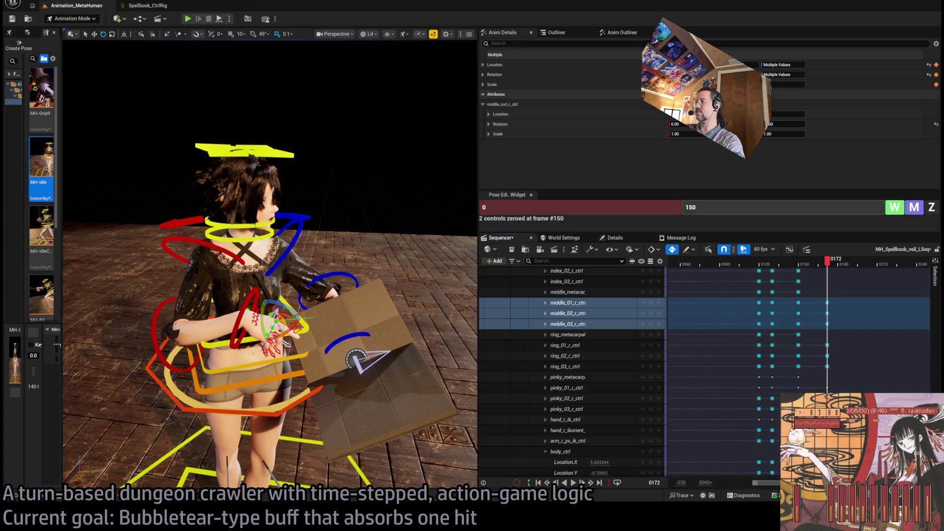
Collapse the control rig rows, move the final pose key from 172 to 150, and replay from frame 103
{"action": "scroll", "coordinate": [798, 295], "scroll_direction": "up", "scroll_amount": 10}
{"action": "double_click", "coordinate": [830, 367]}
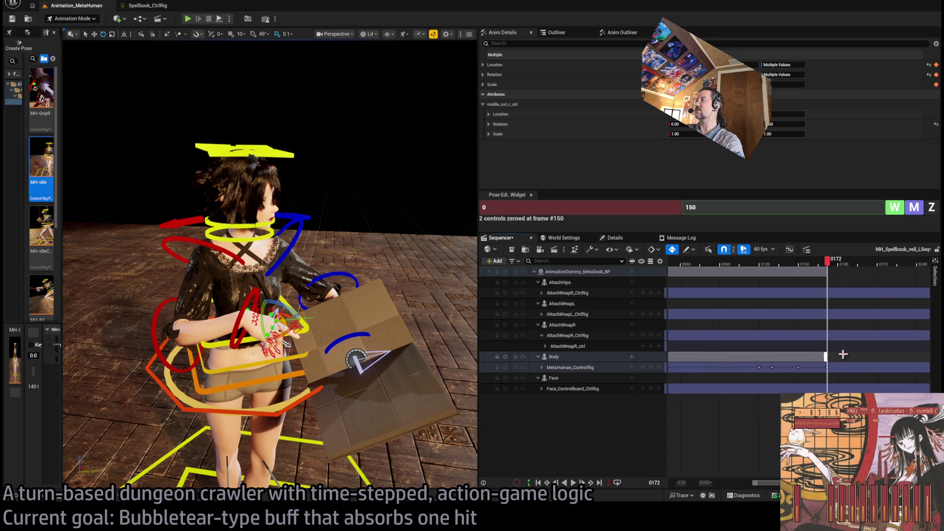
{"action": "left_click_drag", "start_coordinate": [831, 369], "coordinate": [798, 386]}
{"action": "left_click", "coordinate": [737, 264]}
{"action": "key", "text": "space"}
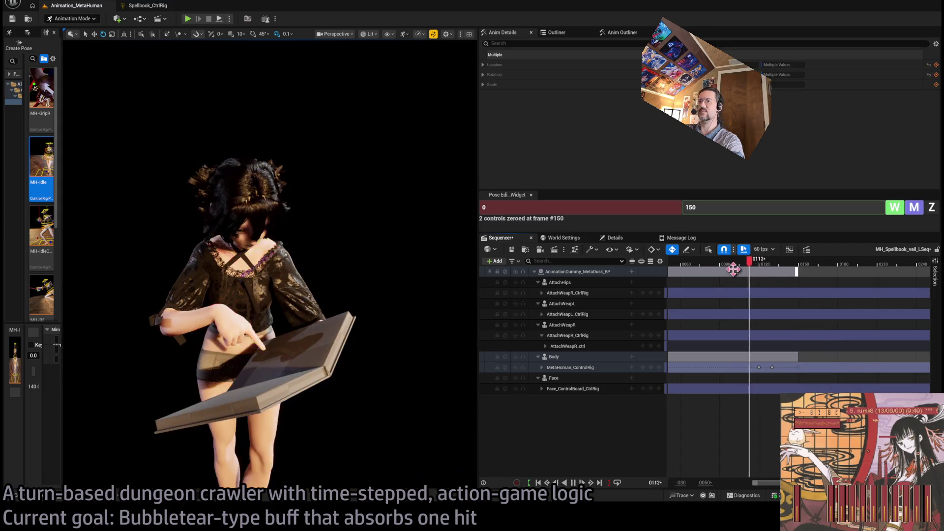
{"action": "mouse_move", "coordinate": [781, 272]}
{"action": "left_mouse_down"}
{"action": "mouse_move", "coordinate": [790, 268]}
{"action": "mouse_move", "coordinate": [681, 270]}
{"action": "left_mouse_up"}
{"action": "key", "text": "space"}
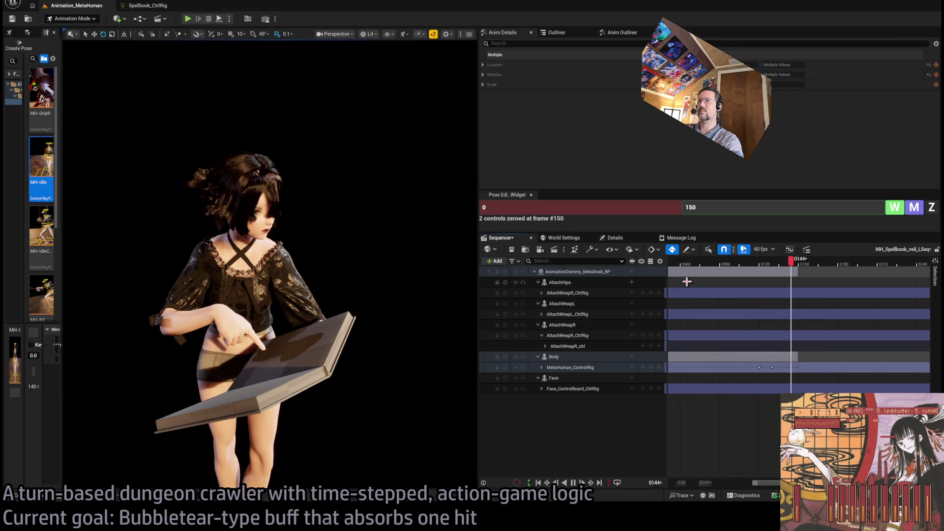
{"action": "key", "text": "space"}
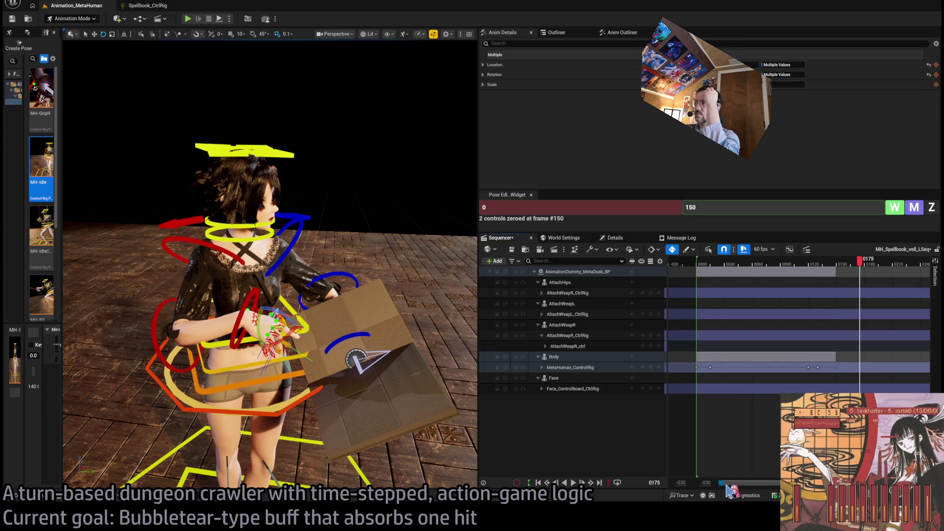
Play the animation from the start, pausing around frames 83, 163 and 85 to review timing
{"action": "left_click_drag", "start_coordinate": [761, 486], "coordinate": [719, 486]}
{"action": "left_click", "coordinate": [694, 263]}
{"action": "key", "text": "space"}
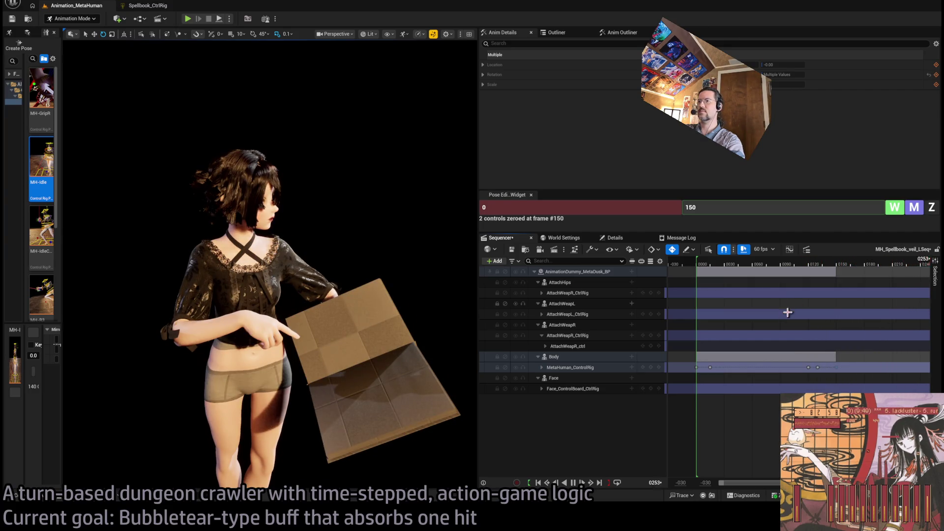
{"action": "key", "text": "space"}
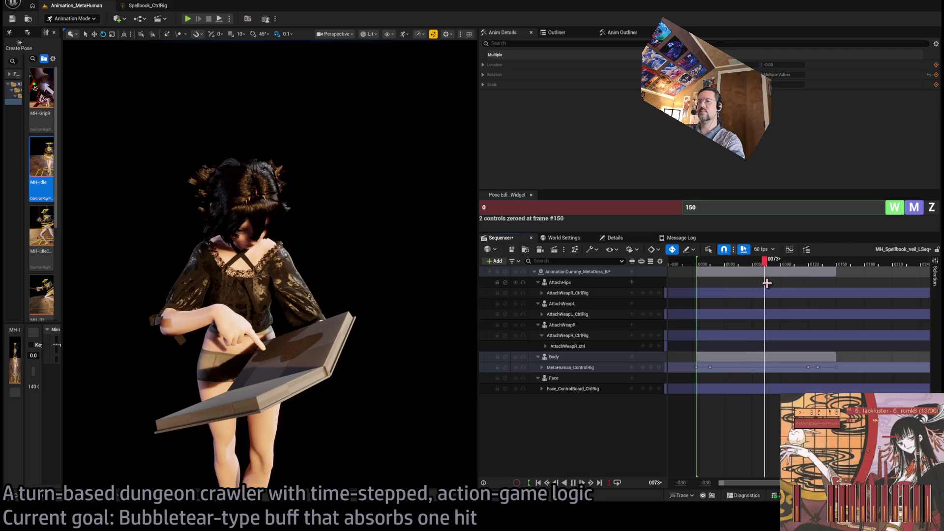
{"action": "key", "text": "space"}
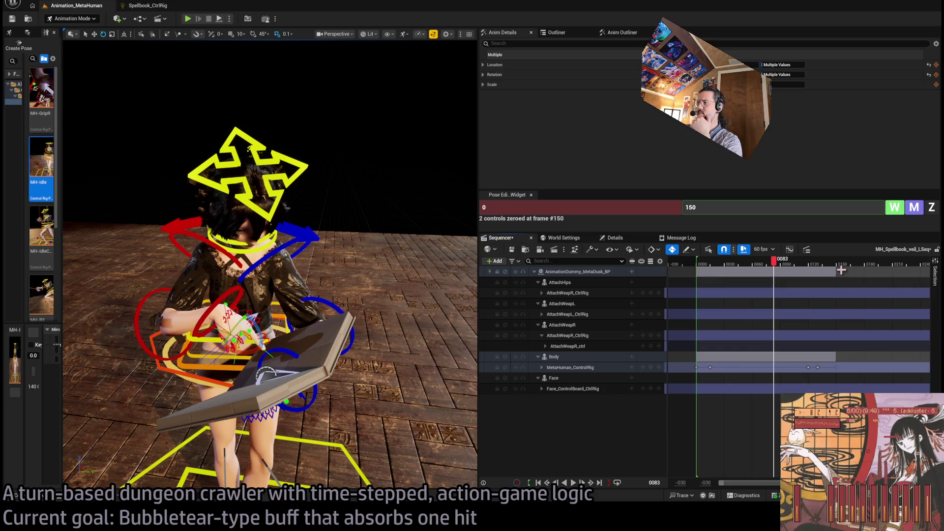
{"action": "key", "text": "space"}
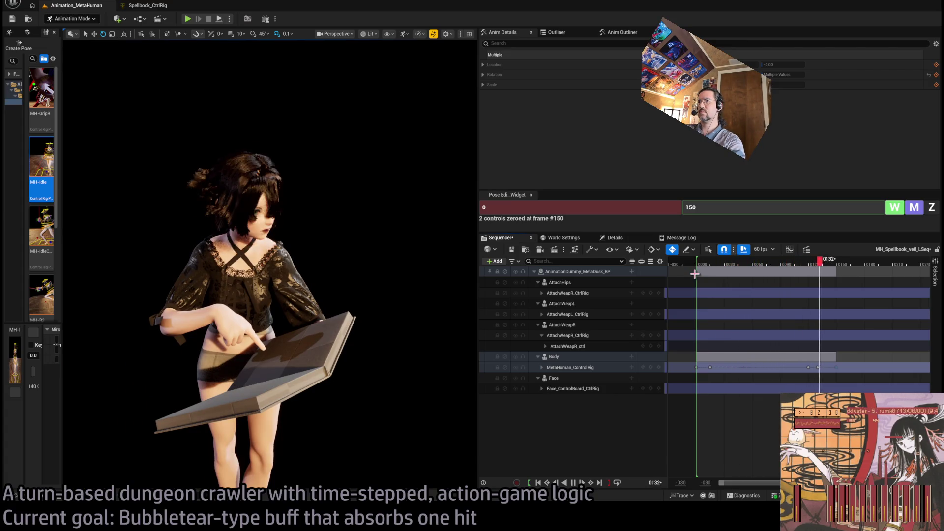
{"action": "key", "text": "space"}
{"action": "mouse_move", "coordinate": [847, 266]}
{"action": "left_mouse_down"}
{"action": "mouse_move", "coordinate": [797, 268]}
{"action": "mouse_move", "coordinate": [814, 268]}
{"action": "left_mouse_up"}
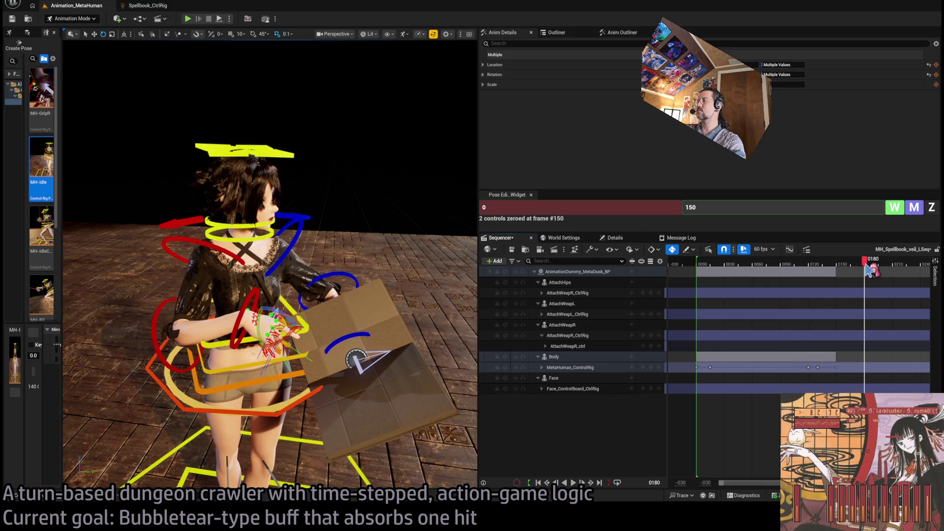
{"action": "left_click_drag", "start_coordinate": [865, 270], "coordinate": [770, 266]}
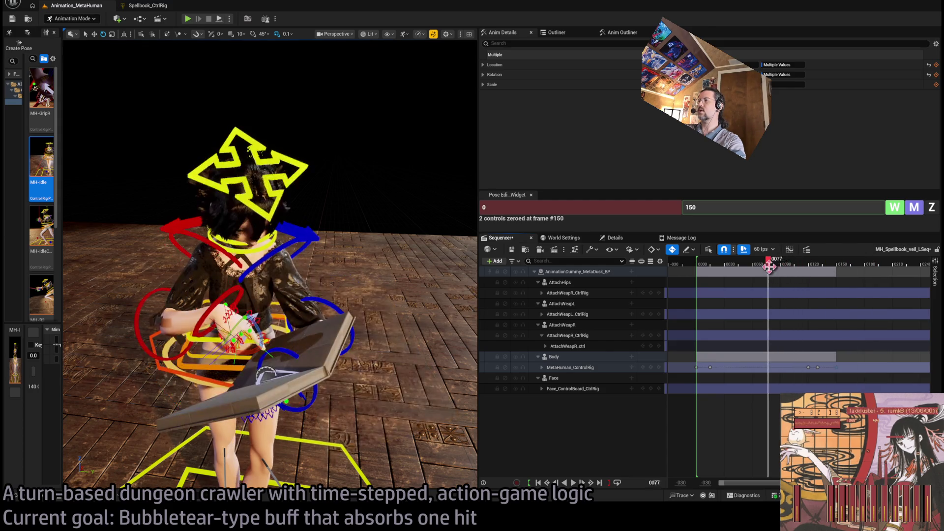
{"action": "key", "text": "space"}
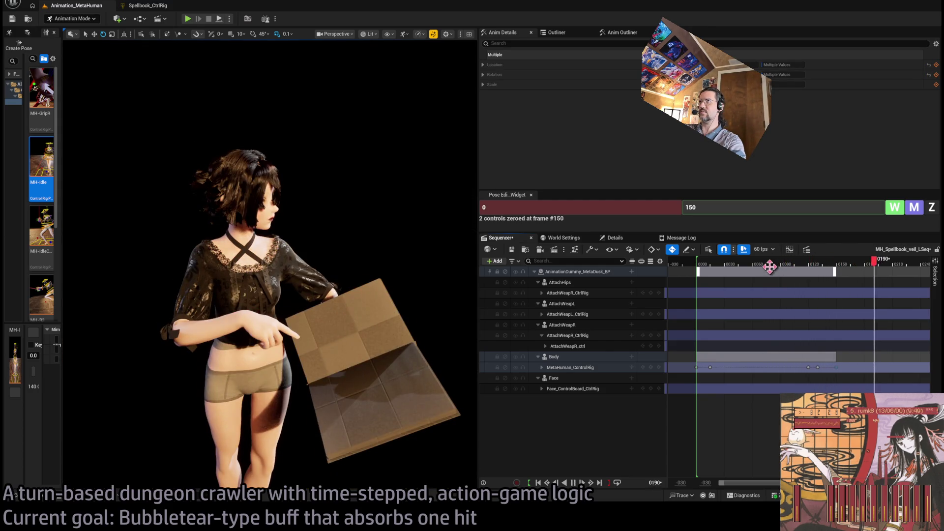
{"action": "key", "text": "space"}
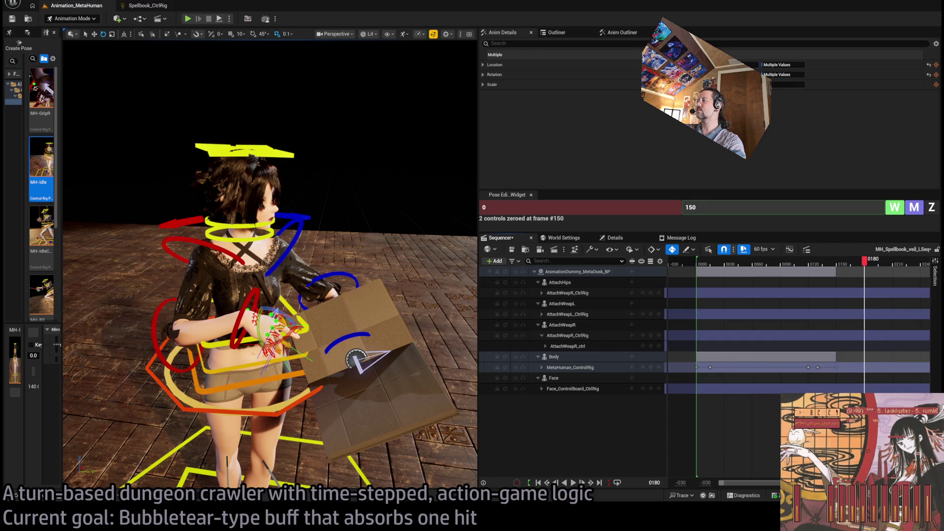
{"action": "scroll", "coordinate": [904, 269], "scroll_direction": "down", "scroll_amount": 2}
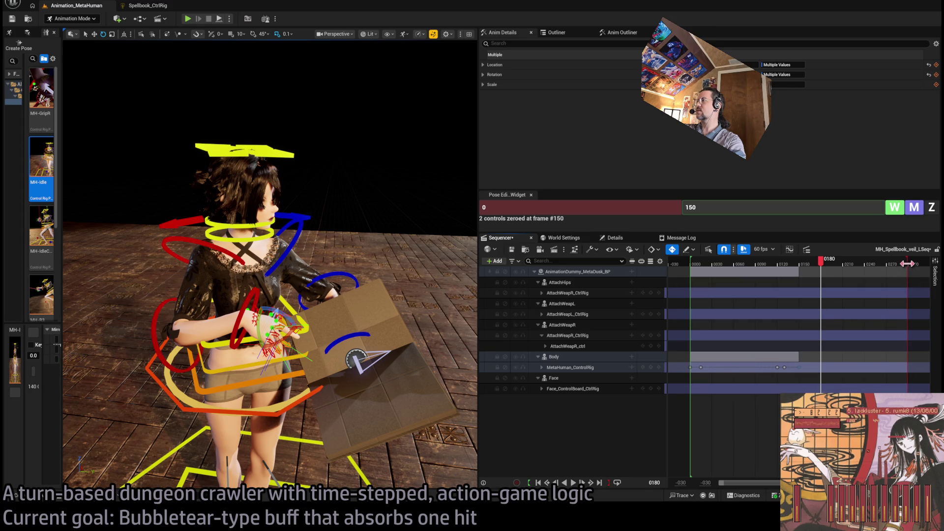
End the playback range at frame 180 and rotate the right foot IK control
{"action": "left_click_drag", "start_coordinate": [907, 264], "coordinate": [827, 308]}
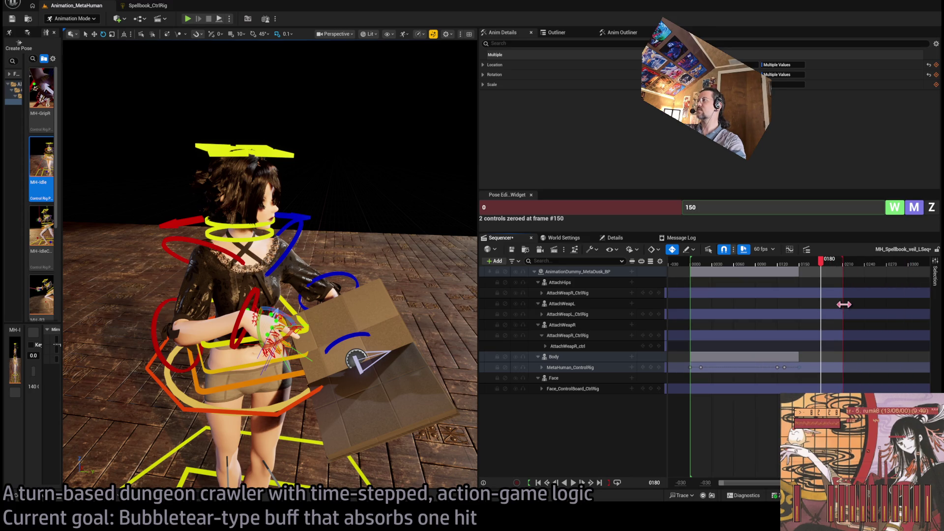
{"action": "mouse_move", "coordinate": [276, 294]}
{"action": "left_mouse_down"}
{"action": "mouse_move", "coordinate": [335, 294]}
{"action": "mouse_move", "coordinate": [369, 236]}
{"action": "mouse_move", "coordinate": [344, 295]}
{"action": "mouse_move", "coordinate": [278, 394]}
{"action": "left_mouse_up"}
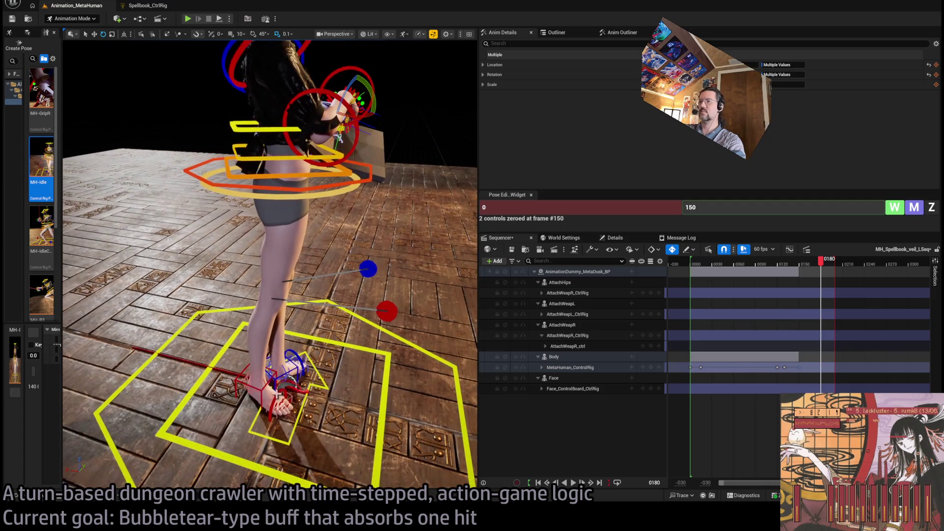
{"action": "left_click", "coordinate": [267, 383]}
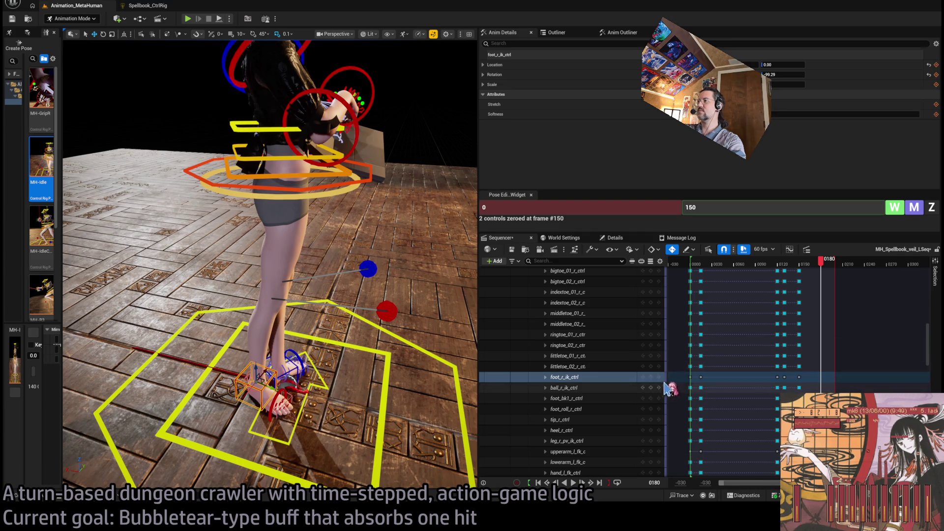
{"action": "left_click_drag", "start_coordinate": [928, 361], "coordinate": [931, 269]}
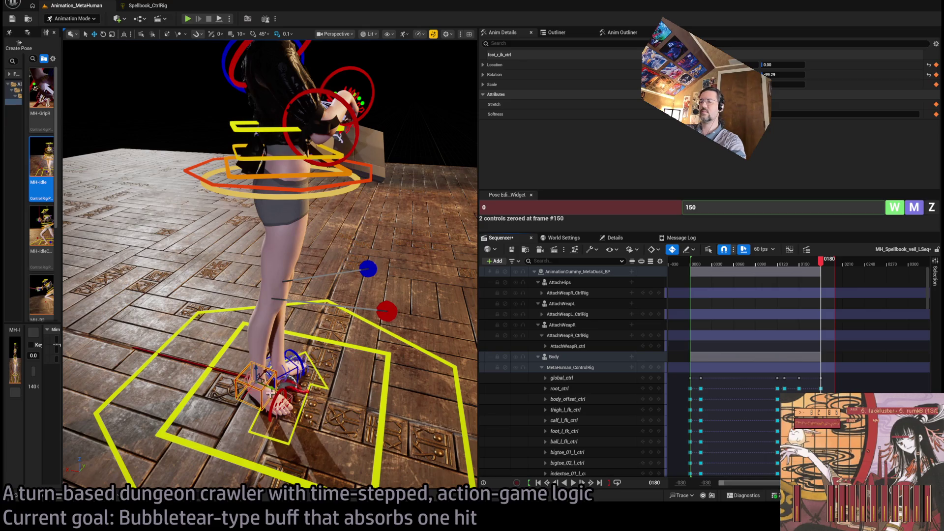
{"action": "left_click_drag", "start_coordinate": [268, 392], "coordinate": [328, 397]}
Turn body_ctrl's yaw from 62 to 42.40
{"action": "scroll", "coordinate": [329, 397], "scroll_direction": "down", "scroll_amount": 3}
{"action": "left_click_drag", "start_coordinate": [345, 355], "coordinate": [346, 355]}
{"action": "left_click", "coordinate": [317, 330]}
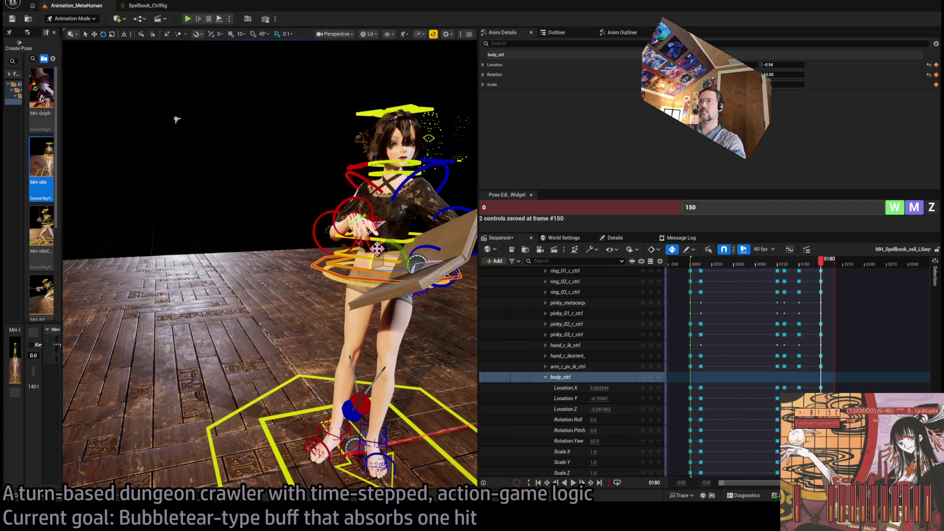
{"action": "mouse_move", "coordinate": [387, 267]}
{"action": "left_mouse_down"}
{"action": "mouse_move", "coordinate": [378, 251]}
{"action": "mouse_move", "coordinate": [415, 268]}
{"action": "mouse_move", "coordinate": [381, 251]}
{"action": "left_mouse_up"}
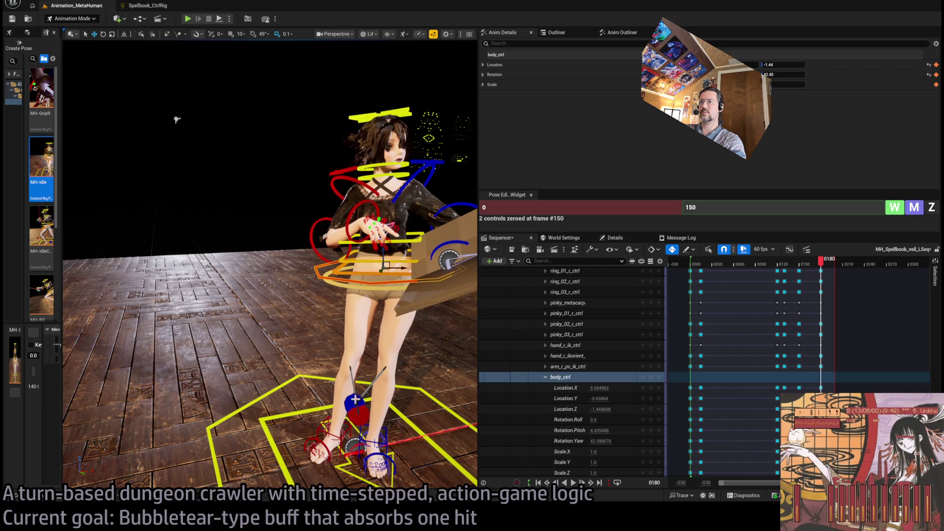
{"action": "left_click", "coordinate": [354, 404]}
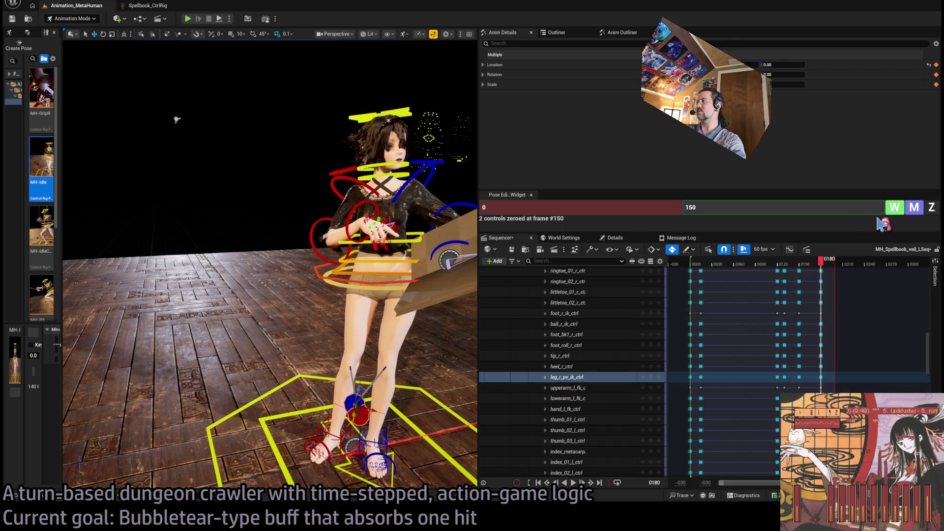
Zero the right leg controls at frame 180 in the Pose Editor
{"action": "left_click", "coordinate": [815, 208]}
{"action": "type", "text": "19"}
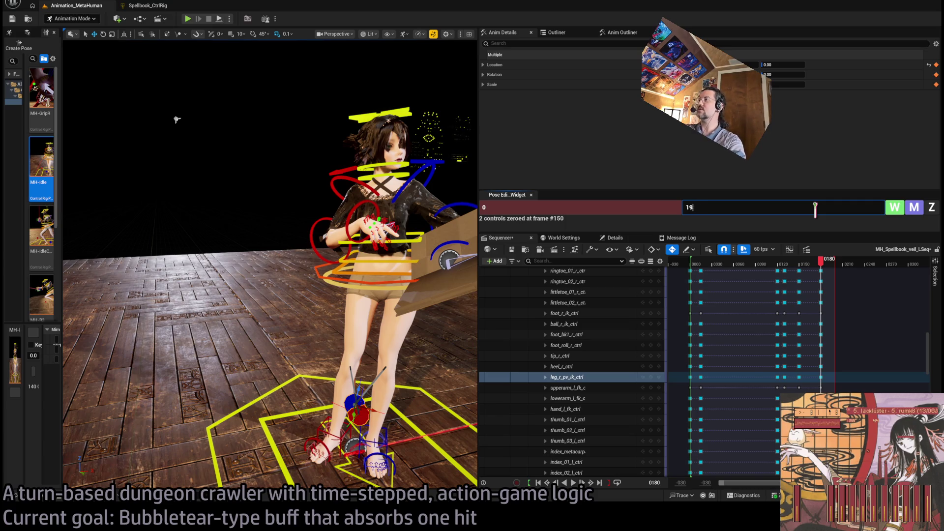
{"action": "key", "text": "Return"}
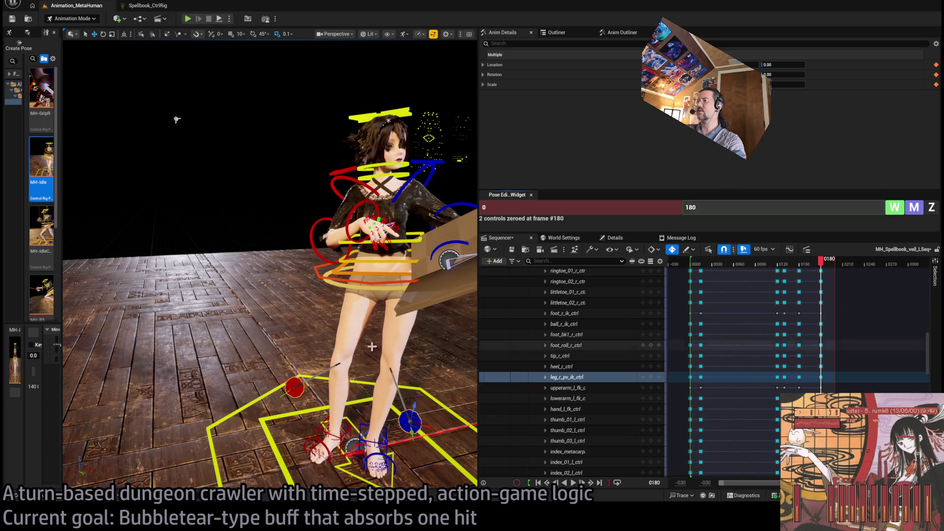
{"action": "scroll", "coordinate": [349, 436], "scroll_direction": "down", "scroll_amount": 5}
Shift body_ctrl to the left and compare the end pose against frame 164
{"action": "left_click", "coordinate": [282, 281]}
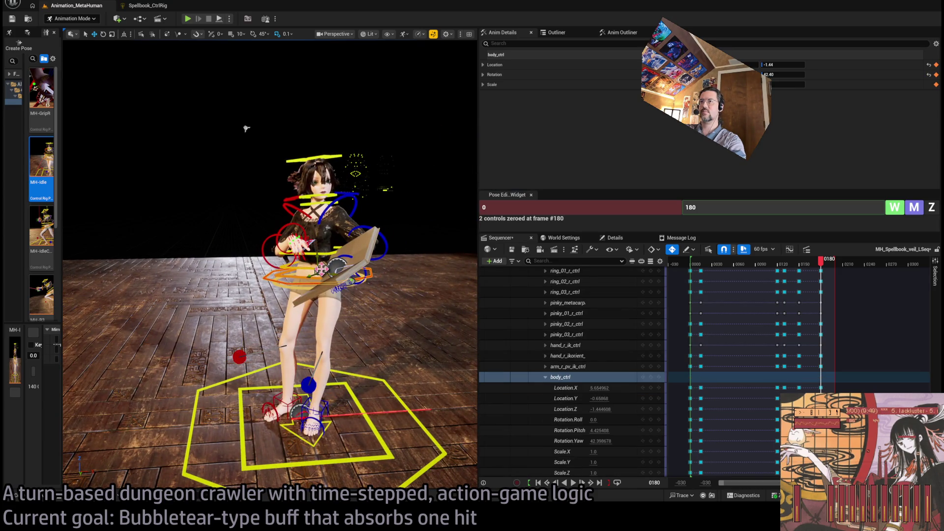
{"action": "left_click_drag", "start_coordinate": [246, 129], "coordinate": [247, 129]}
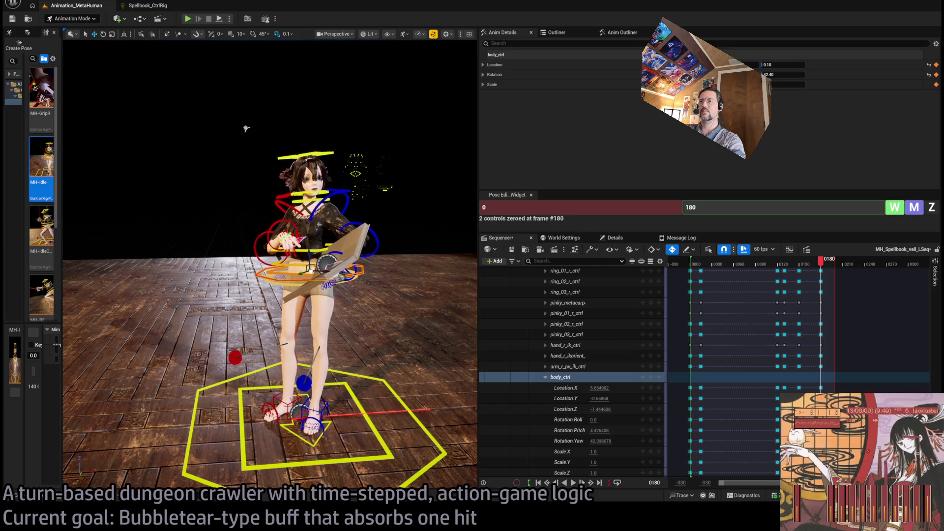
{"action": "left_click_drag", "start_coordinate": [246, 129], "coordinate": [82, 137]}
{"action": "left_click_drag", "start_coordinate": [295, 142], "coordinate": [272, 138]}
{"action": "mouse_move", "coordinate": [821, 260]}
{"action": "left_mouse_down"}
{"action": "mouse_move", "coordinate": [791, 268]}
{"action": "mouse_move", "coordinate": [823, 279]}
{"action": "left_mouse_up"}
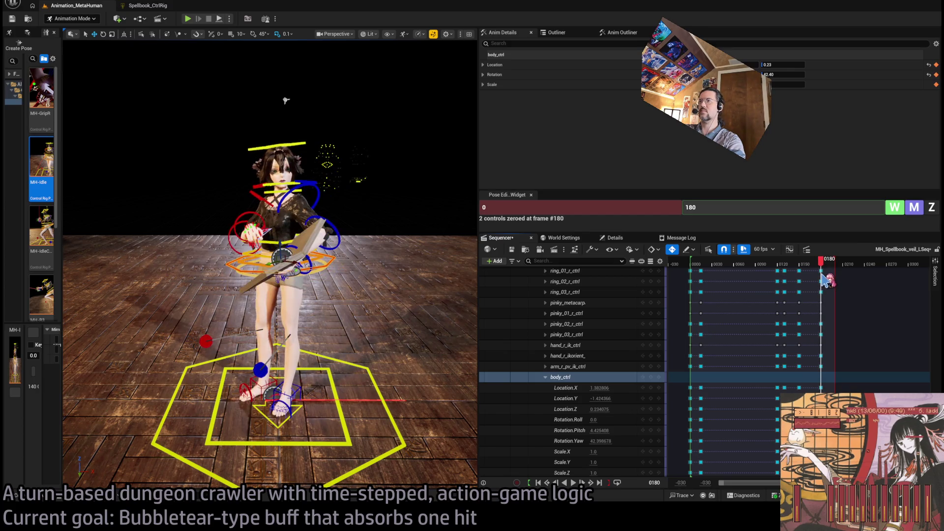
{"action": "left_click_drag", "start_coordinate": [340, 339], "coordinate": [340, 339]}
Rotate lowerarm_l_fk_ctrl so the spellbook re-tilts, auto-keyed at frame 181
{"action": "left_click", "coordinate": [343, 347]}
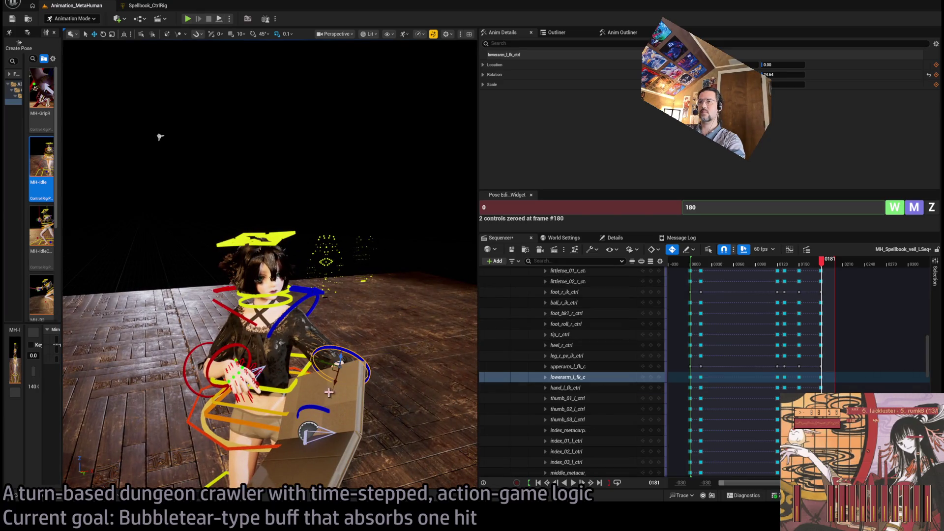
{"action": "left_click_drag", "start_coordinate": [356, 361], "coordinate": [334, 390]}
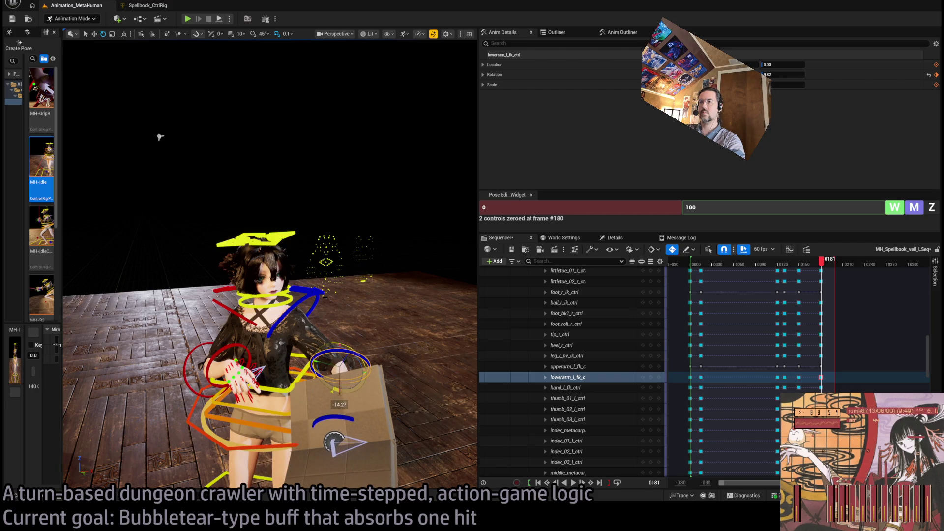
{"action": "mouse_move", "coordinate": [160, 137]}
{"action": "left_mouse_down"}
{"action": "mouse_move", "coordinate": [316, 177]}
{"action": "mouse_move", "coordinate": [333, 429]}
{"action": "left_mouse_up"}
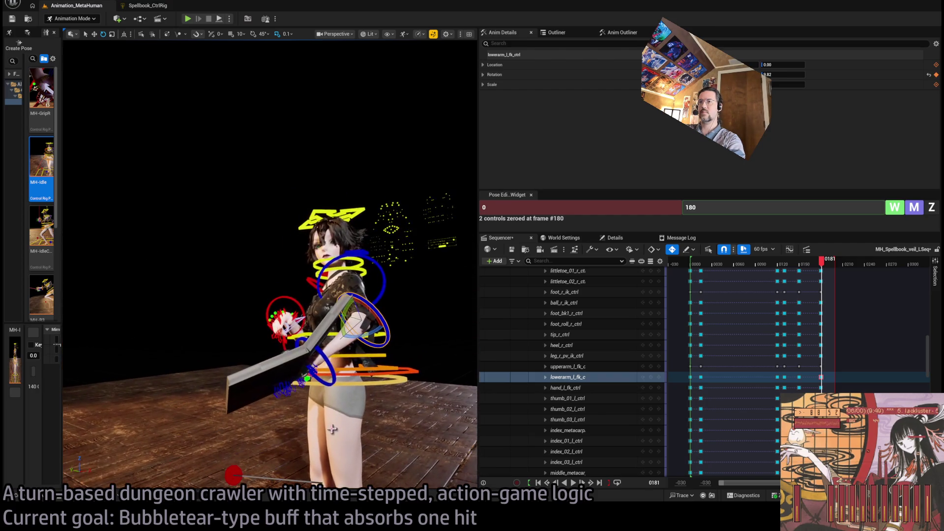
{"action": "left_click", "coordinate": [335, 379]}
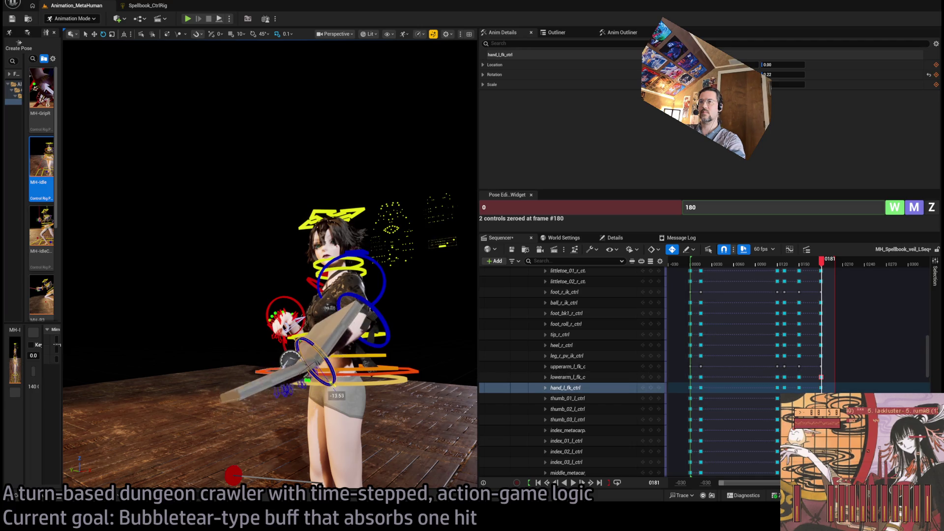
{"action": "mouse_move", "coordinate": [231, 157]}
{"action": "left_mouse_down"}
{"action": "mouse_move", "coordinate": [280, 362]}
{"action": "mouse_move", "coordinate": [325, 428]}
{"action": "mouse_move", "coordinate": [197, 295]}
{"action": "mouse_move", "coordinate": [86, 154]}
{"action": "mouse_move", "coordinate": [76, 209]}
{"action": "mouse_move", "coordinate": [183, 210]}
{"action": "mouse_move", "coordinate": [198, 221]}
{"action": "left_mouse_up"}
{"action": "left_click", "coordinate": [280, 363]}
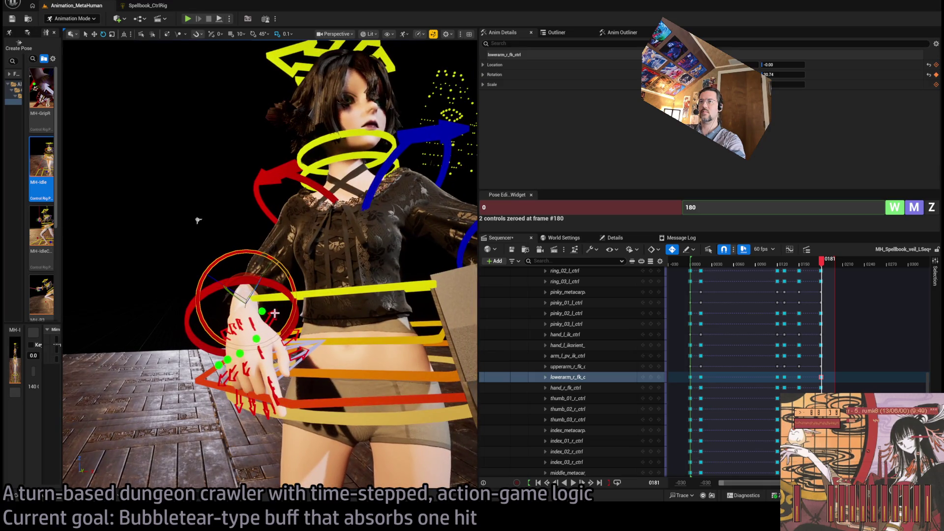
Zero the right-hand finger controls index_03 through pinky_03 at frame 180
{"action": "scroll", "coordinate": [596, 374], "scroll_direction": "up", "scroll_amount": 5}
{"action": "left_click", "coordinate": [596, 376], "text": "ctrl"}
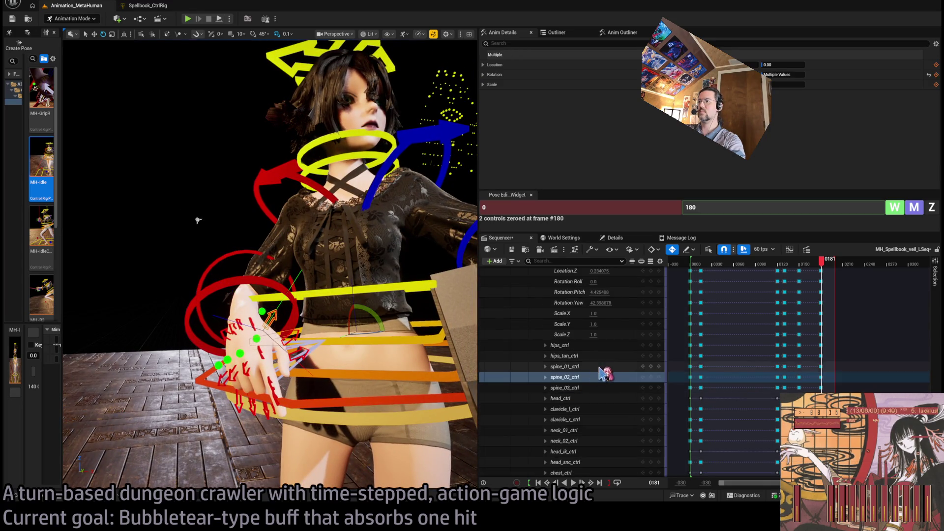
{"action": "left_click", "coordinate": [586, 376]}
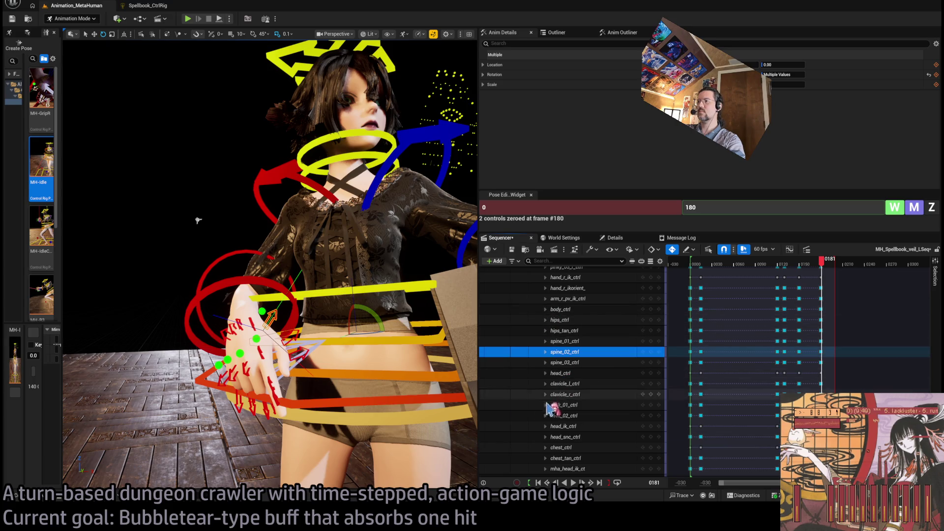
{"action": "left_click", "coordinate": [276, 318]}
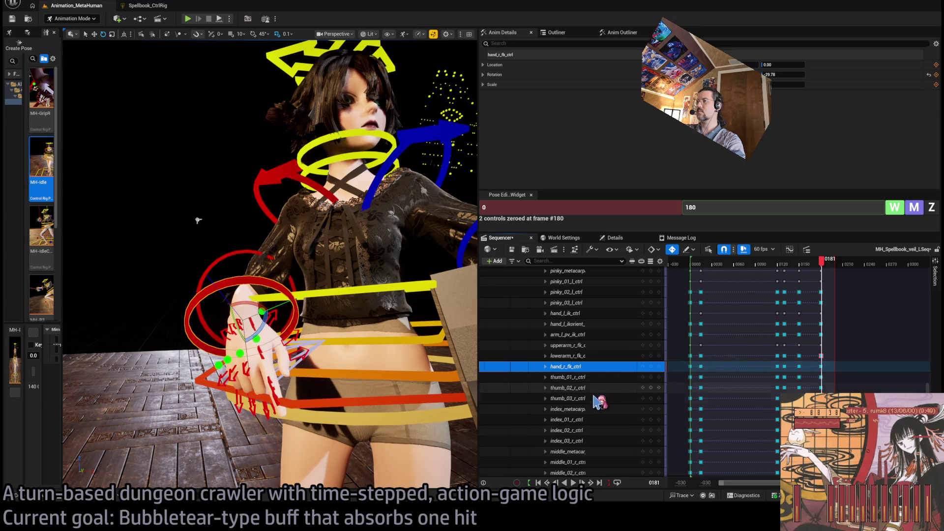
{"action": "left_click", "coordinate": [594, 377]}
{"action": "scroll", "coordinate": [577, 422], "scroll_direction": "down", "scroll_amount": 5}
{"action": "scroll", "coordinate": [578, 422], "scroll_direction": "down", "scroll_amount": 1}
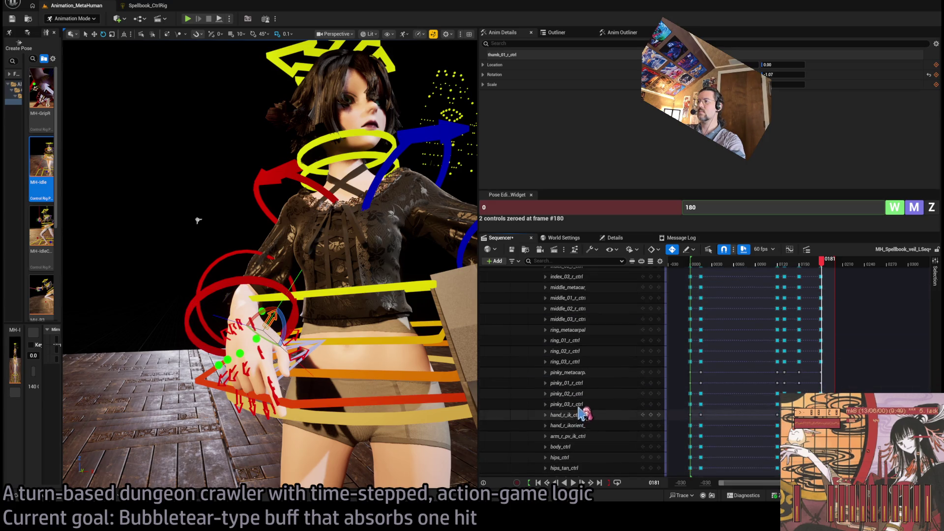
{"action": "left_click", "coordinate": [585, 405], "text": "shift"}
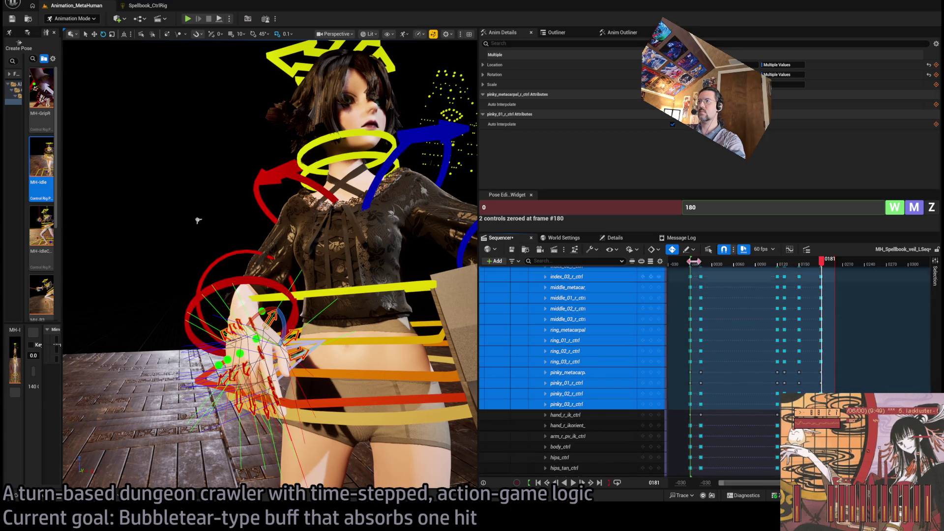
{"action": "left_click", "coordinate": [934, 208]}
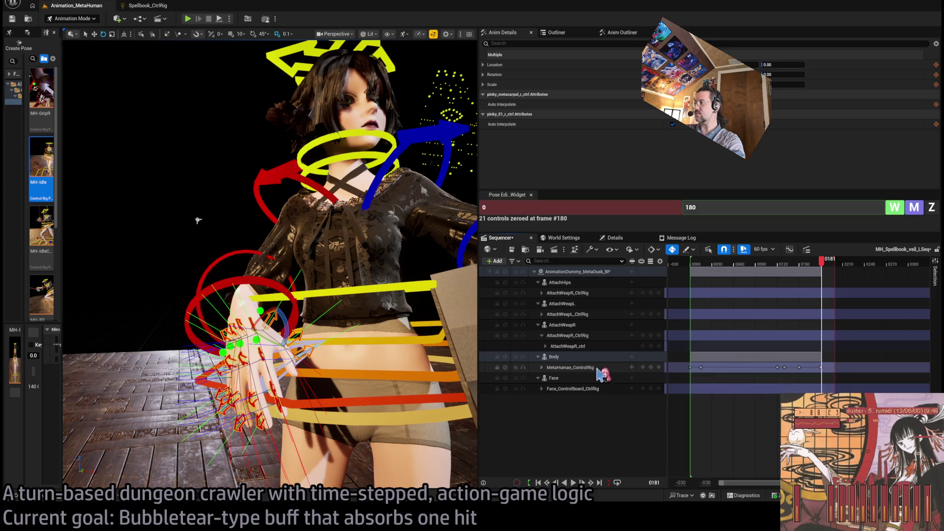
Compare the pose at frames 173, 179 and 180 on a zoomed-in timeline
{"action": "key", "text": "Left"}
{"action": "key", "text": "Left"}
{"action": "key", "text": "Left"}
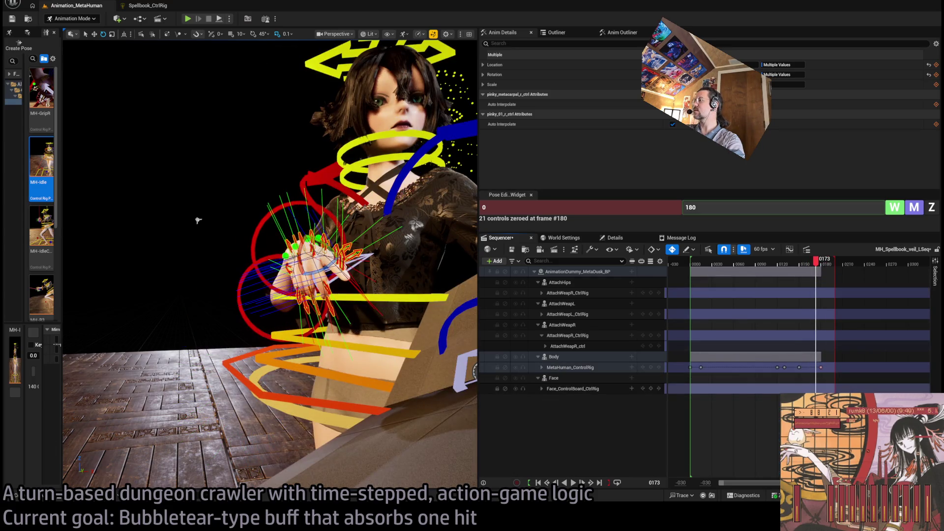
{"action": "left_click_drag", "start_coordinate": [726, 487], "coordinate": [786, 487]}
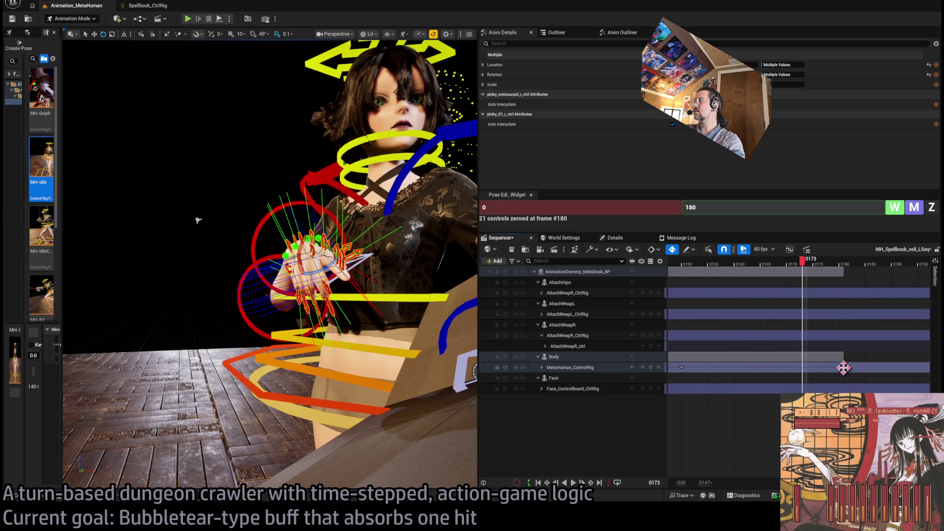
{"action": "left_click", "coordinate": [841, 367]}
{"action": "scroll", "coordinate": [798, 329], "scroll_direction": "down", "scroll_amount": 3}
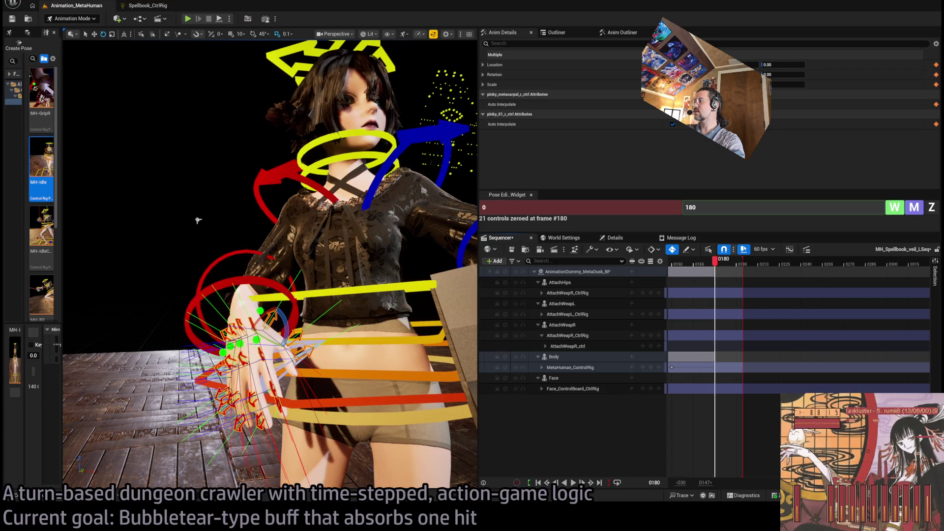
{"action": "scroll", "coordinate": [799, 329], "scroll_direction": "down", "scroll_amount": 5}
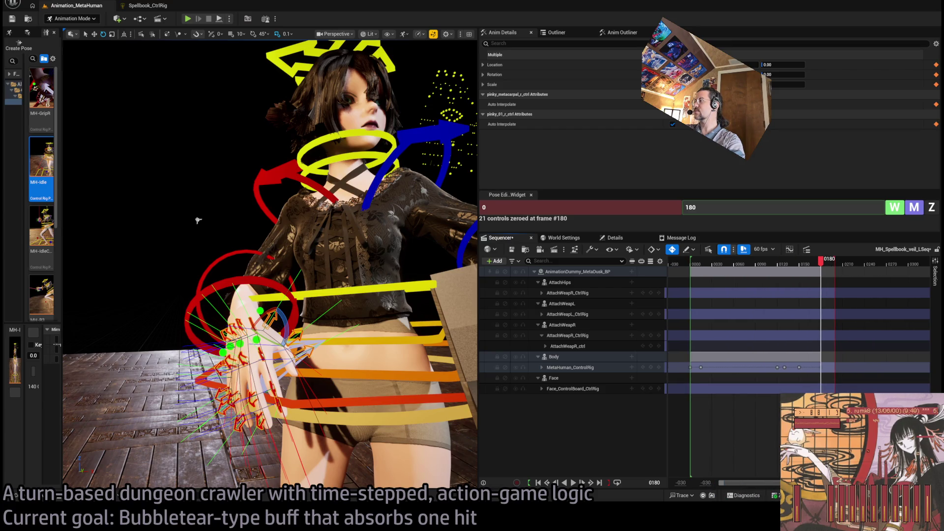
{"action": "left_click", "coordinate": [891, 263]}
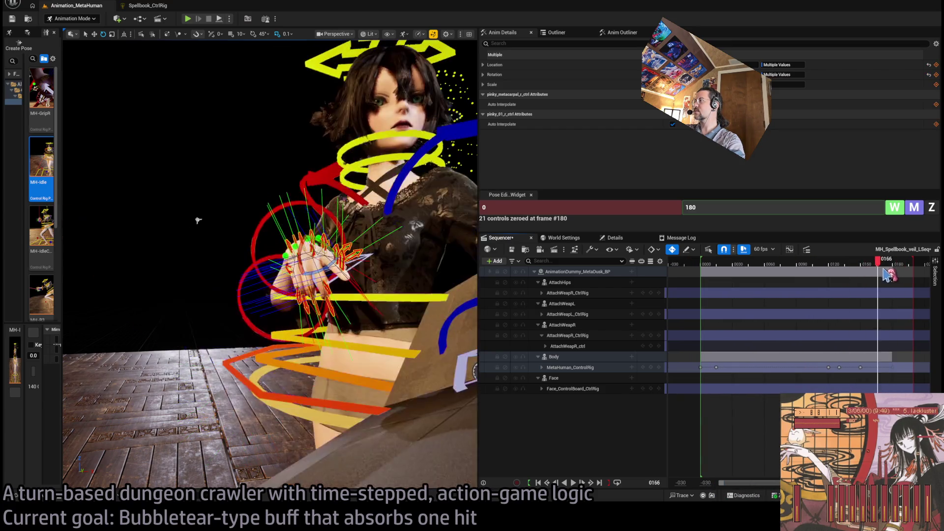
{"action": "left_click", "coordinate": [893, 264]}
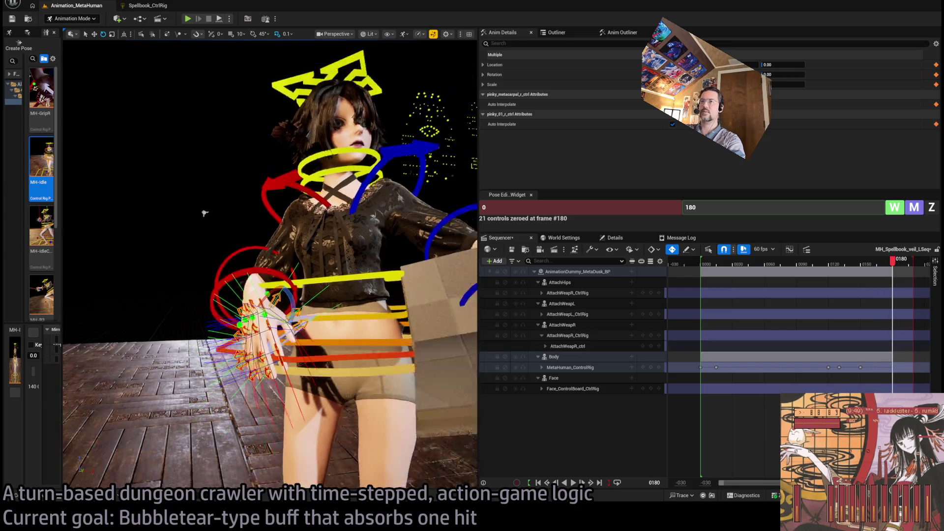
Reset hand_r_fk_ctrl to its zero pose at frame 180
{"action": "left_click_drag", "start_coordinate": [334, 392], "coordinate": [306, 392]}
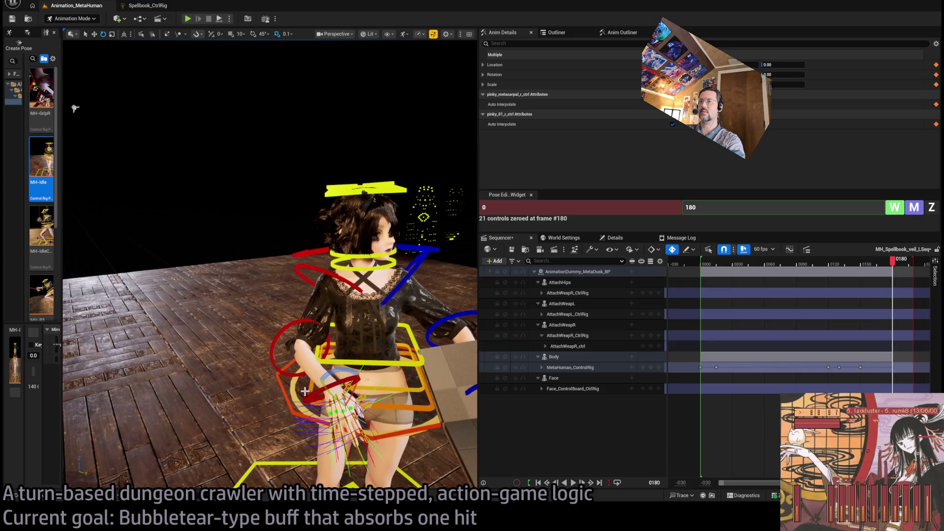
{"action": "left_click", "coordinate": [307, 392]}
{"action": "left_click", "coordinate": [932, 208]}
{"action": "left_click_drag", "start_coordinate": [396, 392], "coordinate": [294, 339]}
{"action": "left_click", "coordinate": [294, 339]}
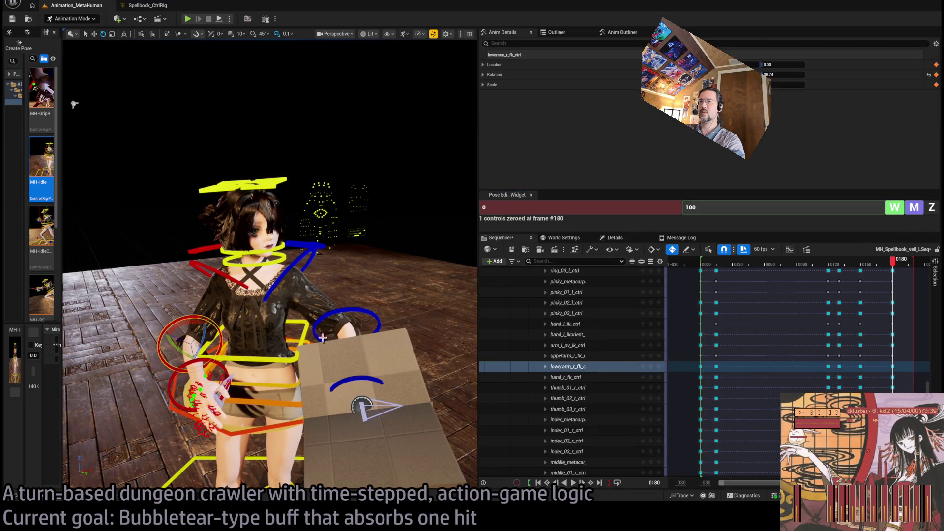
Lower the right forearm toward the hip and zero the right upper arm rotation
{"action": "mouse_move", "coordinate": [192, 346]}
{"action": "left_mouse_down"}
{"action": "mouse_move", "coordinate": [225, 279]}
{"action": "mouse_move", "coordinate": [443, 248]}
{"action": "mouse_move", "coordinate": [932, 205]}
{"action": "left_mouse_up"}
{"action": "left_click", "coordinate": [213, 269]}
{"action": "left_click", "coordinate": [932, 205]}
{"action": "left_click_drag", "start_coordinate": [295, 123], "coordinate": [413, 123]}
{"action": "left_click_drag", "start_coordinate": [138, 132], "coordinate": [260, 145]}
{"action": "mouse_move", "coordinate": [892, 260]}
{"action": "left_mouse_down"}
{"action": "mouse_move", "coordinate": [859, 259]}
{"action": "mouse_move", "coordinate": [909, 276]}
{"action": "mouse_move", "coordinate": [895, 277]}
{"action": "left_mouse_up"}
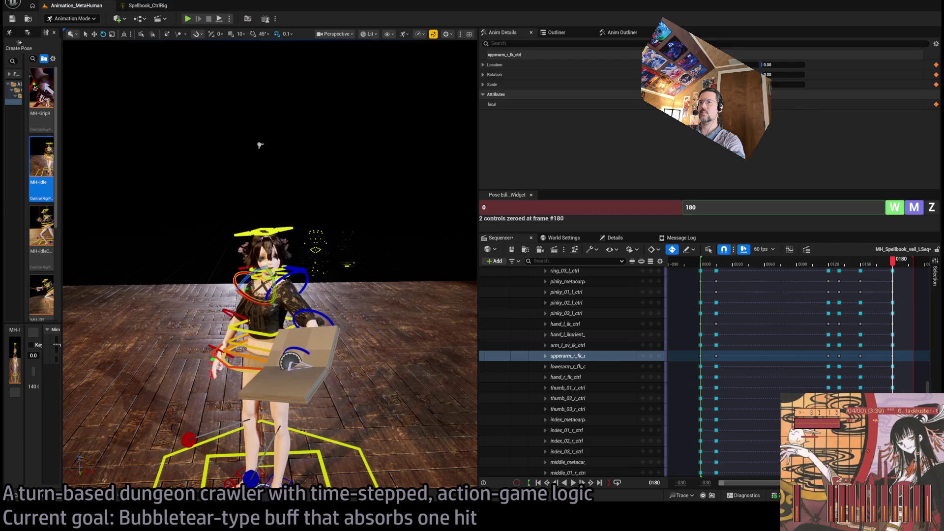
Select spine_01 through spine_03 and twist the torso slightly
{"action": "left_click", "coordinate": [251, 346]}
{"action": "key", "text": "shift+Down"}
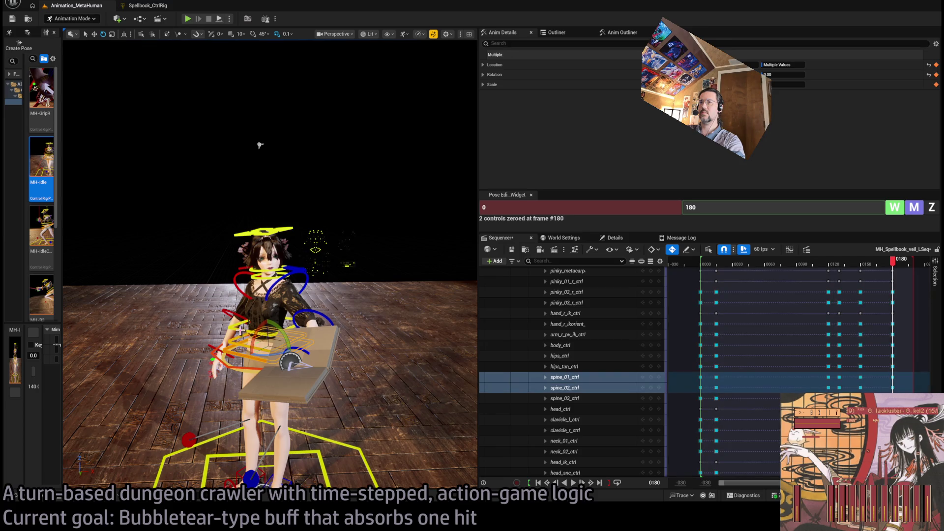
{"action": "key", "text": "shift+Down"}
{"action": "key", "text": "f"}
{"action": "mouse_move", "coordinate": [271, 246]}
{"action": "left_mouse_down"}
{"action": "mouse_move", "coordinate": [270, 275]}
{"action": "mouse_move", "coordinate": [348, 277]}
{"action": "left_mouse_up"}
{"action": "scroll", "coordinate": [296, 84], "scroll_direction": "down", "scroll_amount": 6}
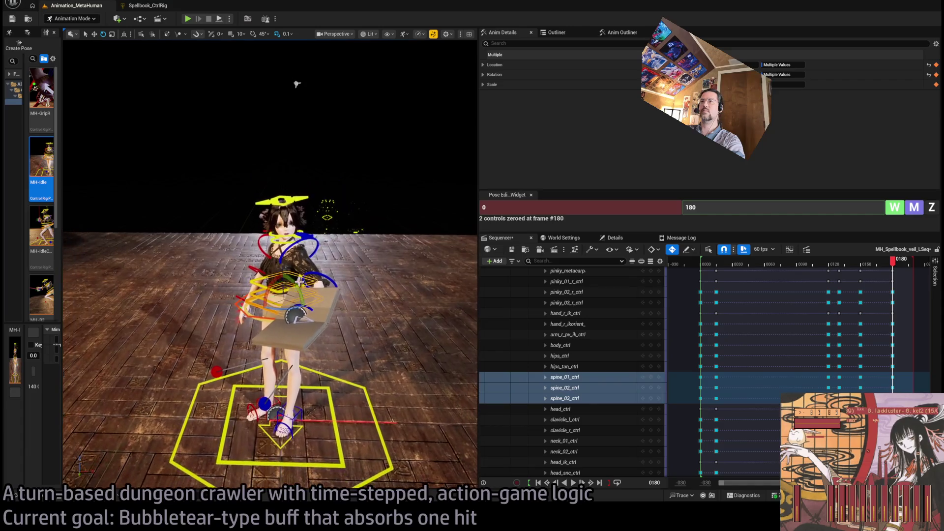
{"action": "left_click_drag", "start_coordinate": [297, 84], "coordinate": [296, 84]}
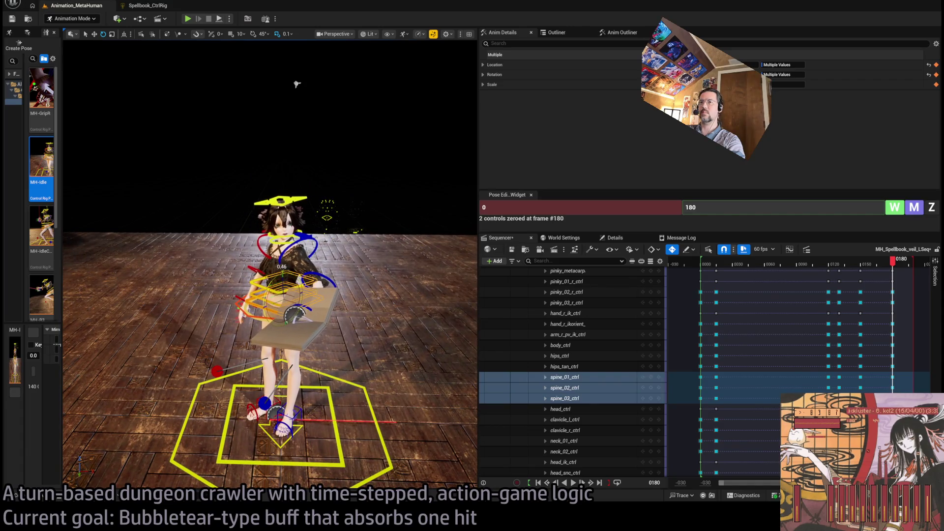
Review the torso turn and adjust the head control, now reading rotation 46.77
{"action": "mouse_move", "coordinate": [892, 263]}
{"action": "left_mouse_down"}
{"action": "mouse_move", "coordinate": [835, 273]}
{"action": "mouse_move", "coordinate": [897, 280]}
{"action": "left_mouse_up"}
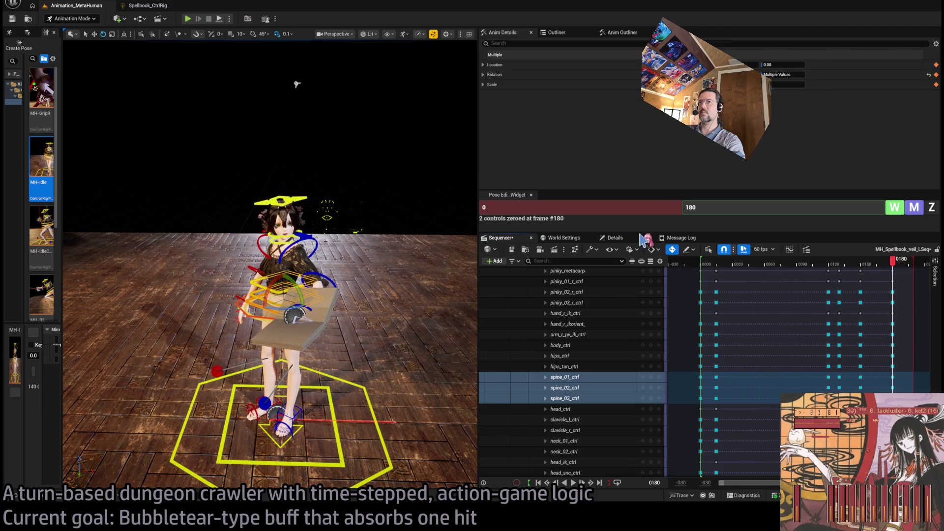
{"action": "left_click_drag", "start_coordinate": [308, 211], "coordinate": [290, 234]}
{"action": "left_click", "coordinate": [286, 242]}
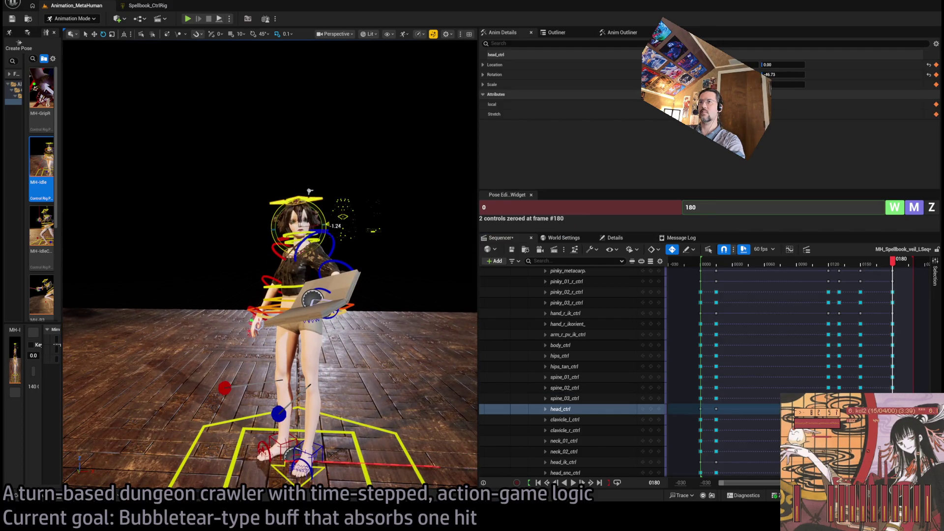
{"action": "mouse_move", "coordinate": [283, 259]}
{"action": "left_mouse_down"}
{"action": "mouse_move", "coordinate": [233, 263]}
{"action": "mouse_move", "coordinate": [324, 53]}
{"action": "left_mouse_up"}
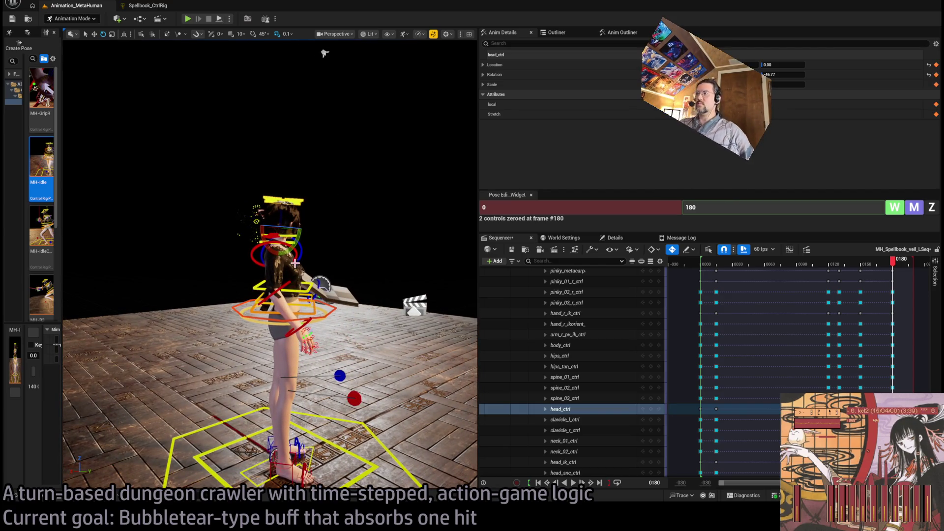
Play the animation from the start and scrub through its ending frames
{"action": "left_click", "coordinate": [702, 264]}
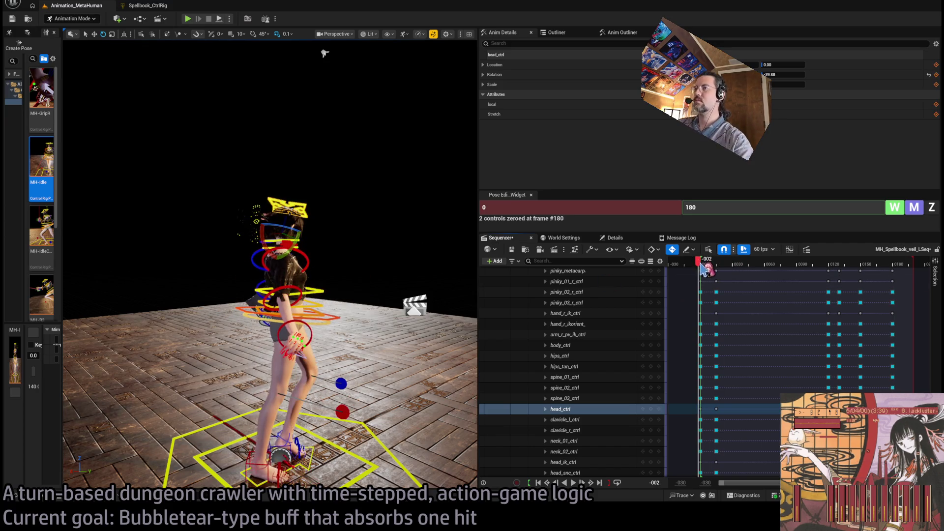
{"action": "key", "text": "space"}
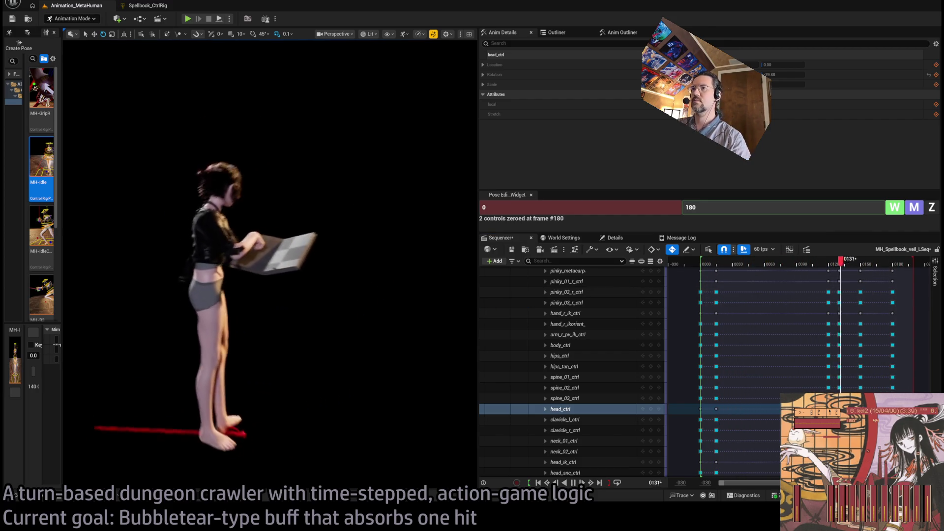
{"action": "key", "text": "space"}
{"action": "mouse_move", "coordinate": [874, 269]}
{"action": "left_mouse_down"}
{"action": "mouse_move", "coordinate": [843, 267]}
{"action": "mouse_move", "coordinate": [910, 270]}
{"action": "left_mouse_up"}
{"action": "key", "text": "space"}
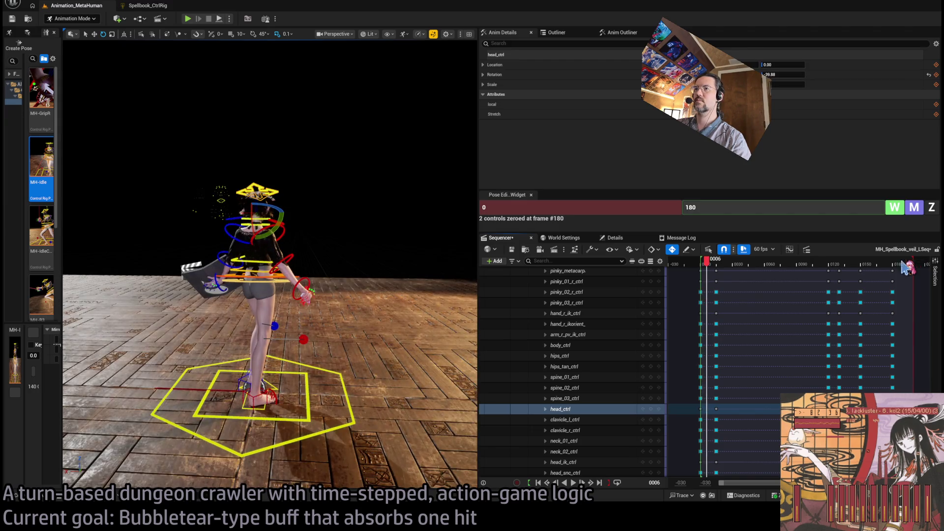
{"action": "left_click", "coordinate": [904, 265]}
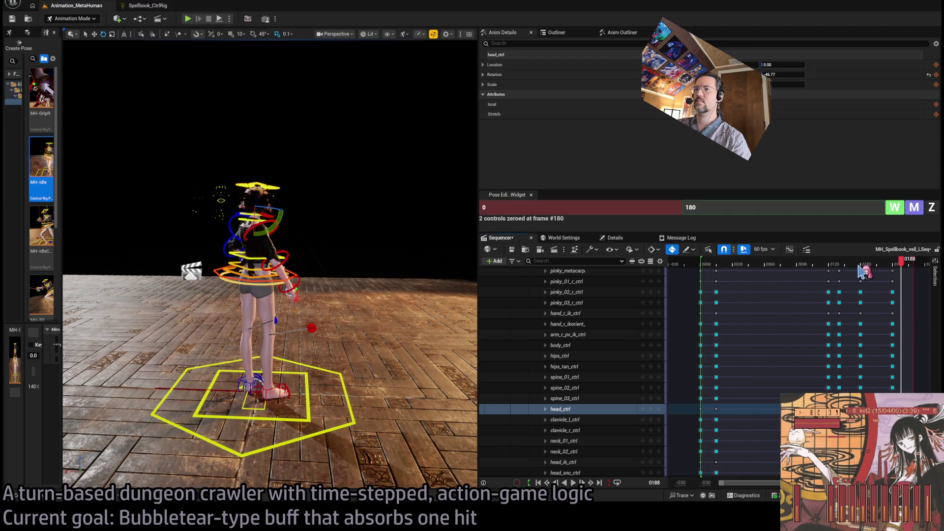
{"action": "mouse_move", "coordinate": [911, 265]}
{"action": "left_mouse_down"}
{"action": "mouse_move", "coordinate": [766, 268]}
{"action": "mouse_move", "coordinate": [733, 275]}
{"action": "mouse_move", "coordinate": [713, 297]}
{"action": "left_mouse_up"}
Replay, stop, and park the playhead at frame 122 with the track list at the top
{"action": "key", "text": "space"}
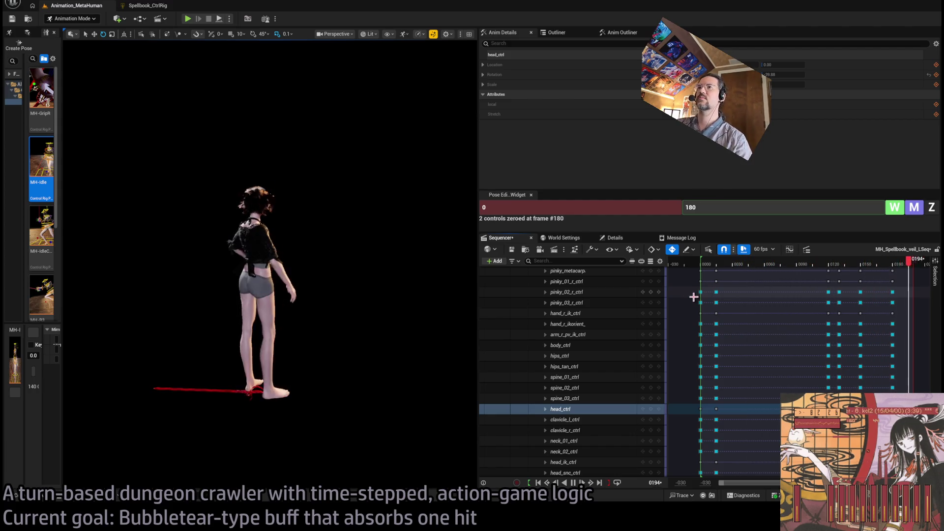
{"action": "key", "text": "space"}
{"action": "left_click", "coordinate": [832, 265]}
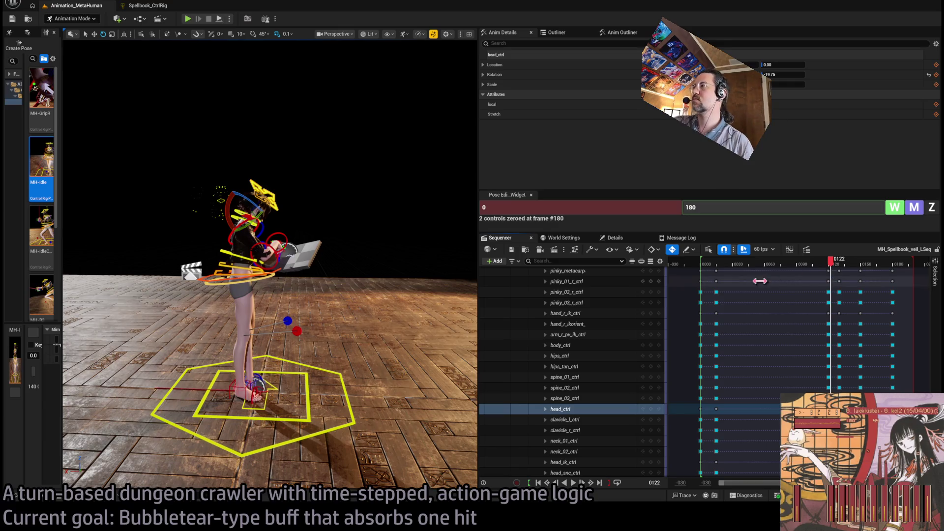
{"action": "scroll", "coordinate": [939, 335], "scroll_direction": "down", "scroll_amount": 10}
{"action": "scroll", "coordinate": [936, 336], "scroll_direction": "up", "scroll_amount": 15}
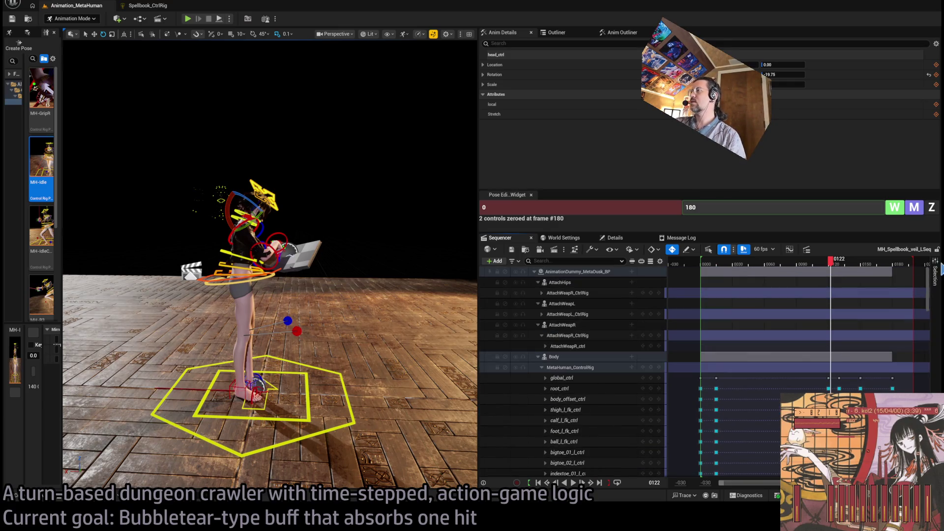
Collapse the MetaHuman_ControlRig keys into one row, then play from the start until frame 109
{"action": "left_click", "coordinate": [542, 368]}
{"action": "mouse_move", "coordinate": [902, 374]}
{"action": "left_mouse_down"}
{"action": "mouse_move", "coordinate": [729, 377]}
{"action": "mouse_move", "coordinate": [694, 367]}
{"action": "left_mouse_up"}
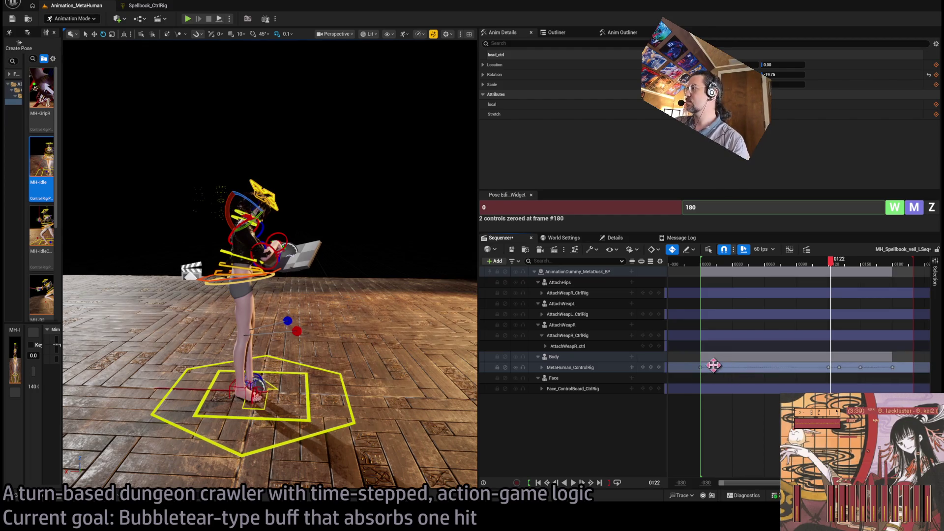
{"action": "left_click", "coordinate": [902, 378]}
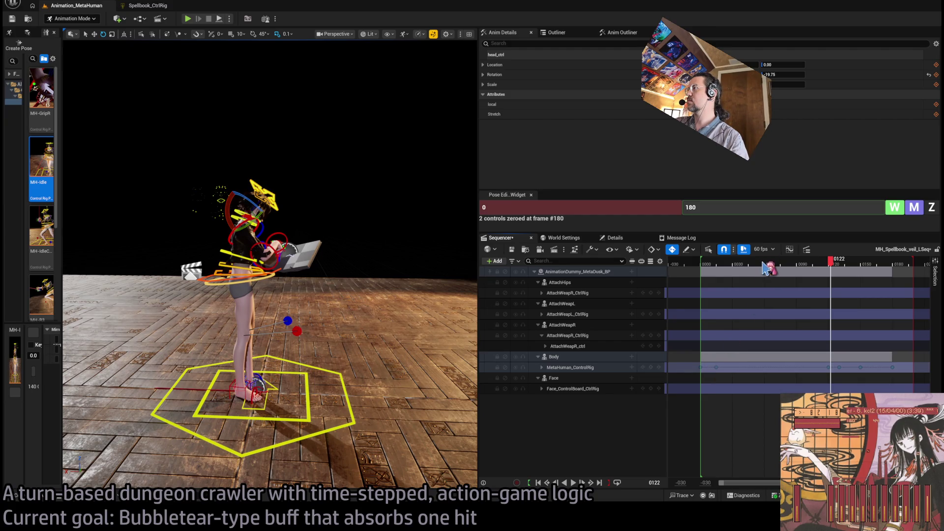
{"action": "left_click", "coordinate": [705, 266]}
{"action": "key", "text": "space"}
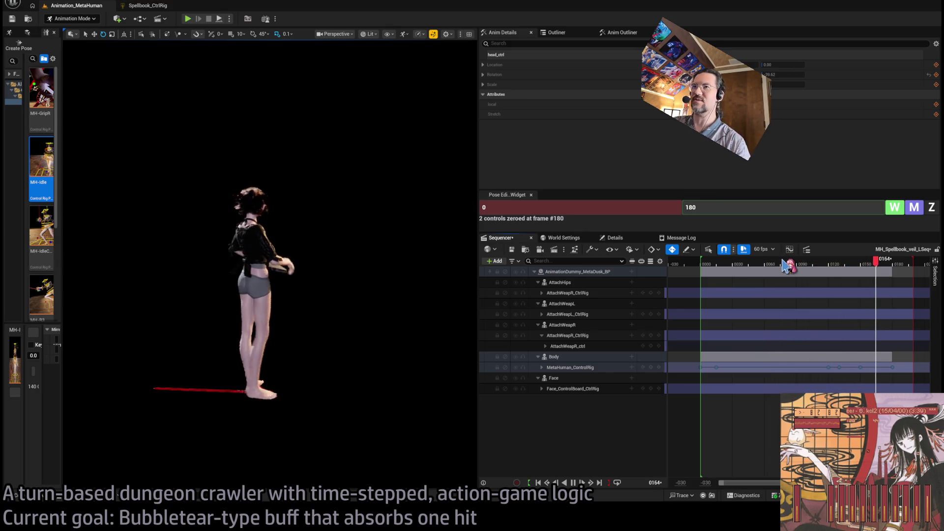
{"action": "left_click", "coordinate": [818, 269]}
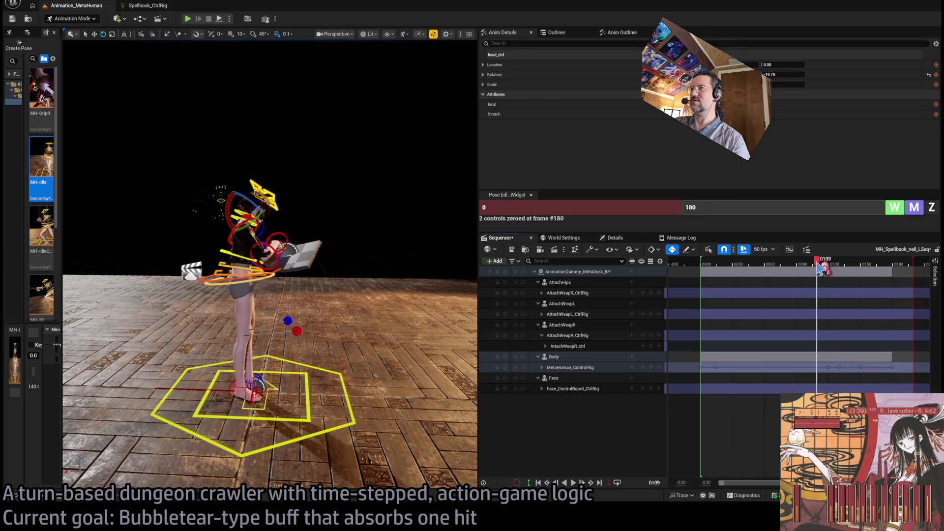
Replay and scrub the early frames, between about 12 and 42
{"action": "key", "text": "space"}
{"action": "left_click_drag", "start_coordinate": [833, 266], "coordinate": [817, 269]}
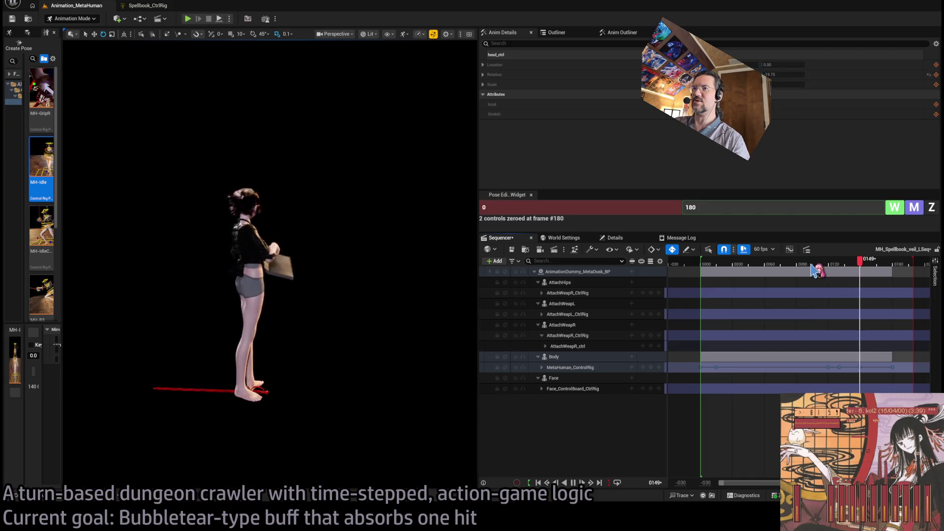
{"action": "key", "text": "space"}
{"action": "mouse_move", "coordinate": [742, 266]}
{"action": "left_mouse_down"}
{"action": "mouse_move", "coordinate": [701, 268]}
{"action": "mouse_move", "coordinate": [723, 270]}
{"action": "mouse_move", "coordinate": [720, 284]}
{"action": "left_mouse_up"}
{"action": "key", "text": "space"}
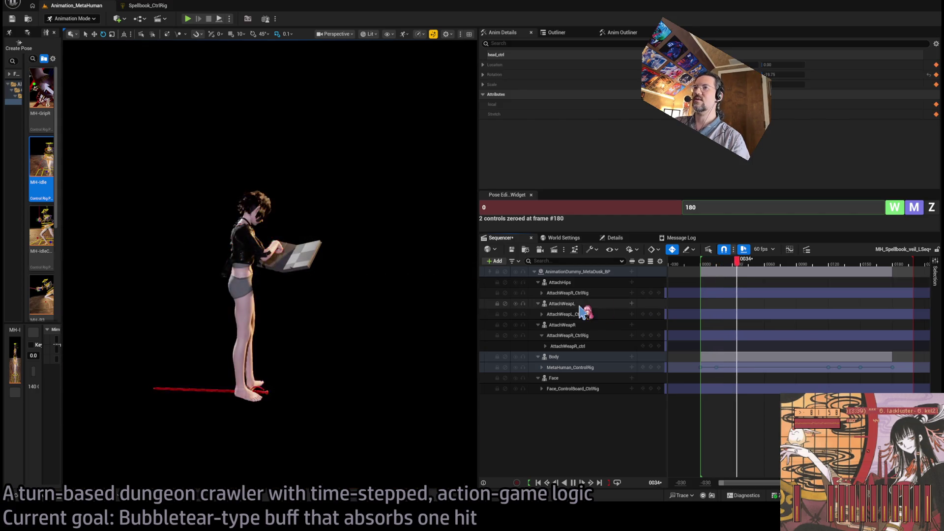
{"action": "key", "text": "space"}
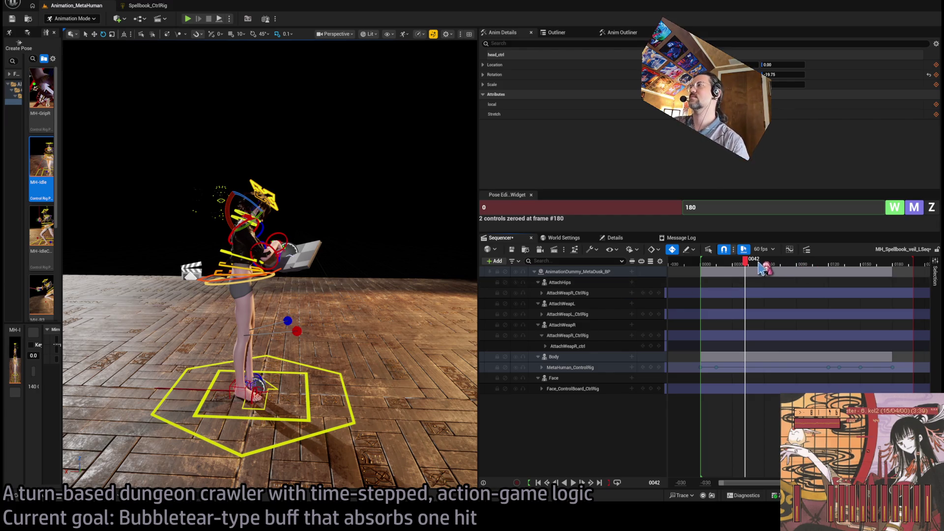
{"action": "left_click_drag", "start_coordinate": [413, 283], "coordinate": [407, 231]}
{"action": "mouse_move", "coordinate": [750, 267]}
{"action": "left_mouse_down"}
{"action": "mouse_move", "coordinate": [713, 270]}
{"action": "mouse_move", "coordinate": [752, 267]}
{"action": "left_mouse_up"}
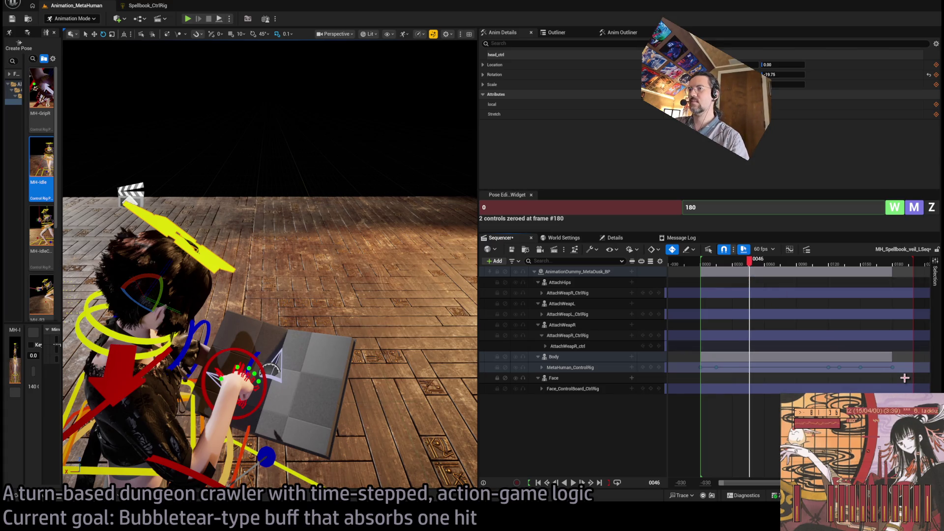
Marquee-select the ControlRig keys, scrub forward from frame 11, and view the character from the side
{"action": "left_click_drag", "start_coordinate": [904, 377], "coordinate": [695, 368]}
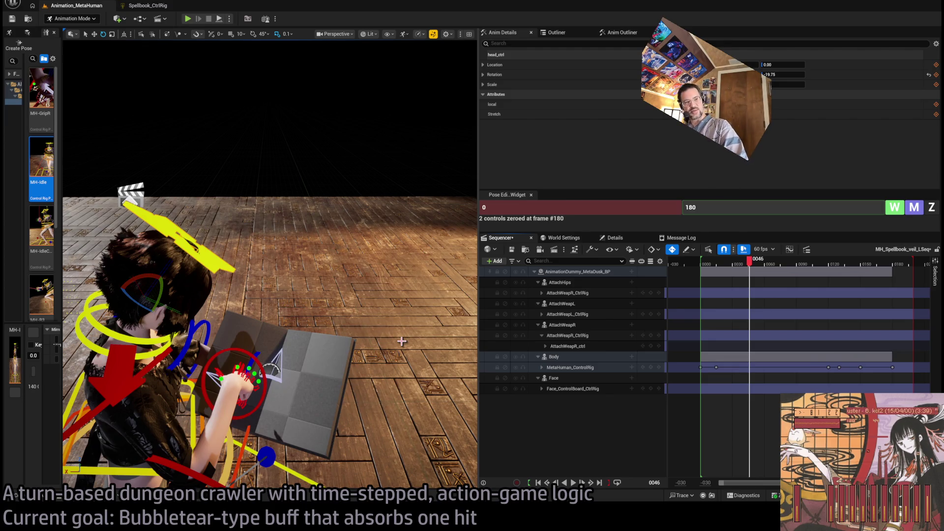
{"action": "left_click", "coordinate": [711, 270]}
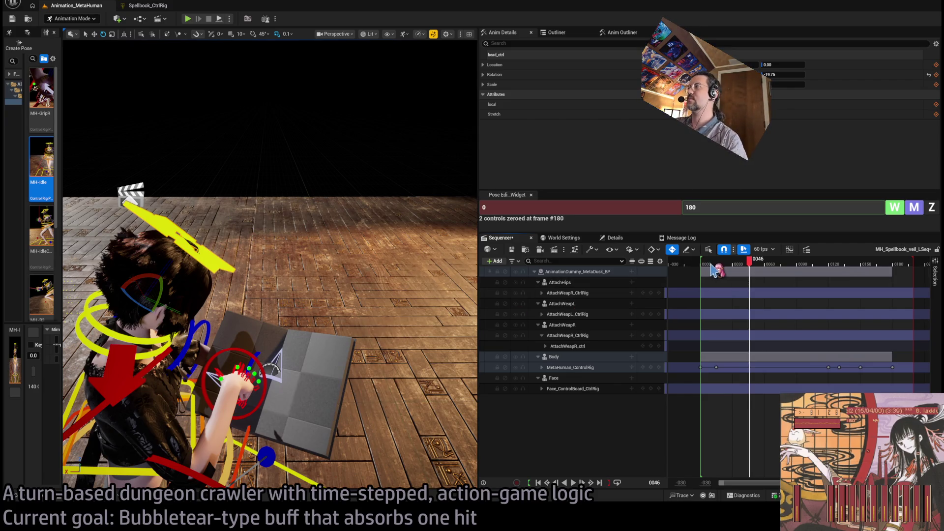
{"action": "left_click_drag", "start_coordinate": [711, 270], "coordinate": [716, 268]}
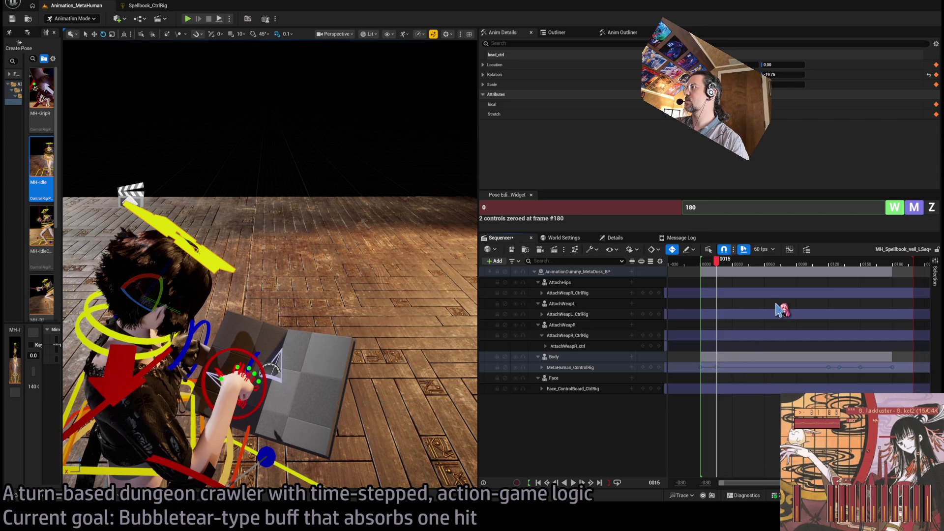
{"action": "left_click_drag", "start_coordinate": [721, 265], "coordinate": [787, 267]}
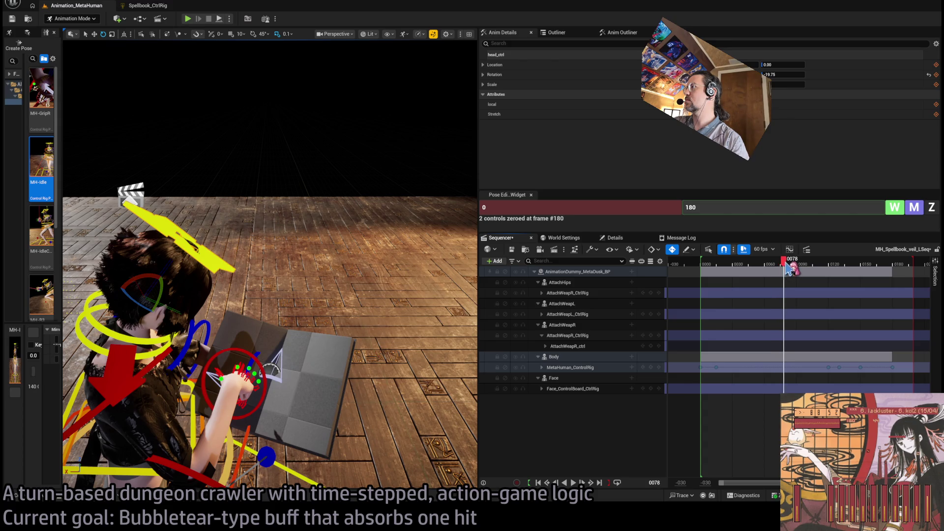
{"action": "mouse_move", "coordinate": [381, 316]}
{"action": "left_mouse_down"}
{"action": "mouse_move", "coordinate": [362, 177]}
{"action": "mouse_move", "coordinate": [205, 107]}
{"action": "mouse_move", "coordinate": [340, 317]}
{"action": "left_mouse_up"}
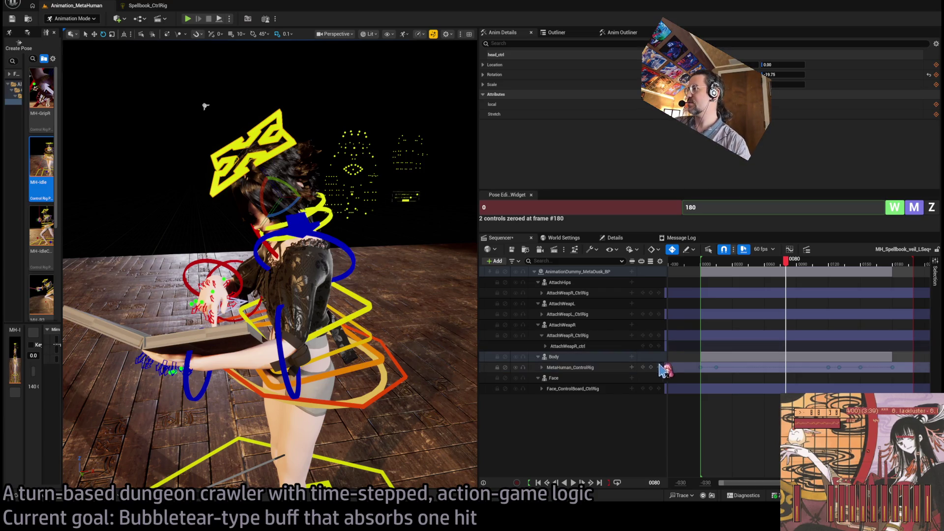
Bend the torso using spine_01_ctrl through spine_03_ctrl together
{"action": "left_click_drag", "start_coordinate": [345, 371], "coordinate": [374, 359]}
{"action": "left_click", "coordinate": [374, 341]}
{"action": "left_click", "coordinate": [362, 319], "text": "ctrl"}
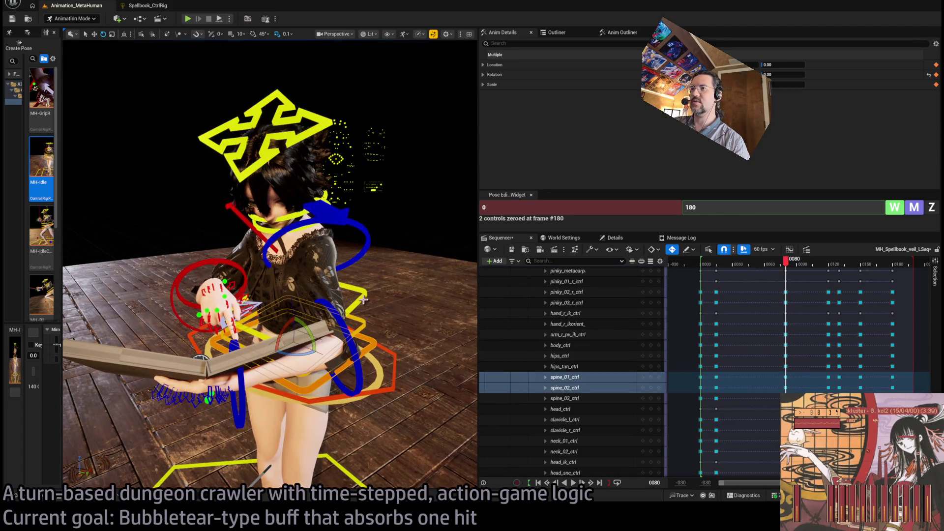
{"action": "left_click", "coordinate": [356, 308], "text": "ctrl"}
{"action": "left_click_drag", "start_coordinate": [300, 326], "coordinate": [297, 328]}
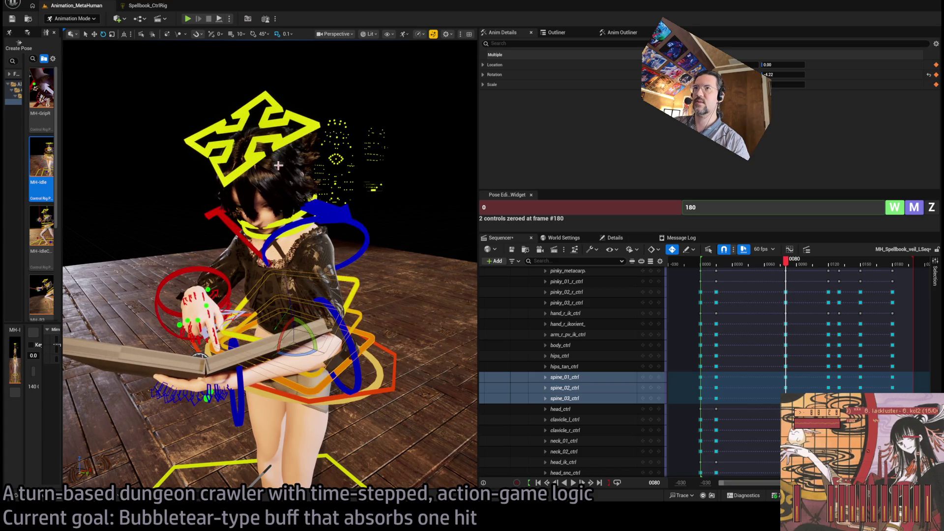
Tilt the head further toward the book
{"action": "left_click", "coordinate": [273, 172]}
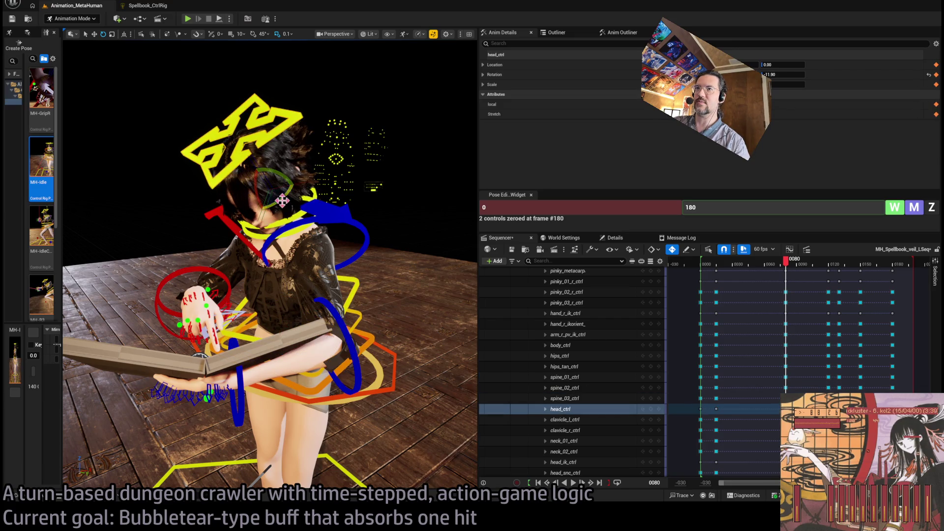
{"action": "left_click", "coordinate": [265, 216]}
{"action": "left_click", "coordinate": [264, 212], "text": "ctrl"}
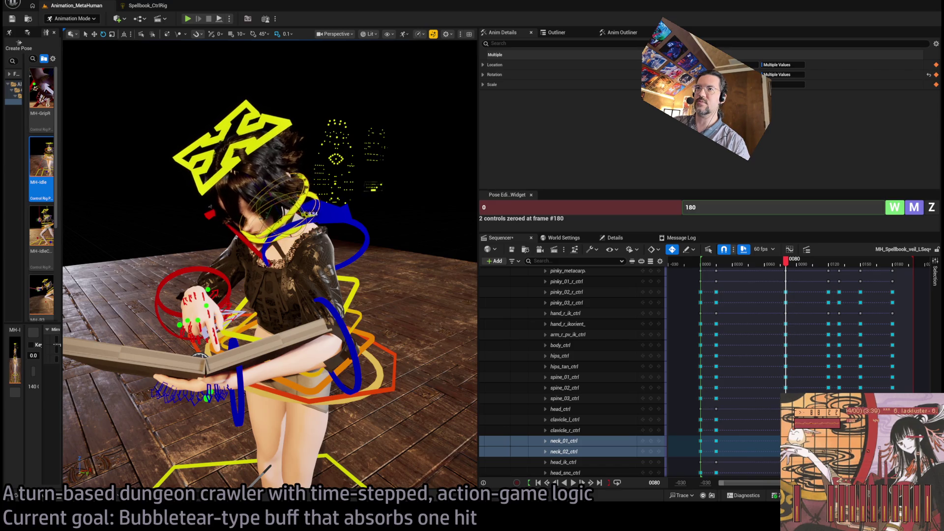
{"action": "left_click", "coordinate": [270, 211]}
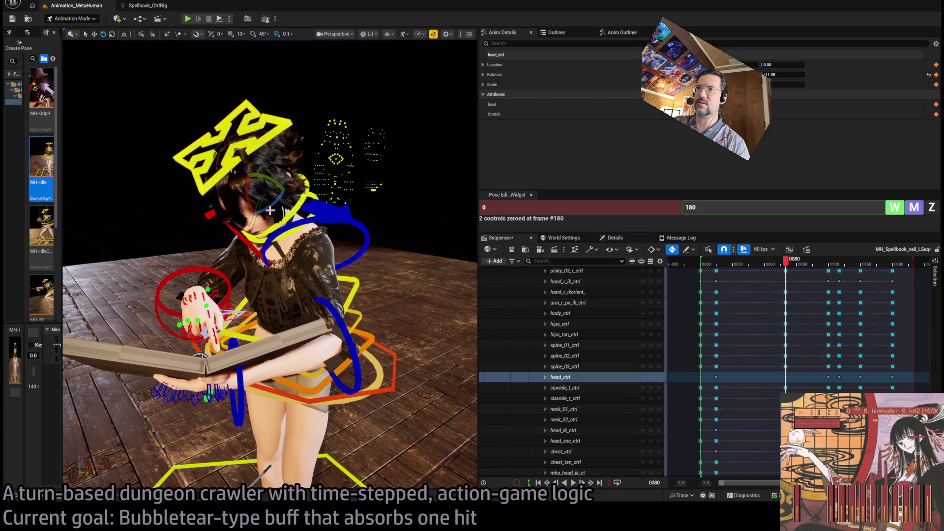
{"action": "mouse_move", "coordinate": [269, 208]}
{"action": "left_mouse_down"}
{"action": "mouse_move", "coordinate": [207, 223]}
{"action": "mouse_move", "coordinate": [280, 221]}
{"action": "left_mouse_up"}
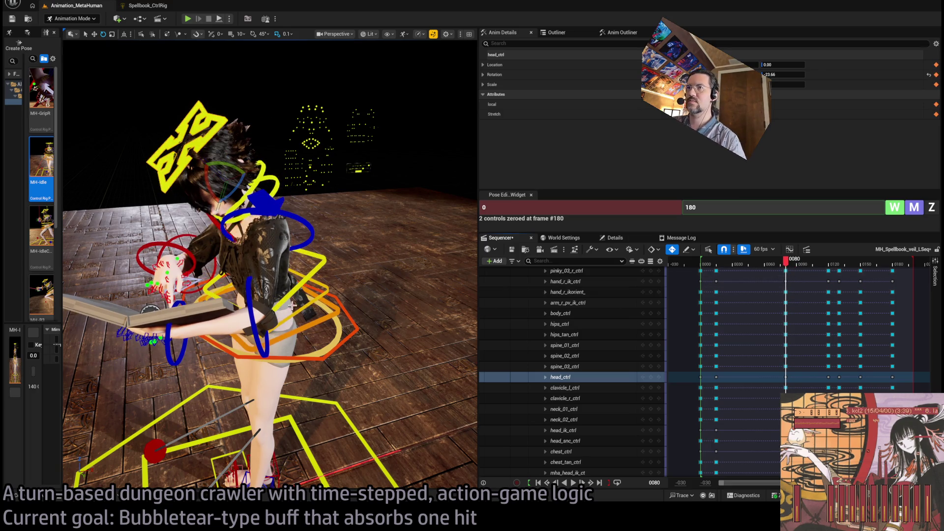
Raise the left upper arm and rotate the left forearm to 56.80, lifting the book
{"action": "left_click", "coordinate": [291, 246]}
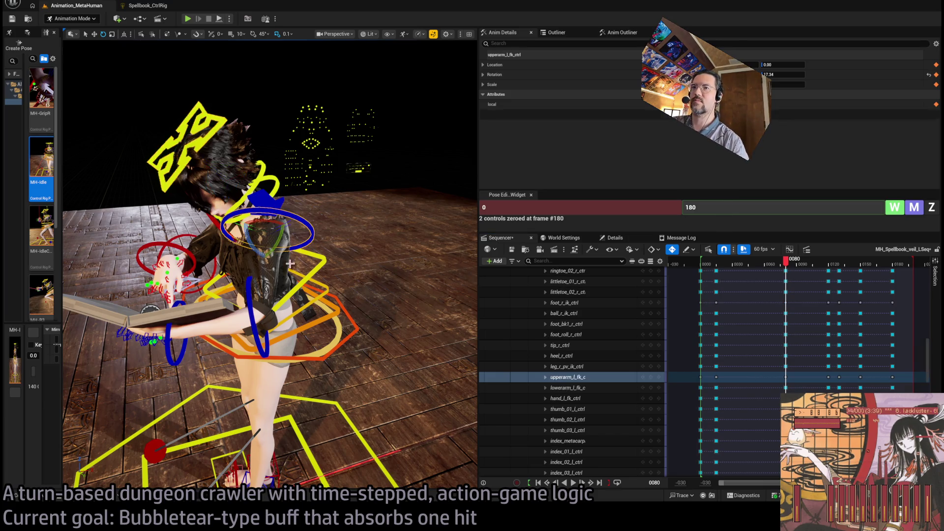
{"action": "mouse_move", "coordinate": [256, 247]}
{"action": "left_mouse_down"}
{"action": "mouse_move", "coordinate": [278, 253]}
{"action": "mouse_move", "coordinate": [276, 262]}
{"action": "left_mouse_up"}
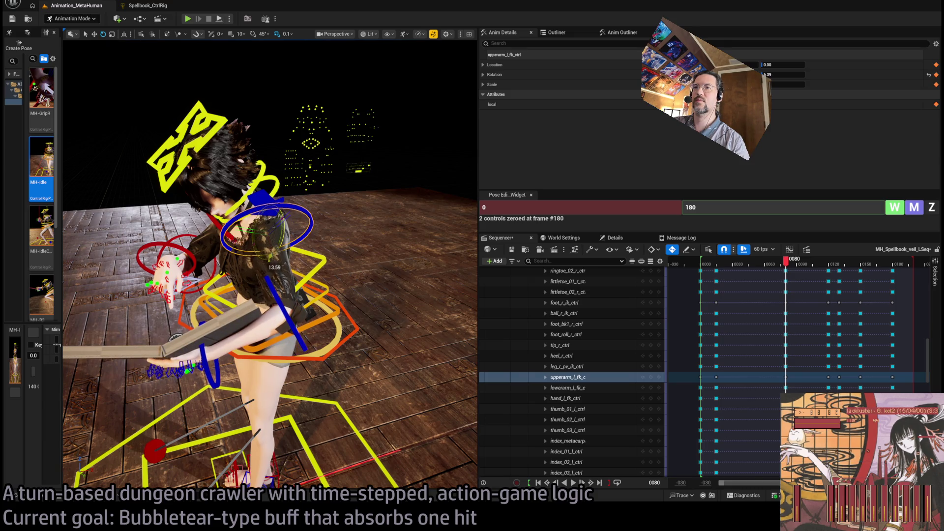
{"action": "left_click", "coordinate": [275, 323]}
{"action": "mouse_move", "coordinate": [307, 325]}
{"action": "left_mouse_down"}
{"action": "mouse_move", "coordinate": [216, 325]}
{"action": "mouse_move", "coordinate": [197, 304]}
{"action": "left_mouse_up"}
{"action": "mouse_move", "coordinate": [789, 263]}
{"action": "left_mouse_down"}
{"action": "mouse_move", "coordinate": [776, 266]}
{"action": "mouse_move", "coordinate": [785, 268]}
{"action": "left_mouse_up"}
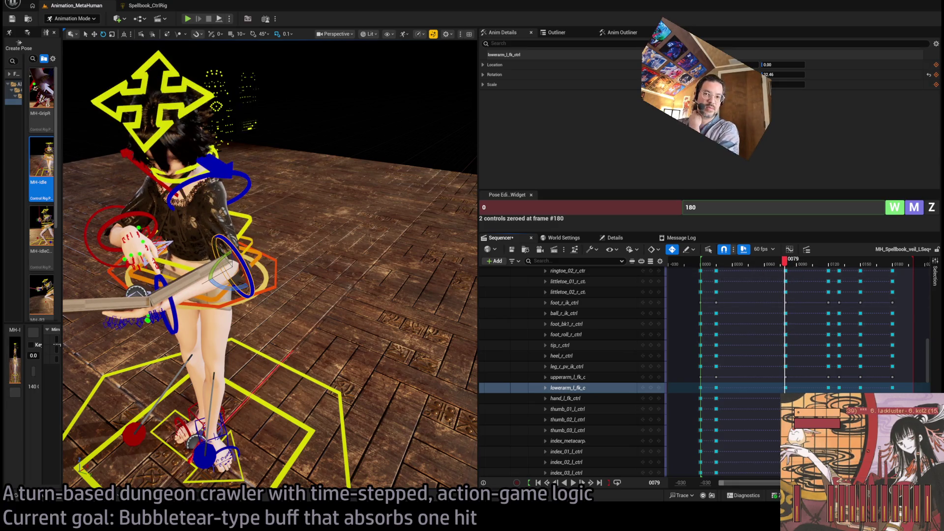
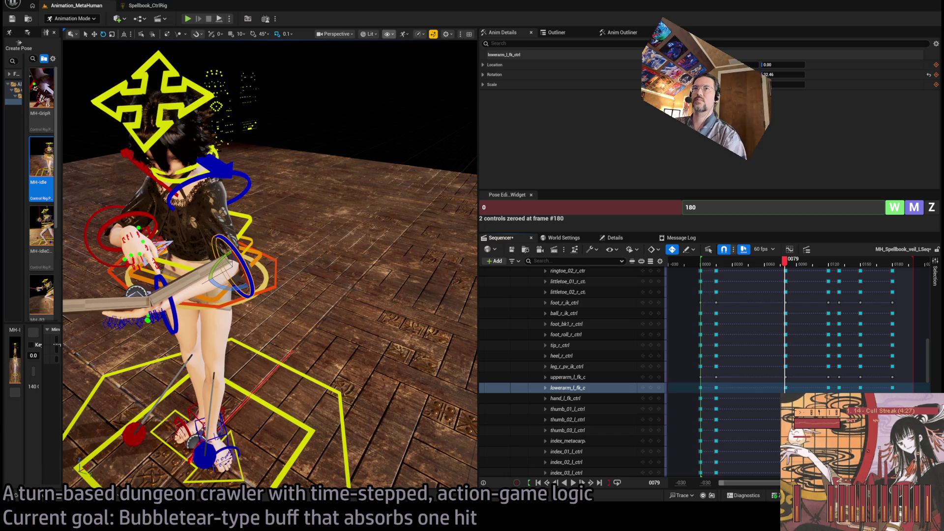
At frame 80, rotate the right forearm toward the open book
{"action": "mouse_move", "coordinate": [271, 265]}
{"action": "left_mouse_down"}
{"action": "mouse_move", "coordinate": [231, 226]}
{"action": "mouse_move", "coordinate": [307, 199]}
{"action": "left_mouse_up"}
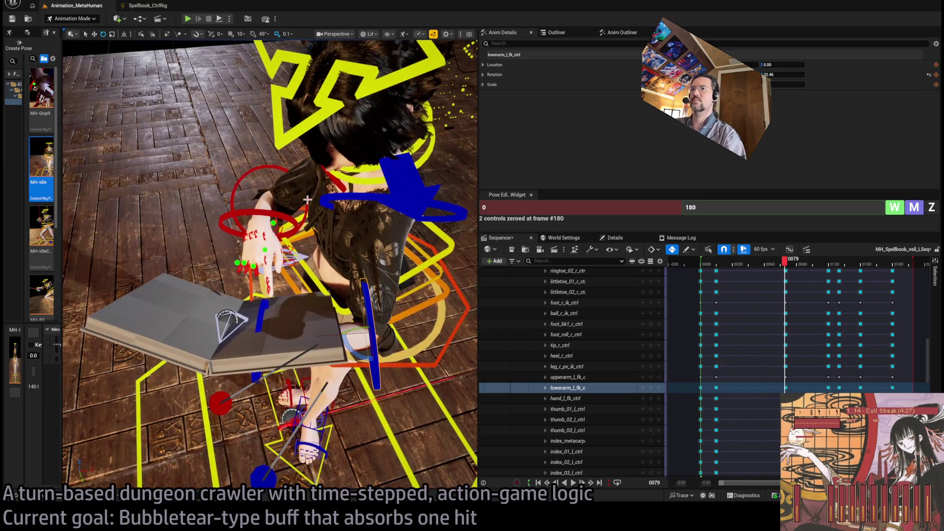
{"action": "left_click", "coordinate": [243, 176]}
{"action": "left_click_drag", "start_coordinate": [256, 201], "coordinate": [261, 197]}
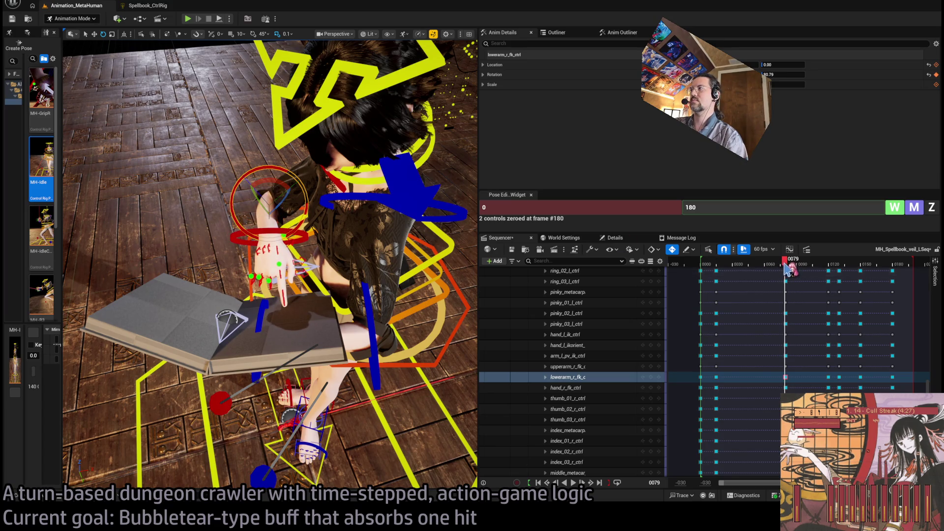
{"action": "key", "text": "ctrl+z"}
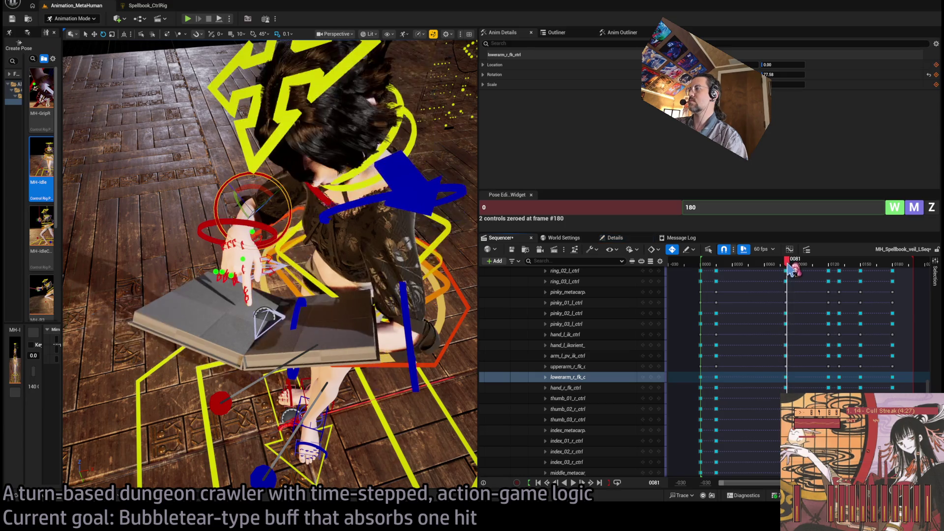
{"action": "key", "text": "Right"}
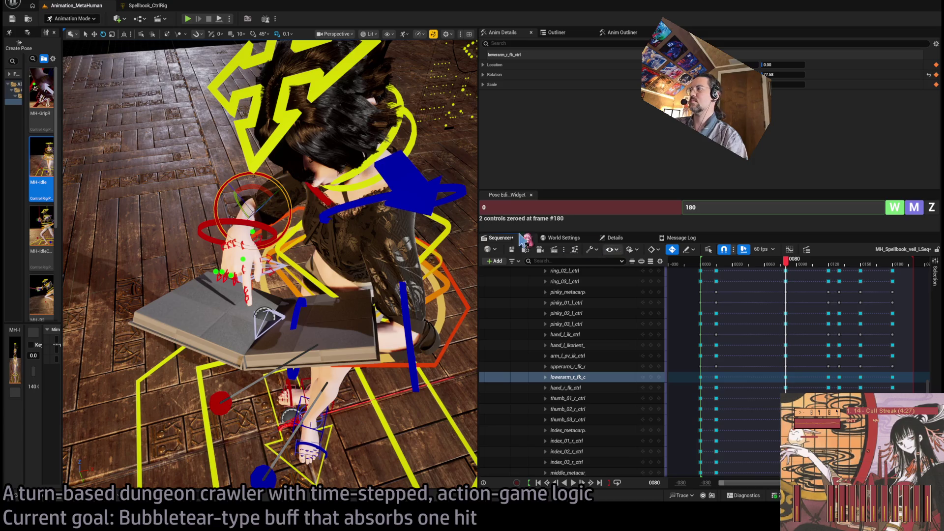
{"action": "mouse_move", "coordinate": [260, 216]}
{"action": "left_mouse_down"}
{"action": "mouse_move", "coordinate": [239, 197]}
{"action": "mouse_move", "coordinate": [196, 230]}
{"action": "left_mouse_up"}
Raise the right upper arm and angle the forearm up toward the pages
{"action": "left_click", "coordinate": [181, 156]}
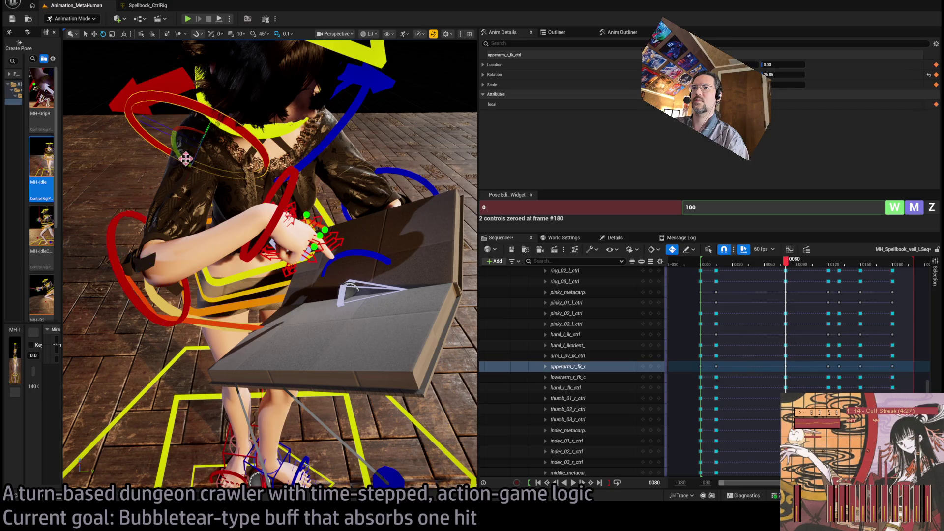
{"action": "left_click_drag", "start_coordinate": [196, 160], "coordinate": [205, 120]}
{"action": "left_click_drag", "start_coordinate": [179, 156], "coordinate": [182, 179]}
{"action": "left_click", "coordinate": [213, 271]}
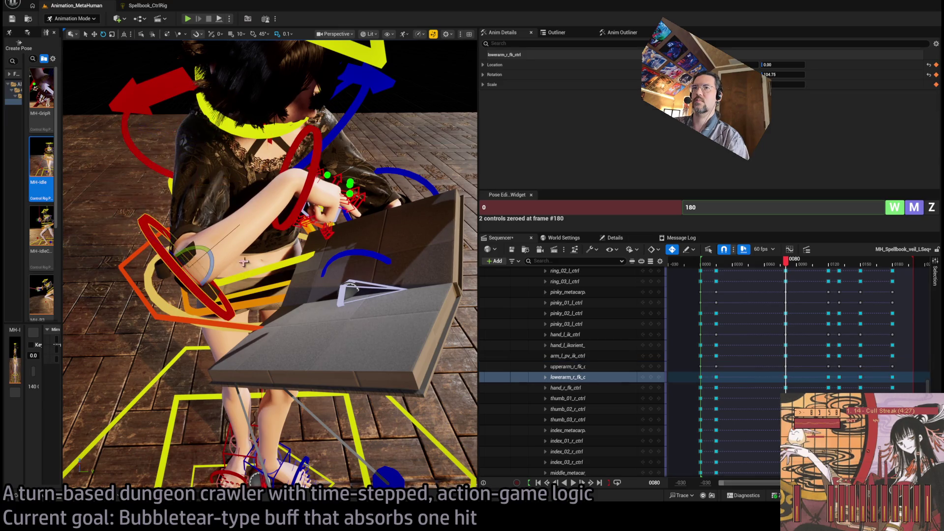
{"action": "mouse_move", "coordinate": [214, 271]}
{"action": "left_mouse_down"}
{"action": "mouse_move", "coordinate": [217, 246]}
{"action": "mouse_move", "coordinate": [193, 247]}
{"action": "left_mouse_up"}
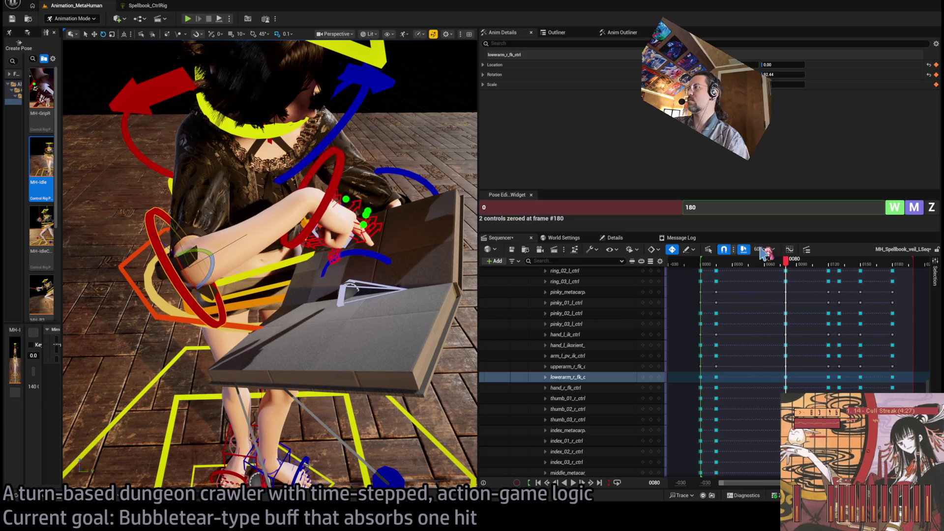
At an early frame, aim the right hand at the pages and adjust upper arm and forearm
{"action": "mouse_move", "coordinate": [786, 260]}
{"action": "left_mouse_down"}
{"action": "mouse_move", "coordinate": [697, 263]}
{"action": "mouse_move", "coordinate": [717, 280]}
{"action": "left_mouse_up"}
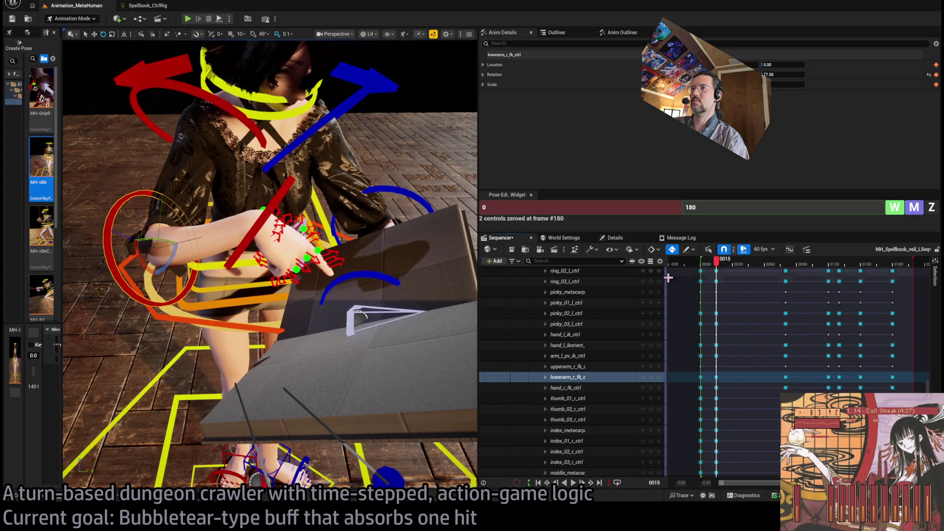
{"action": "left_click", "coordinate": [294, 206]}
{"action": "left_click_drag", "start_coordinate": [261, 210], "coordinate": [159, 204]}
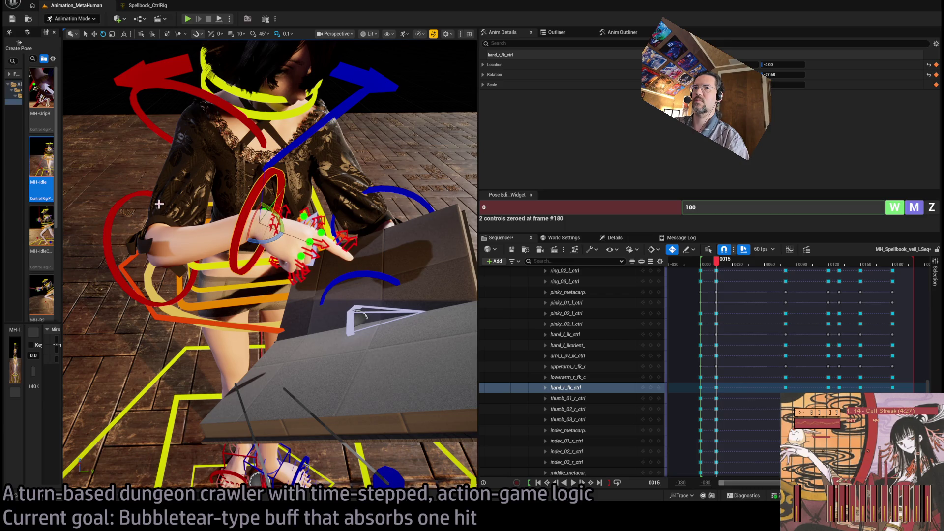
{"action": "left_click", "coordinate": [143, 117]}
{"action": "left_click_drag", "start_coordinate": [189, 151], "coordinate": [183, 157]}
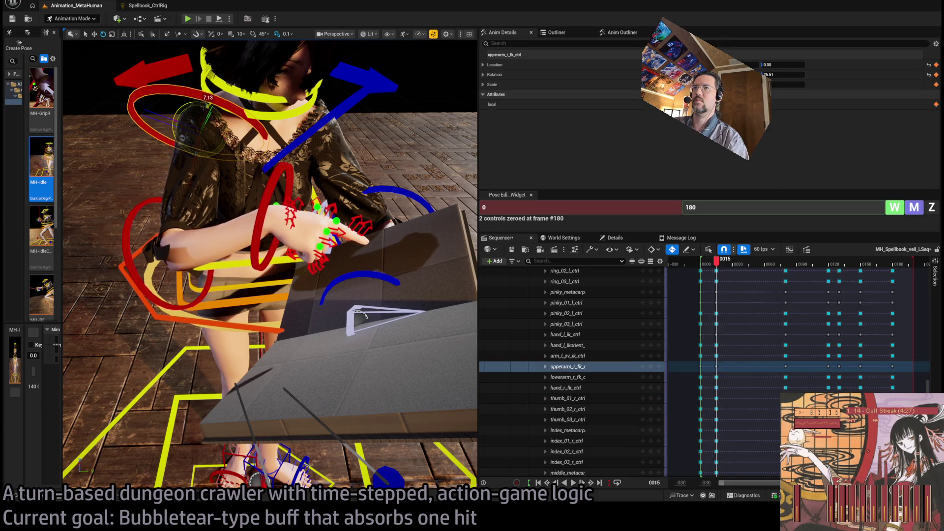
{"action": "left_click", "coordinate": [136, 243]}
{"action": "left_click_drag", "start_coordinate": [162, 260], "coordinate": [149, 259]}
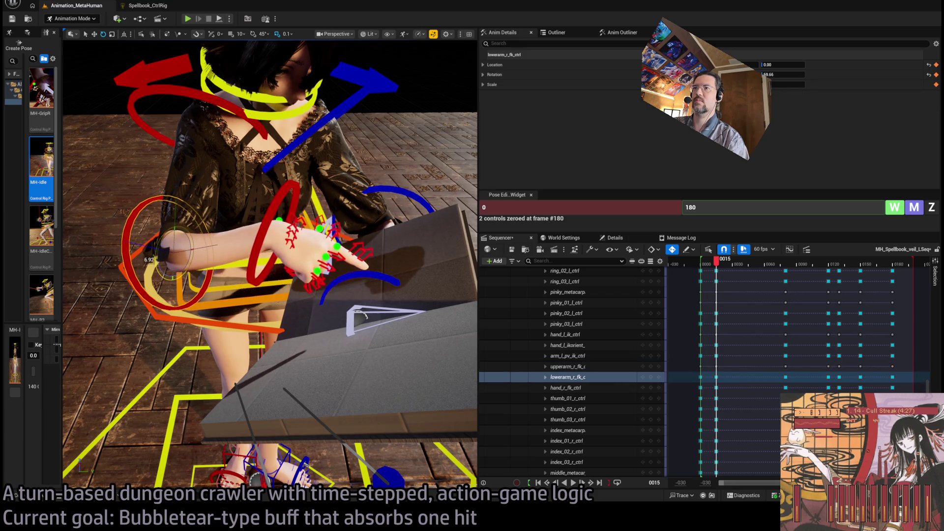
{"action": "left_click", "coordinate": [708, 261]}
{"action": "mouse_move", "coordinate": [720, 269]}
{"action": "left_mouse_down"}
{"action": "mouse_move", "coordinate": [795, 266]}
{"action": "mouse_move", "coordinate": [694, 263]}
{"action": "left_mouse_up"}
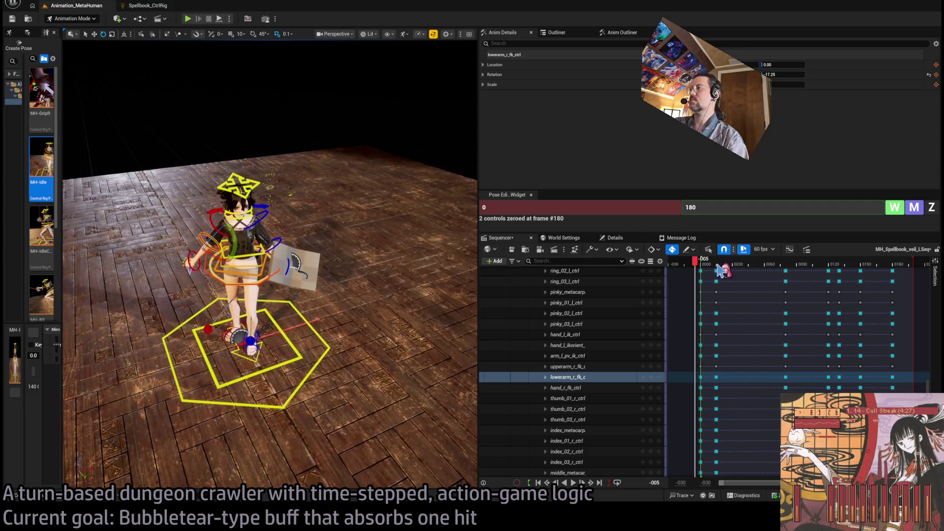
{"action": "key", "text": "space"}
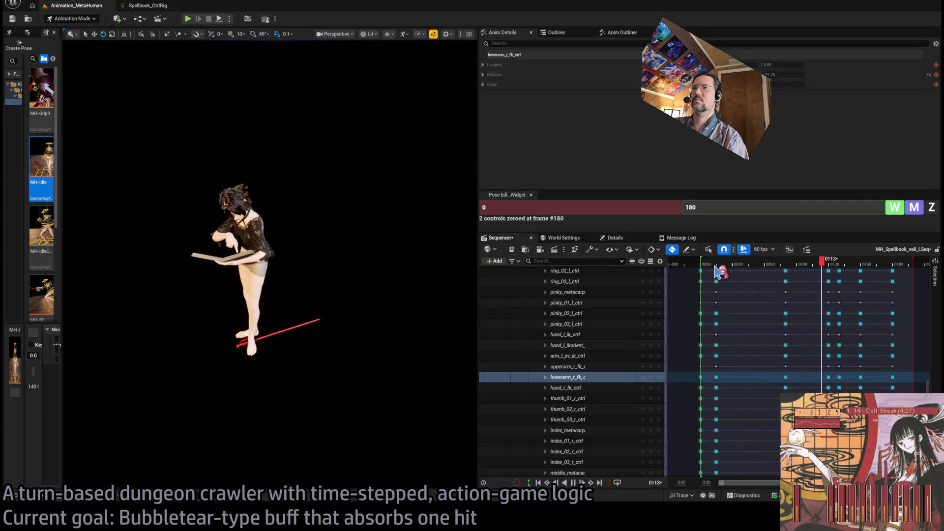
{"action": "key", "text": "space"}
{"action": "mouse_move", "coordinate": [830, 265]}
{"action": "left_mouse_down"}
{"action": "mouse_move", "coordinate": [811, 265]}
{"action": "mouse_move", "coordinate": [834, 269]}
{"action": "left_mouse_up"}
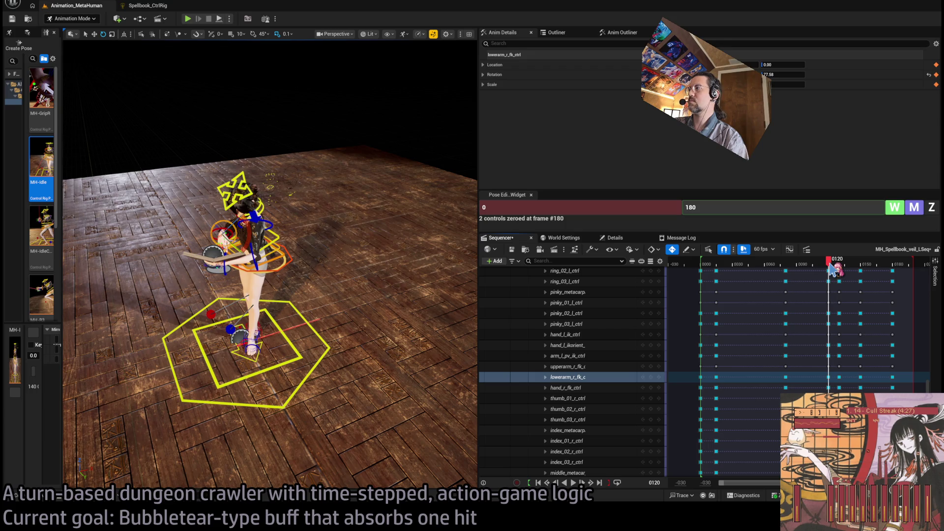
{"action": "scroll", "coordinate": [912, 270], "scroll_direction": "up", "scroll_amount": 10}
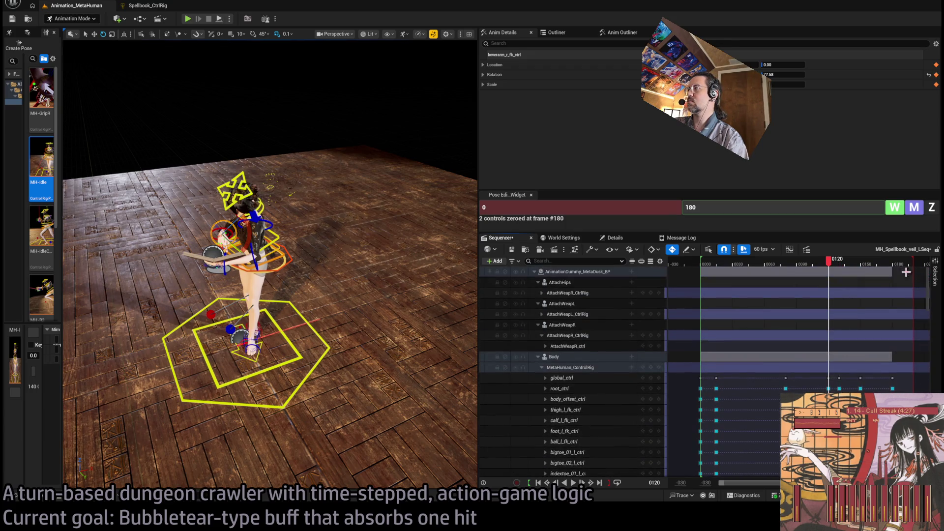
{"action": "left_click", "coordinate": [542, 368]}
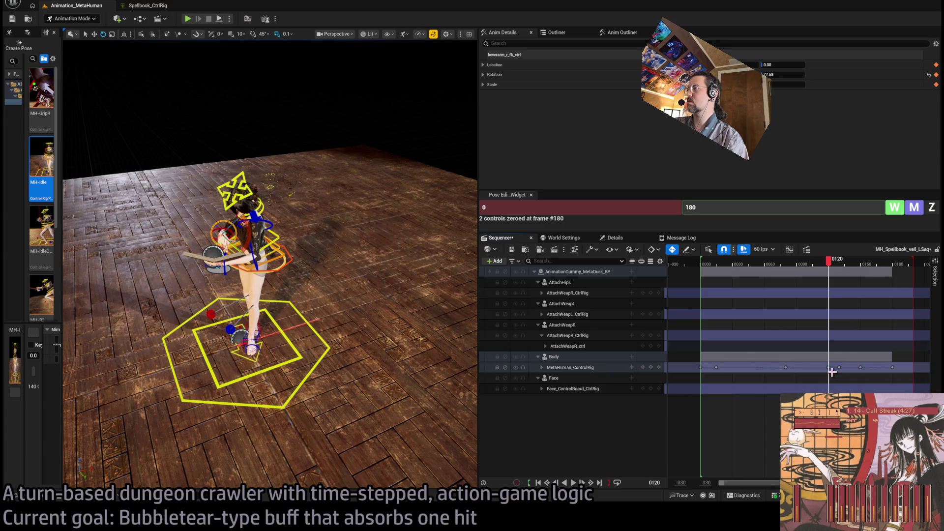
{"action": "mouse_move", "coordinate": [835, 267]}
{"action": "left_mouse_down"}
{"action": "mouse_move", "coordinate": [822, 268]}
{"action": "mouse_move", "coordinate": [847, 276]}
{"action": "mouse_move", "coordinate": [839, 272]}
{"action": "left_mouse_up"}
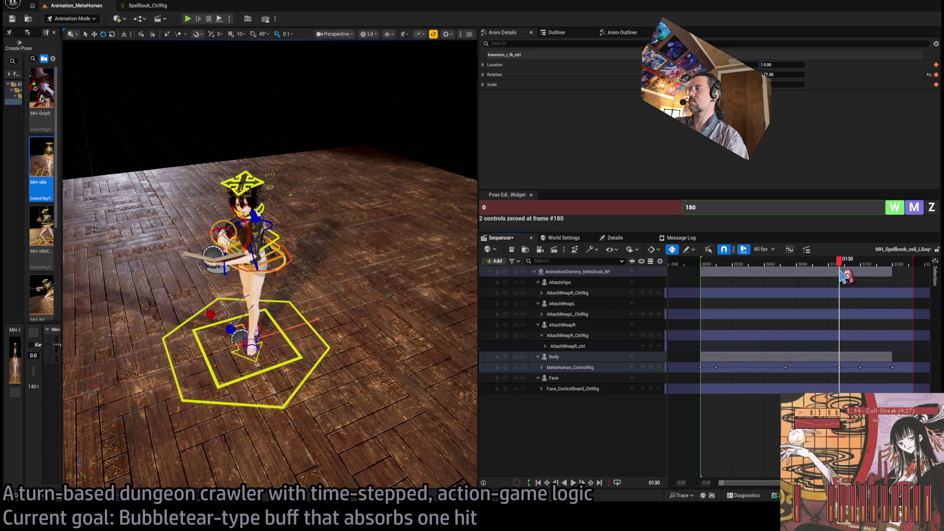
{"action": "left_click", "coordinate": [273, 252]}
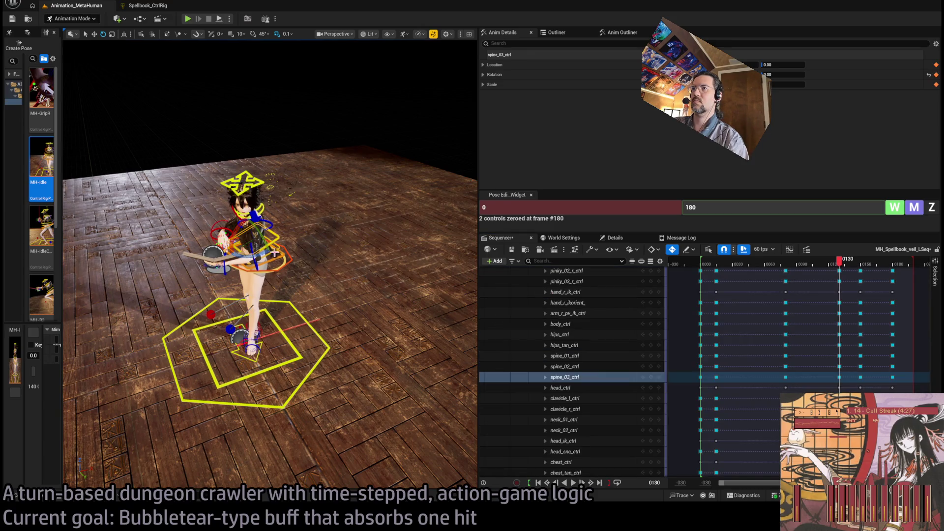
Select the right arm's upperarm_r, lowerarm_r and hand_r FK controls in the viewport
{"action": "left_click", "coordinate": [281, 254], "text": "ctrl"}
{"action": "left_click", "coordinate": [286, 262], "text": "ctrl"}
{"action": "scroll", "coordinate": [287, 262], "scroll_direction": "up", "scroll_amount": 5}
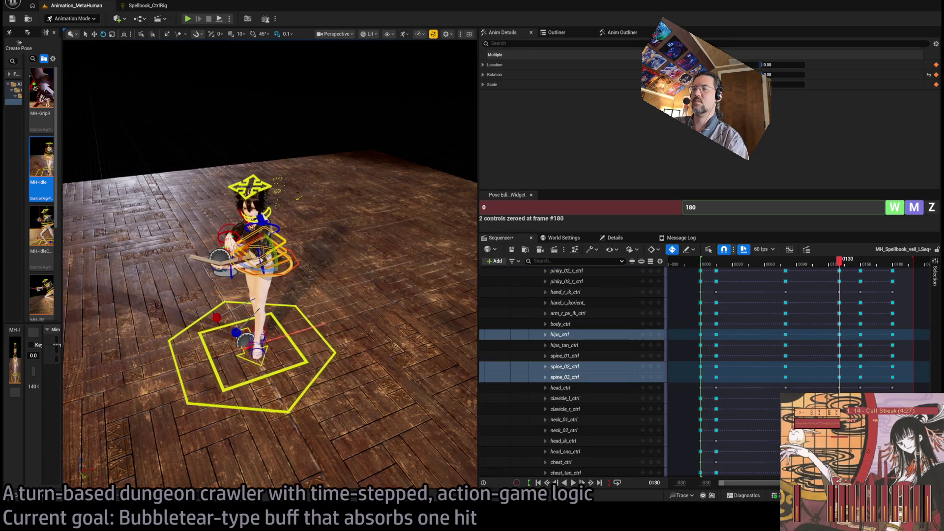
{"action": "mouse_move", "coordinate": [214, 260]}
{"action": "left_mouse_down"}
{"action": "mouse_move", "coordinate": [202, 256]}
{"action": "mouse_move", "coordinate": [214, 260]}
{"action": "left_mouse_up"}
{"action": "left_click", "coordinate": [253, 292]}
{"action": "left_click", "coordinate": [263, 288], "text": "ctrl"}
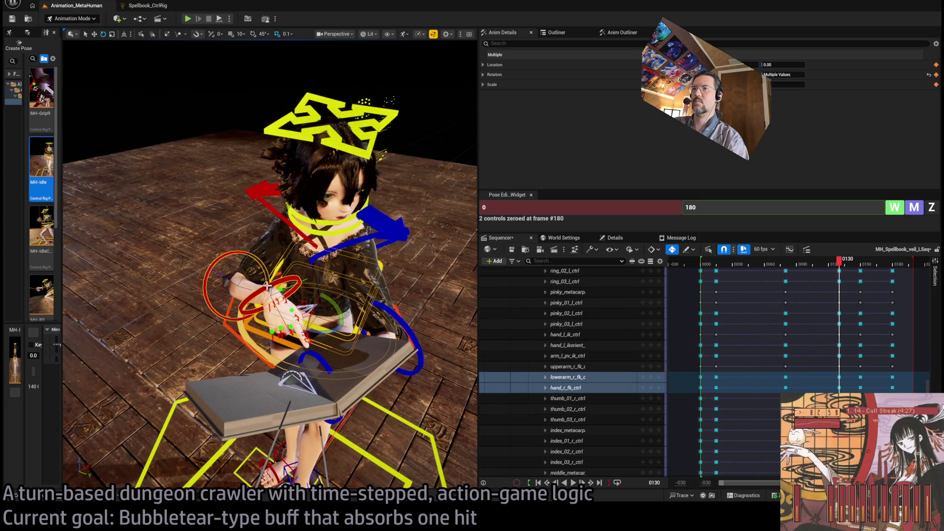
{"action": "left_click", "coordinate": [401, 319]}
{"action": "left_click", "coordinate": [322, 356], "text": "ctrl"}
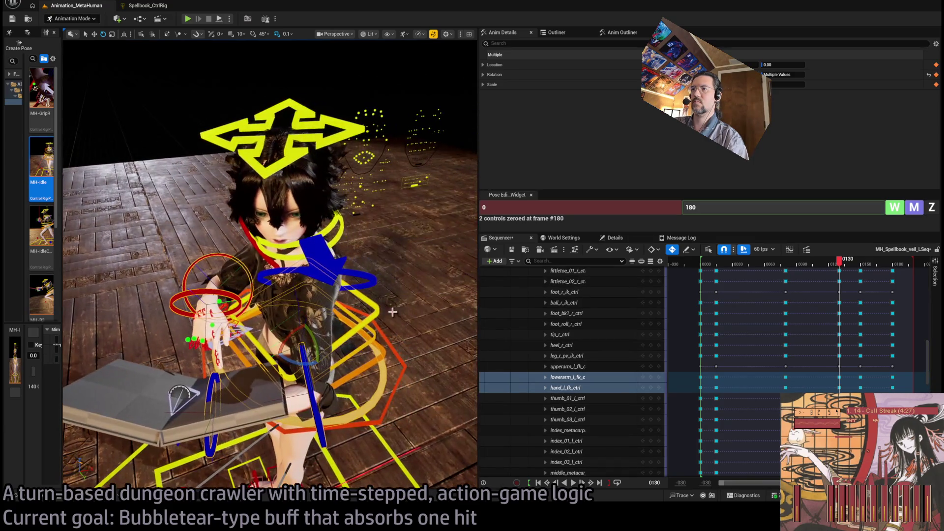
{"action": "left_click_drag", "start_coordinate": [392, 311], "coordinate": [373, 276]}
{"action": "left_click", "coordinate": [371, 271]}
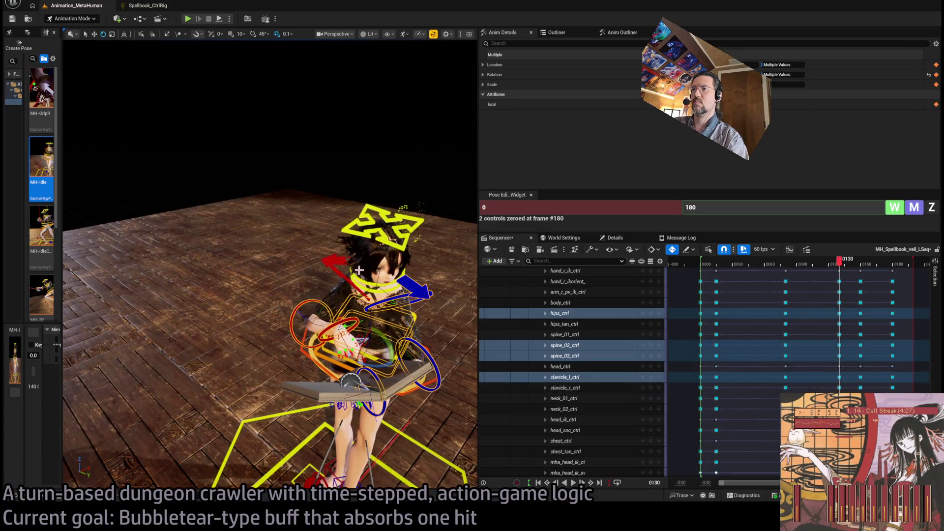
{"action": "left_click", "coordinate": [335, 264]}
{"action": "left_click", "coordinate": [339, 273], "text": "ctrl"}
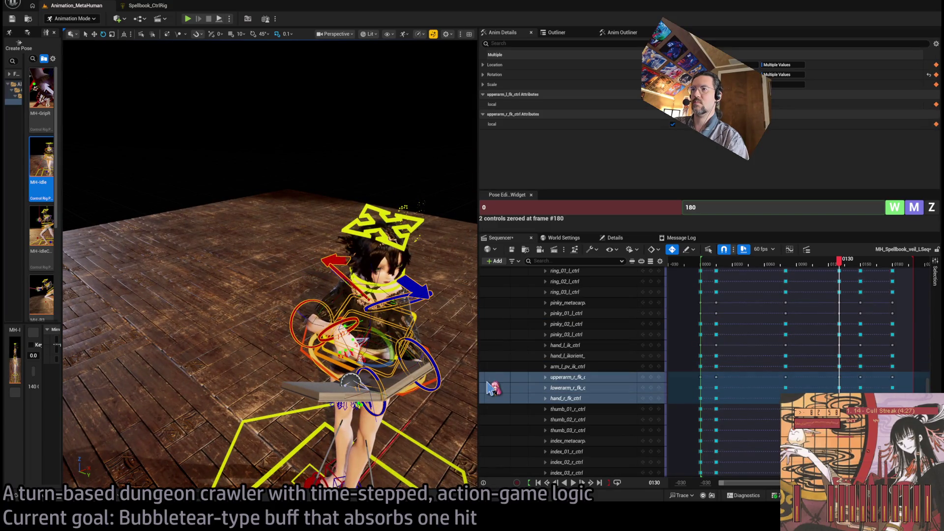
Set the Pose widget key range end to 130, write keys, and check frames 80–131
{"action": "left_click", "coordinate": [741, 207]}
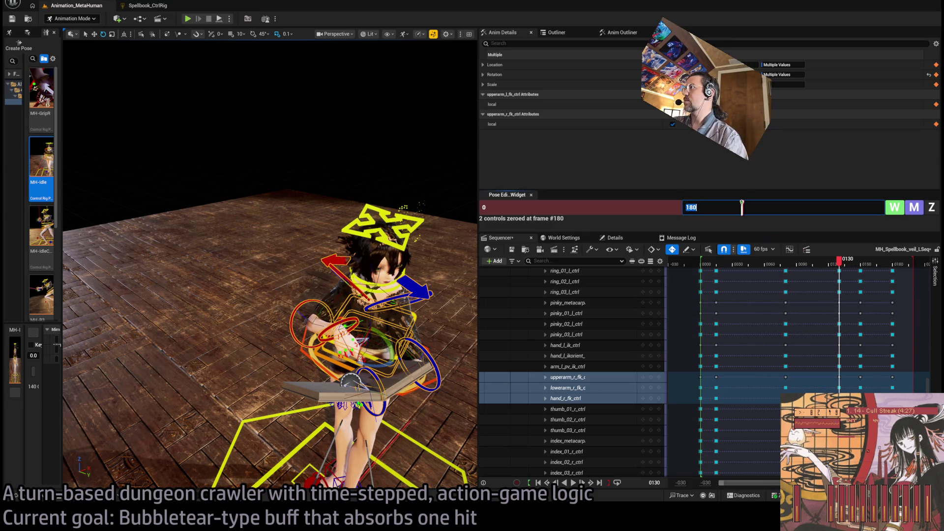
{"action": "type", "text": "130"}
{"action": "left_click", "coordinate": [741, 207]}
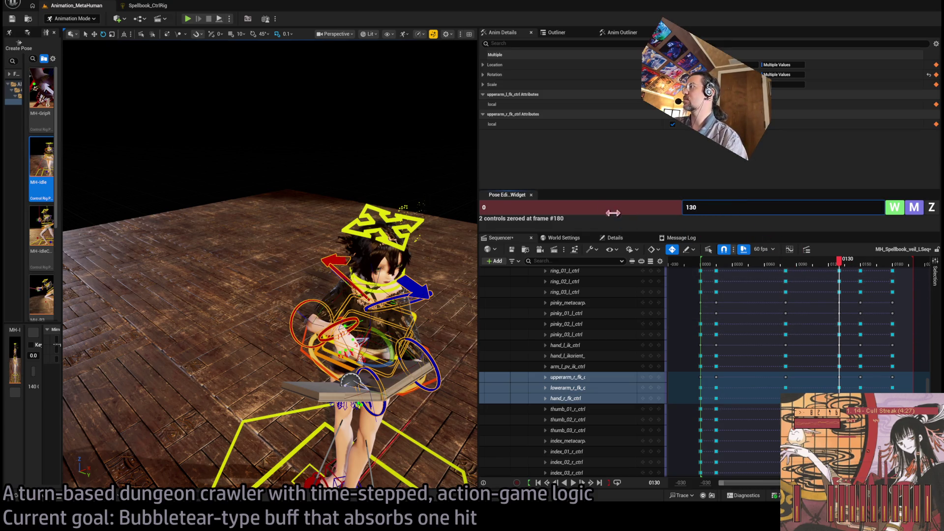
{"action": "left_click", "coordinate": [608, 205]}
{"action": "type", "text": "70"}
{"action": "key", "text": "Return"}
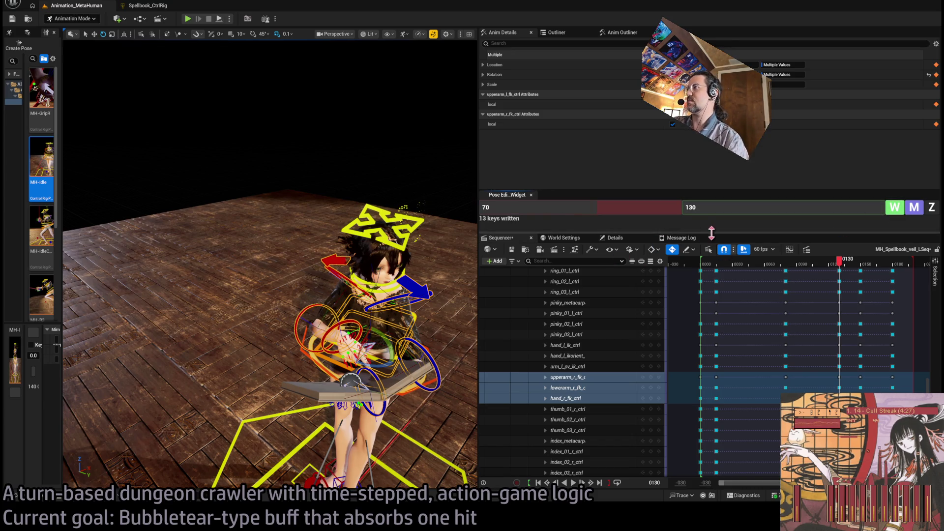
{"action": "left_click", "coordinate": [786, 262]}
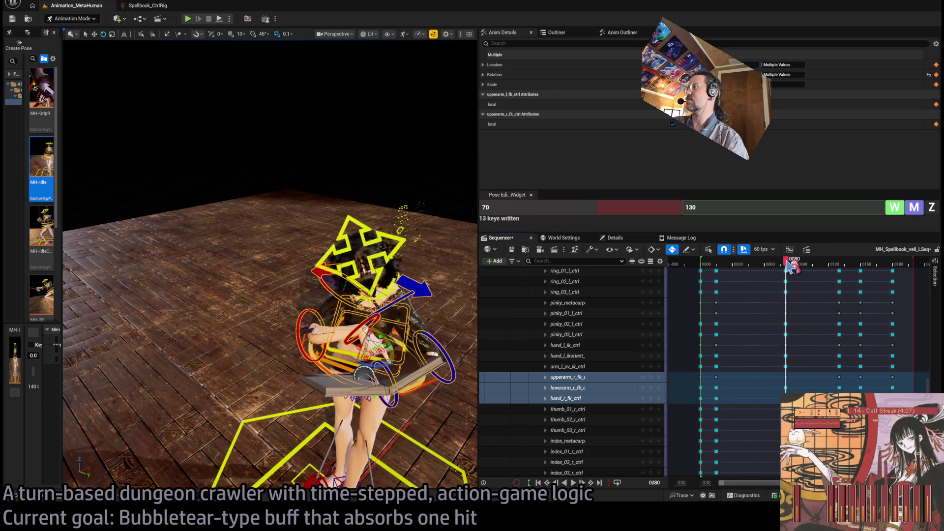
{"action": "left_click_drag", "start_coordinate": [788, 262], "coordinate": [839, 262]}
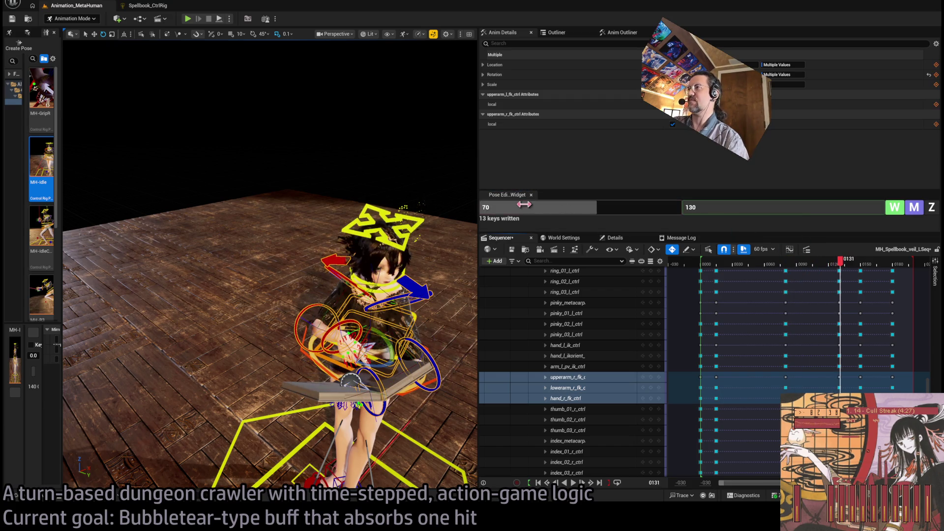
Rewrite the keys starting at frame 80 and scrub to review the held pose
{"action": "left_click", "coordinate": [541, 212]}
{"action": "type", "text": "80"}
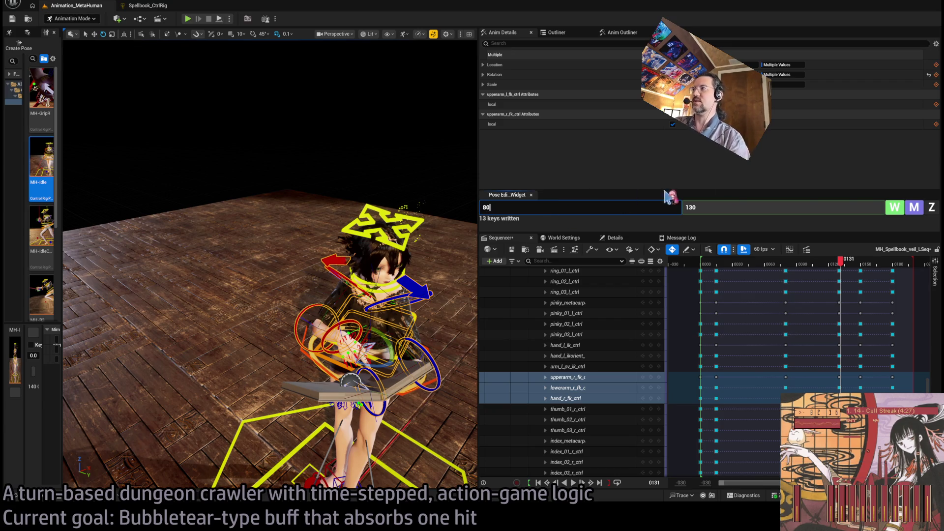
{"action": "left_click", "coordinate": [904, 213]}
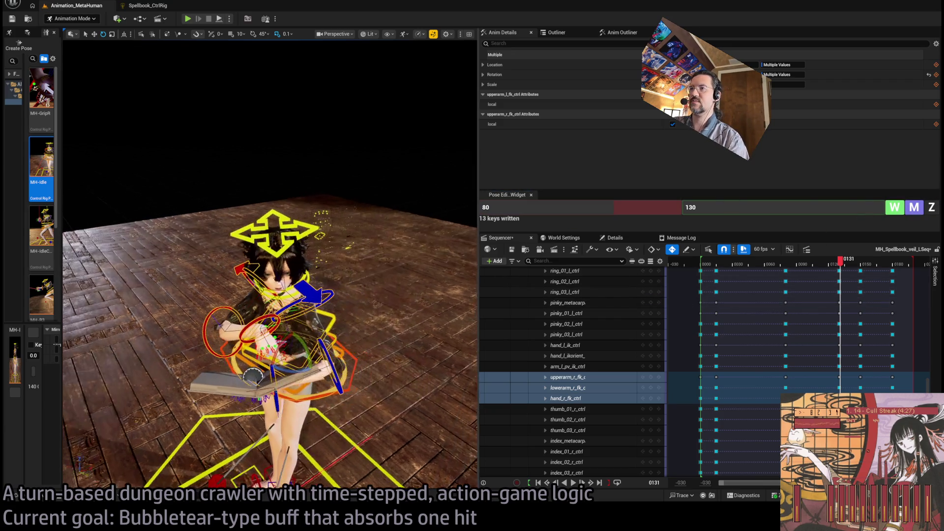
{"action": "left_click", "coordinate": [839, 262]}
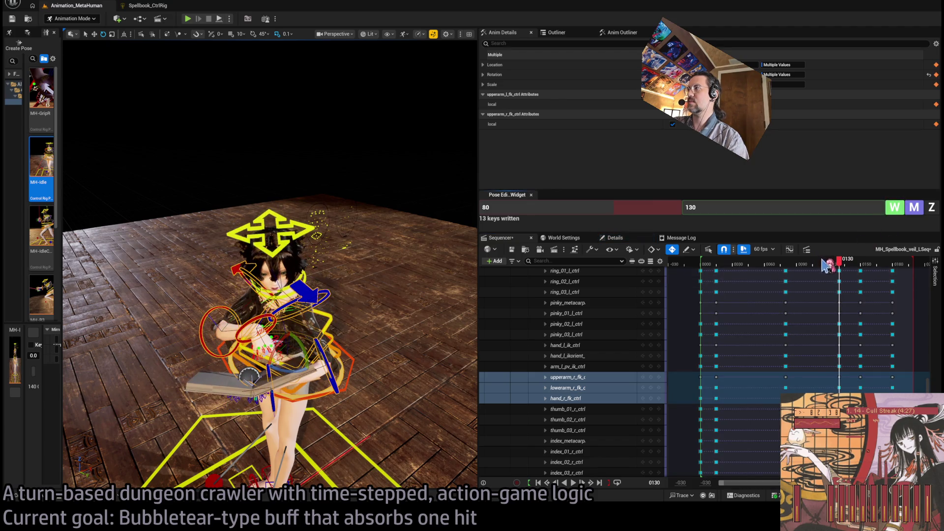
{"action": "mouse_move", "coordinate": [842, 267]}
{"action": "left_mouse_down"}
{"action": "mouse_move", "coordinate": [777, 275]}
{"action": "mouse_move", "coordinate": [786, 282]}
{"action": "left_mouse_up"}
Shift body_ctrl slightly sideways around frame 80
{"action": "left_click_drag", "start_coordinate": [433, 305], "coordinate": [448, 307]}
{"action": "left_click_drag", "start_coordinate": [785, 272], "coordinate": [792, 272]}
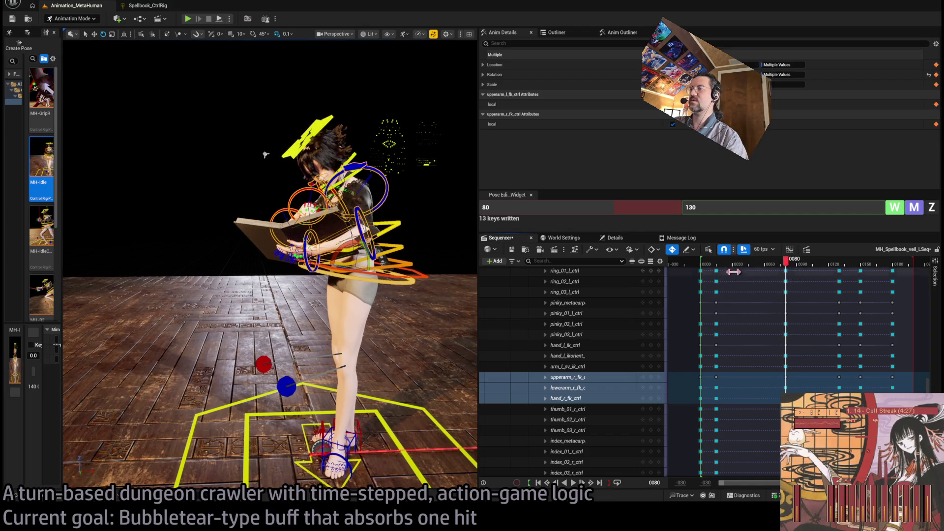
{"action": "left_click", "coordinate": [426, 277]}
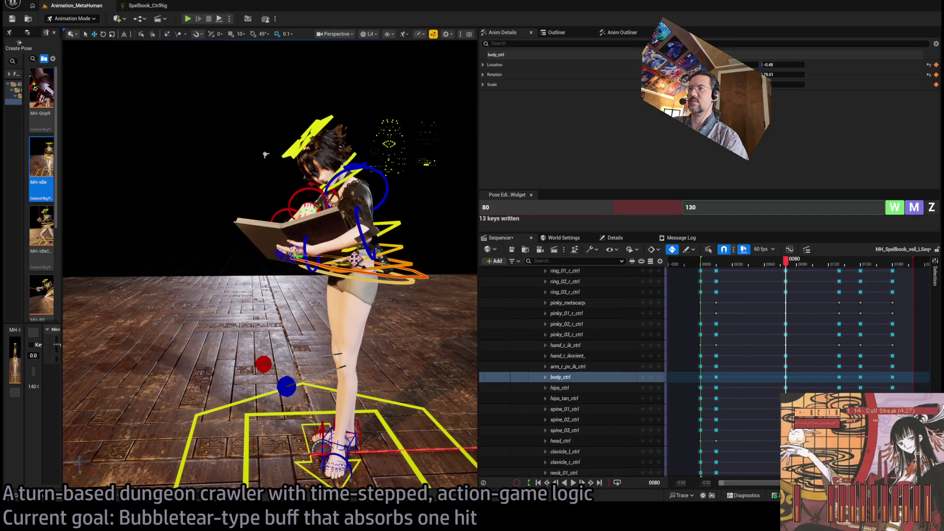
{"action": "left_click_drag", "start_coordinate": [352, 260], "coordinate": [362, 261]}
{"action": "left_click_drag", "start_coordinate": [786, 261], "coordinate": [791, 267]}
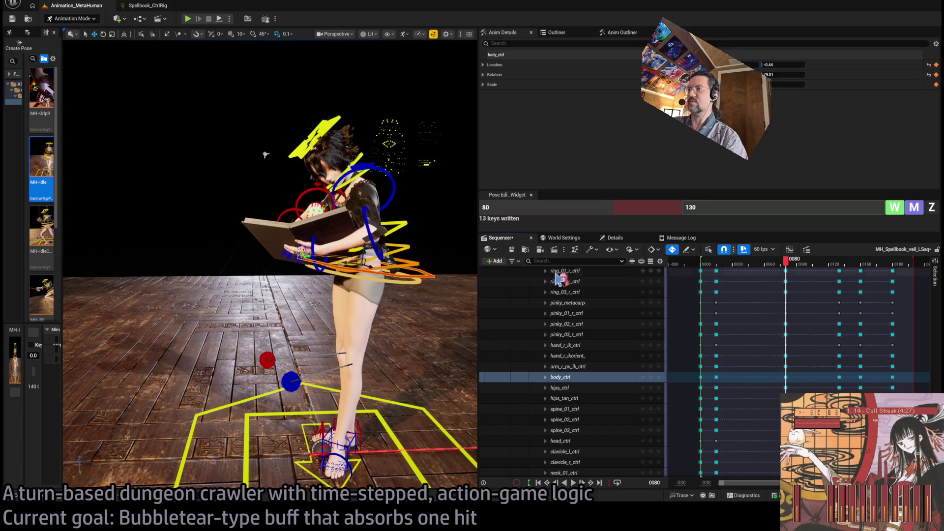
{"action": "left_click_drag", "start_coordinate": [353, 264], "coordinate": [362, 252]}
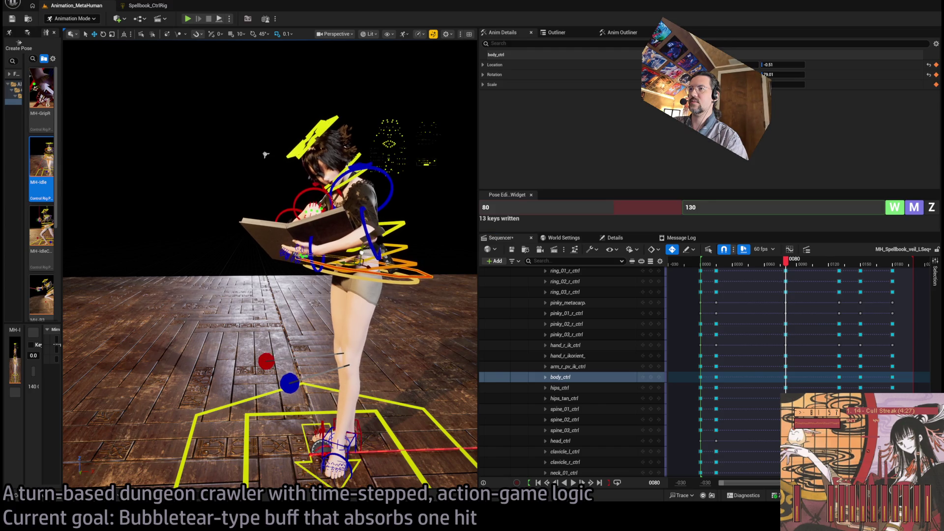
Write the body pose as a key at frame 130 in the Pose widget
{"action": "left_click", "coordinate": [839, 260]}
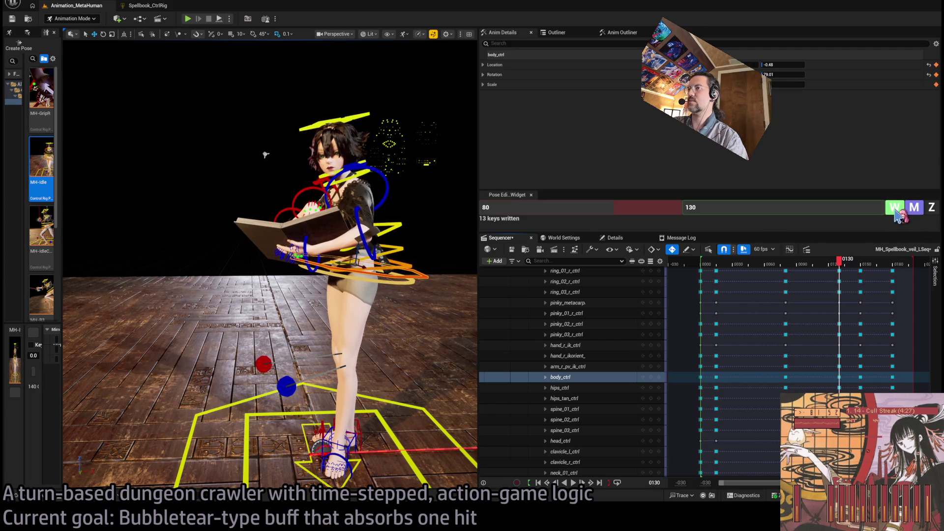
{"action": "left_click", "coordinate": [897, 212]}
{"action": "left_click", "coordinate": [858, 261]}
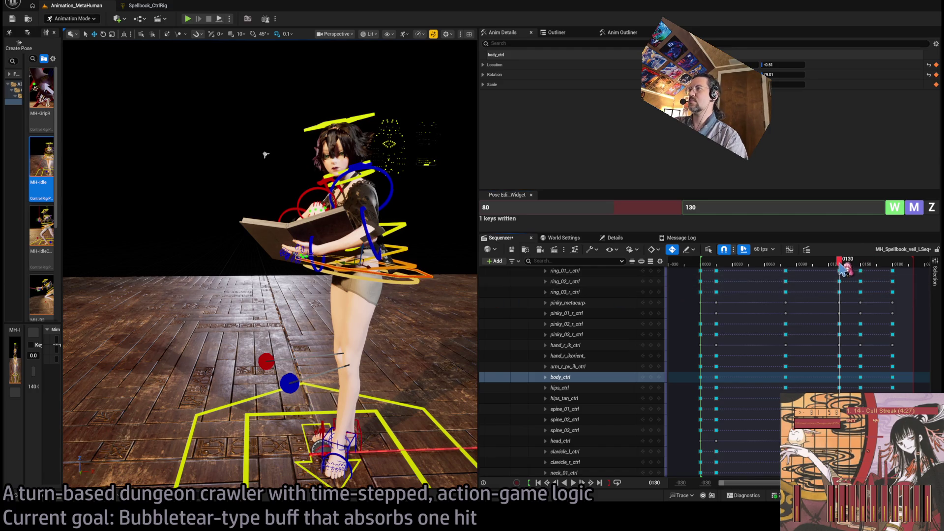
{"action": "mouse_move", "coordinate": [865, 270]}
{"action": "left_mouse_down"}
{"action": "mouse_move", "coordinate": [742, 268]}
{"action": "mouse_move", "coordinate": [710, 284]}
{"action": "left_mouse_up"}
Play the spellbook animation twice, orbiting the view between runs to review it
{"action": "key", "text": "space"}
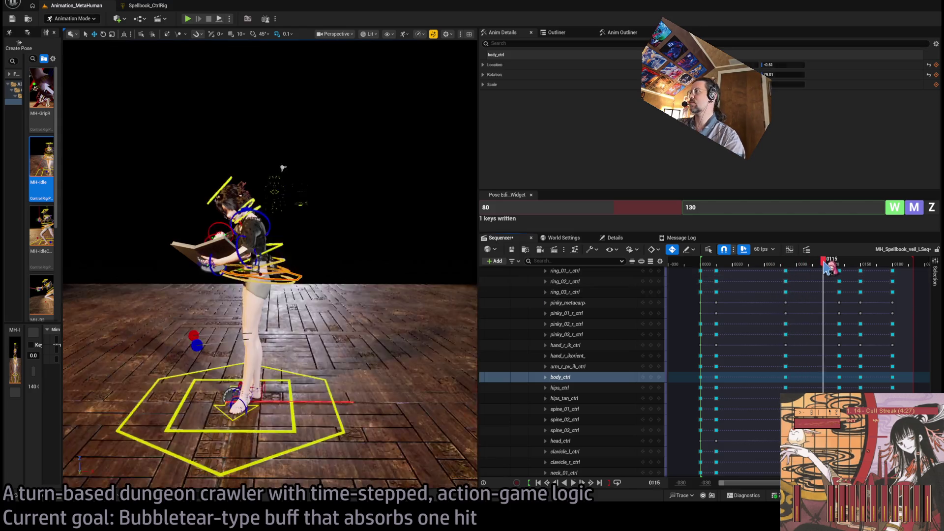
{"action": "key", "text": "space"}
{"action": "mouse_move", "coordinate": [369, 249]}
{"action": "left_mouse_down"}
{"action": "mouse_move", "coordinate": [304, 166]}
{"action": "mouse_move", "coordinate": [366, 250]}
{"action": "left_mouse_up"}
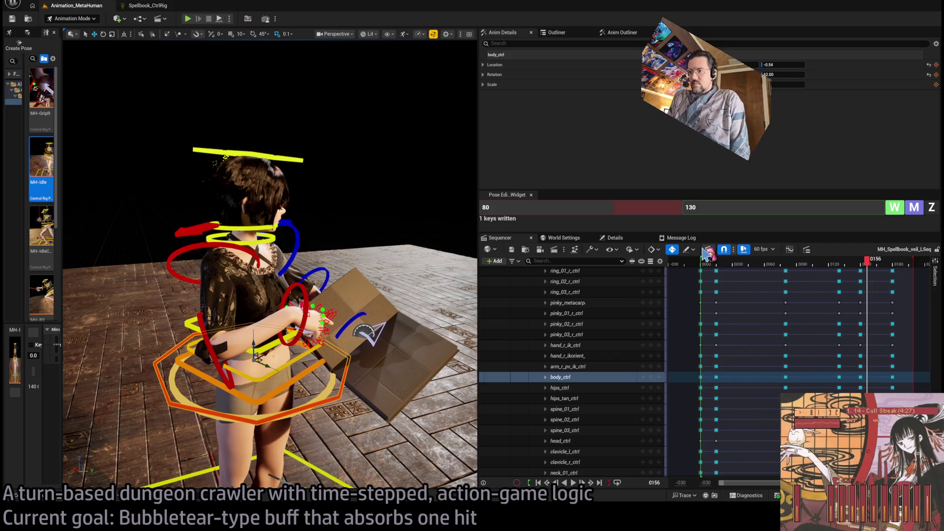
{"action": "left_click_drag", "start_coordinate": [734, 264], "coordinate": [700, 265]}
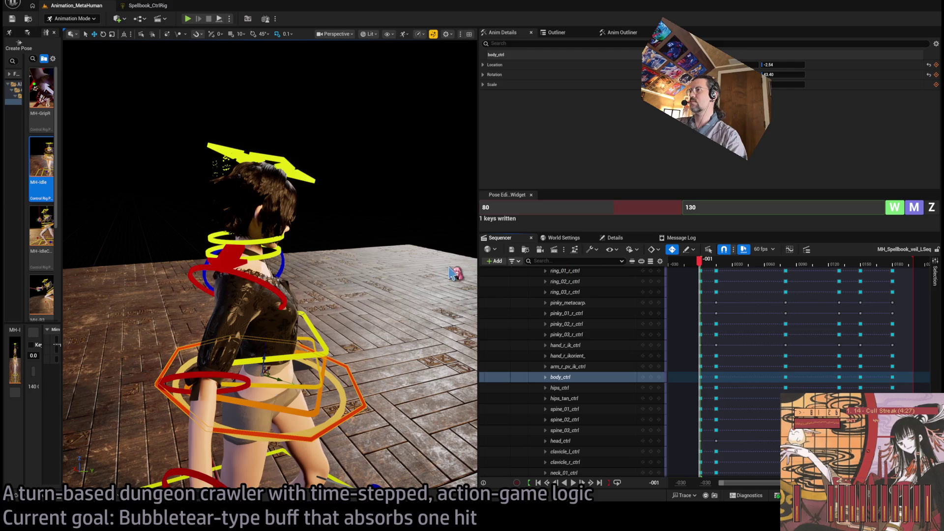
{"action": "left_click_drag", "start_coordinate": [392, 282], "coordinate": [315, 290]}
{"action": "key", "text": "space"}
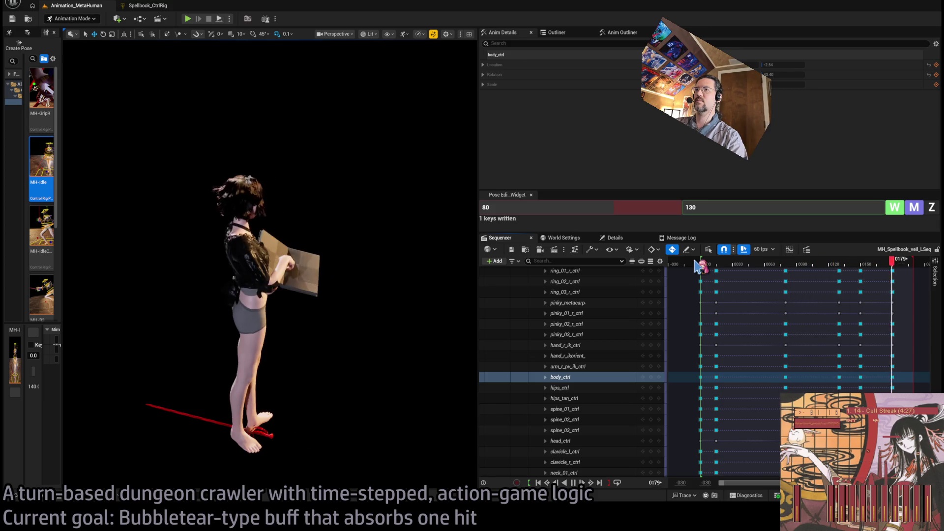
{"action": "key", "text": "space"}
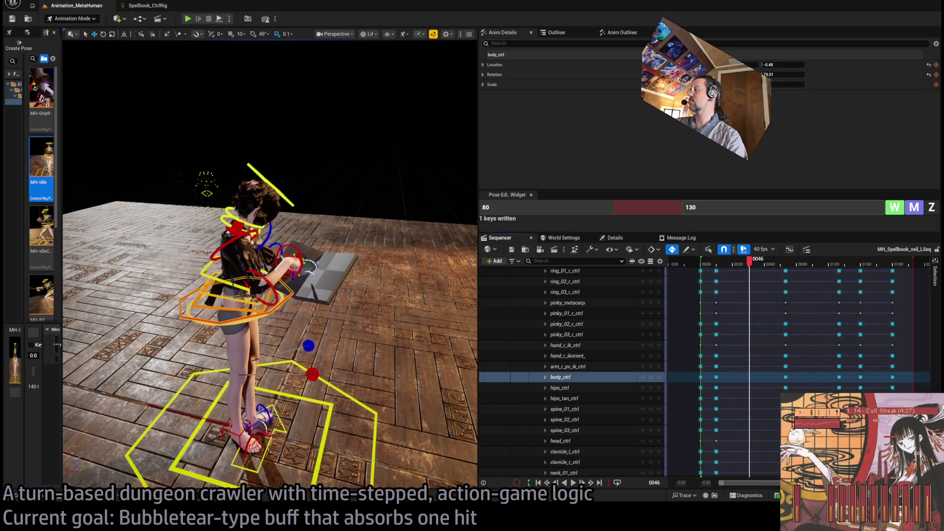
Collapse the MetaHuman_ControlRig track's control list in Sequencer
{"action": "scroll", "coordinate": [762, 369], "scroll_direction": "down", "scroll_amount": 10}
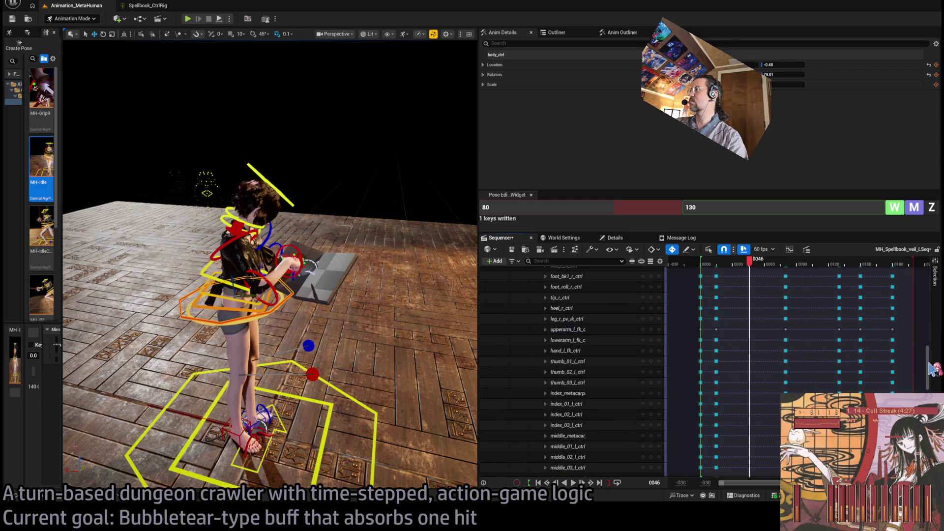
{"action": "left_click_drag", "start_coordinate": [927, 366], "coordinate": [936, 300]}
{"action": "left_click", "coordinate": [541, 290]}
{"action": "scroll", "coordinate": [836, 373], "scroll_direction": "left", "scroll_amount": 2}
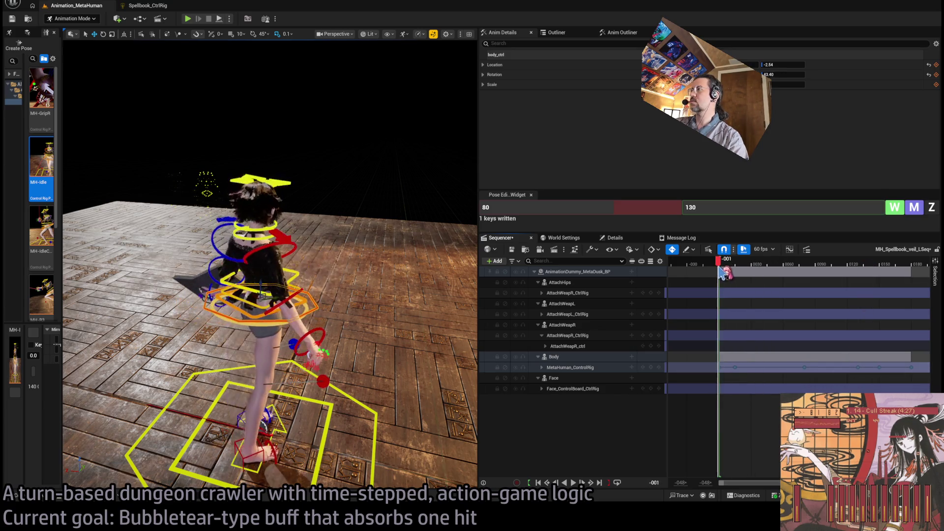
Move the MetaHuman_ControlRig key from frame 26 to frame 70
{"action": "key", "text": "space"}
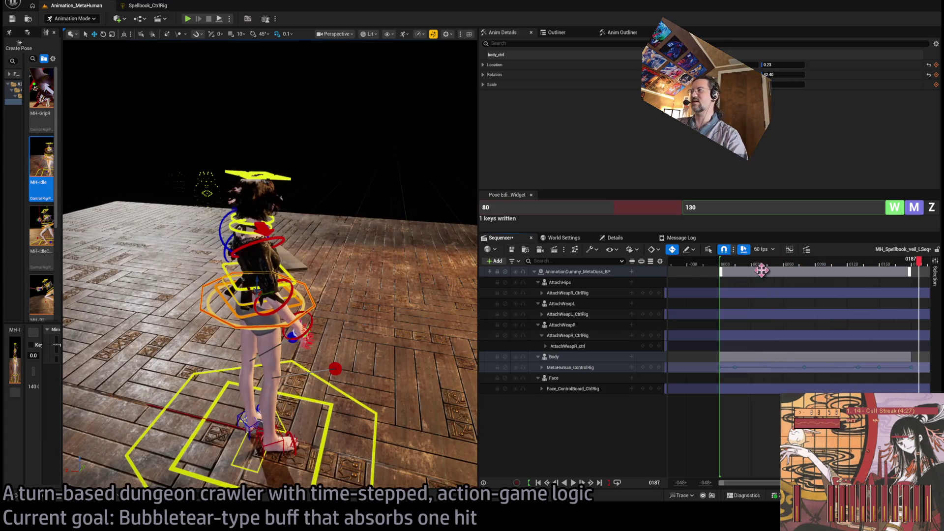
{"action": "left_click", "coordinate": [737, 266]}
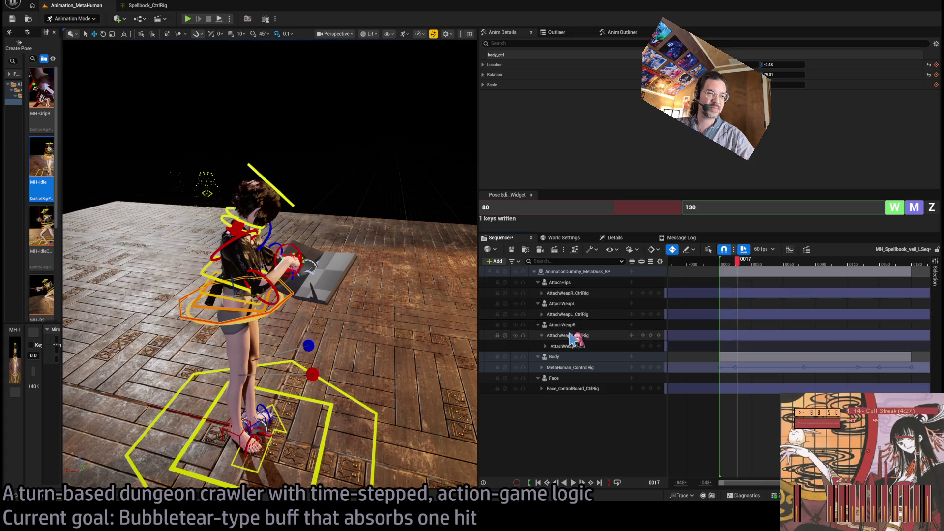
{"action": "left_click_drag", "start_coordinate": [749, 267], "coordinate": [720, 268]}
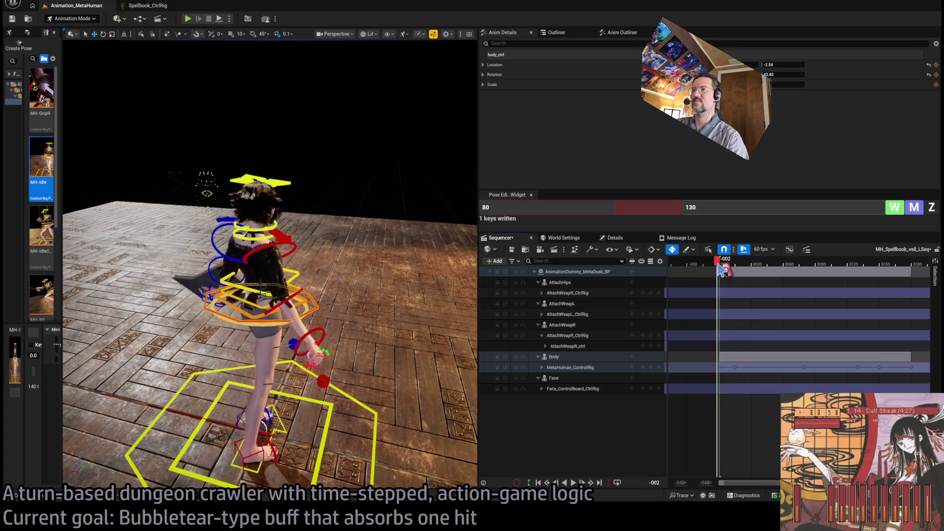
{"action": "key", "text": "space"}
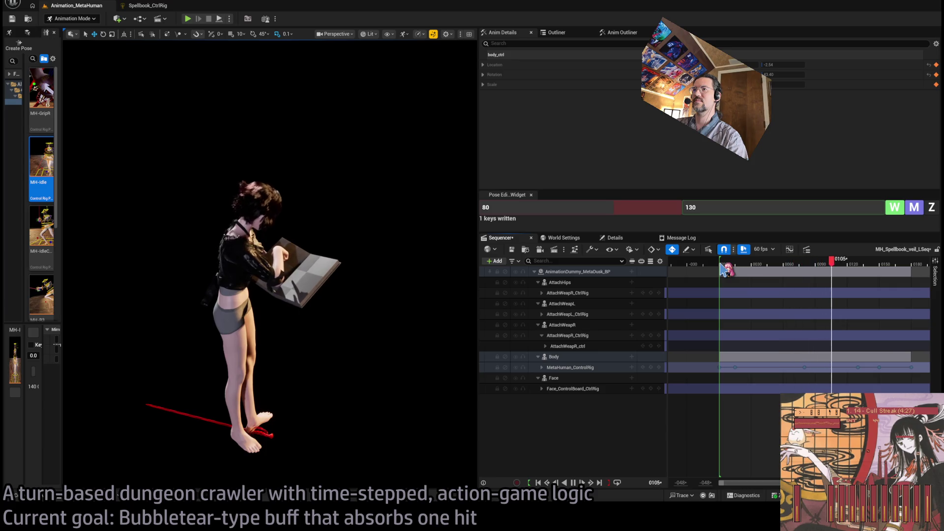
{"action": "left_click_drag", "start_coordinate": [769, 266], "coordinate": [741, 265]}
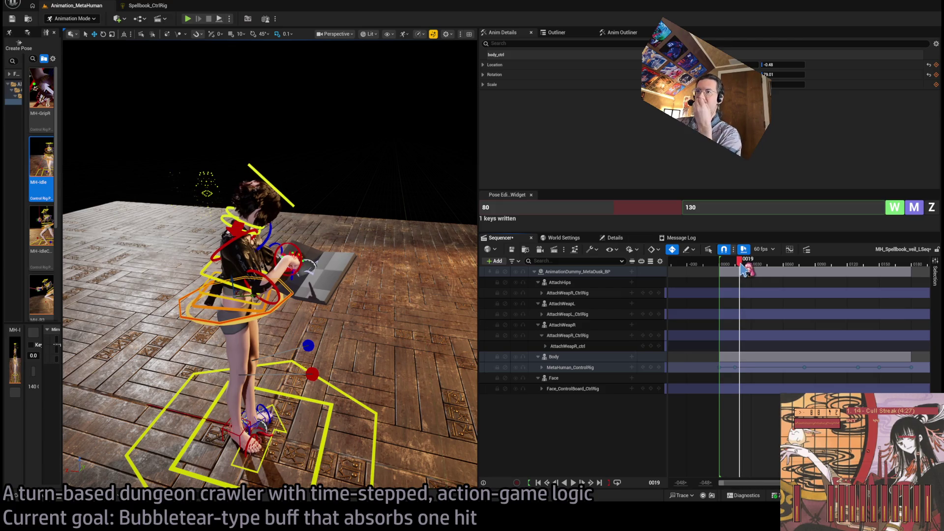
{"action": "mouse_move", "coordinate": [740, 264]}
{"action": "left_mouse_down"}
{"action": "mouse_move", "coordinate": [754, 260]}
{"action": "mouse_move", "coordinate": [746, 268]}
{"action": "left_mouse_up"}
{"action": "left_click_drag", "start_coordinate": [748, 368], "coordinate": [795, 374]}
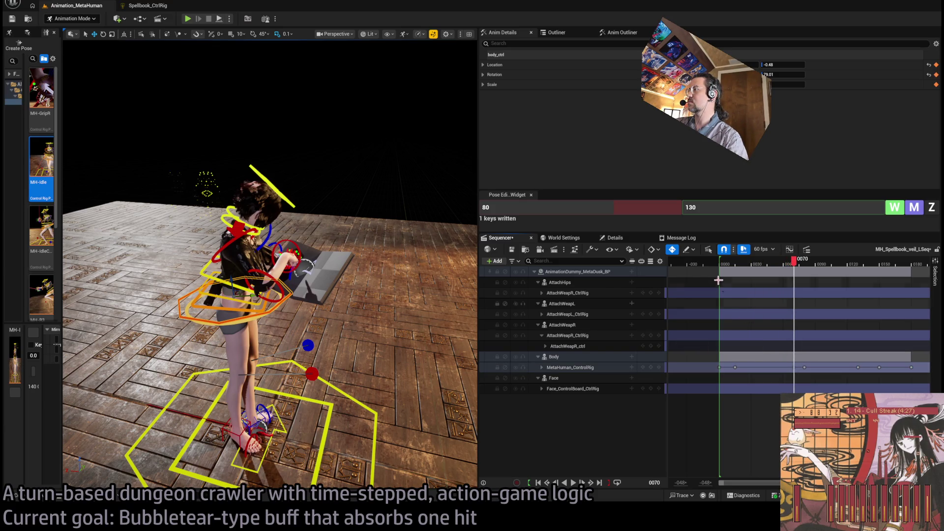
Move the frame-90 control-rig key to frame 120 and play the retimed animation
{"action": "left_click", "coordinate": [723, 265]}
{"action": "key", "text": "space"}
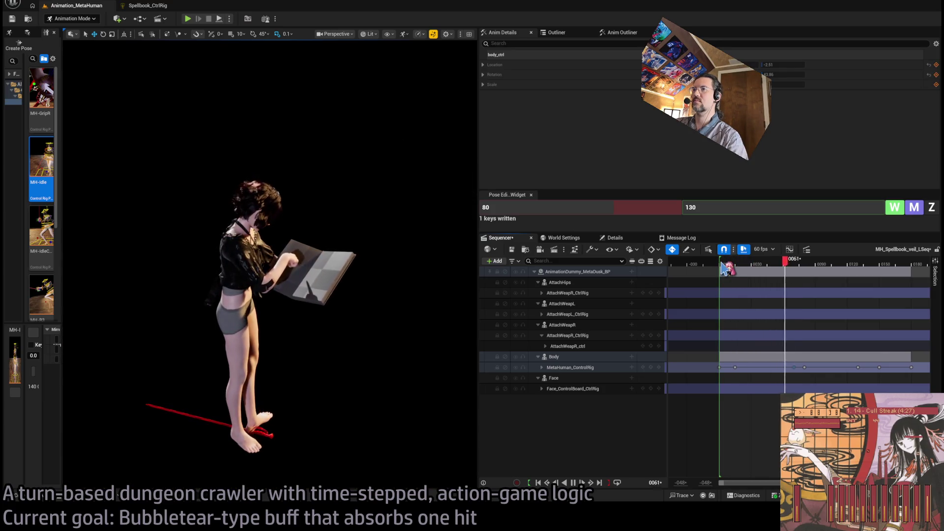
{"action": "mouse_move", "coordinate": [721, 266]}
{"action": "left_mouse_down"}
{"action": "mouse_move", "coordinate": [859, 273]}
{"action": "mouse_move", "coordinate": [805, 289]}
{"action": "mouse_move", "coordinate": [825, 290]}
{"action": "mouse_move", "coordinate": [817, 293]}
{"action": "left_mouse_up"}
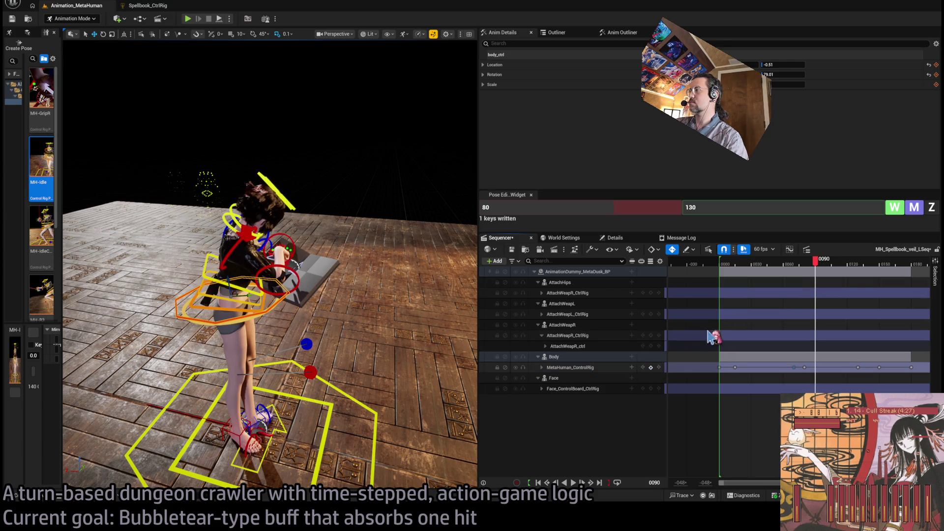
{"action": "left_click_drag", "start_coordinate": [822, 378], "coordinate": [846, 389]}
{"action": "left_click", "coordinate": [770, 263]}
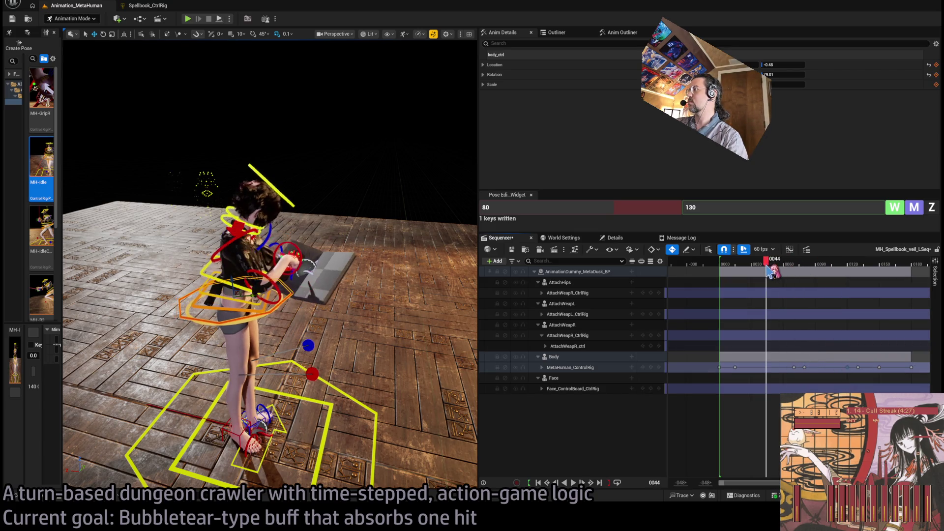
{"action": "key", "text": "space"}
{"action": "key", "text": "space"}
{"action": "left_click_drag", "start_coordinate": [803, 369], "coordinate": [810, 374]}
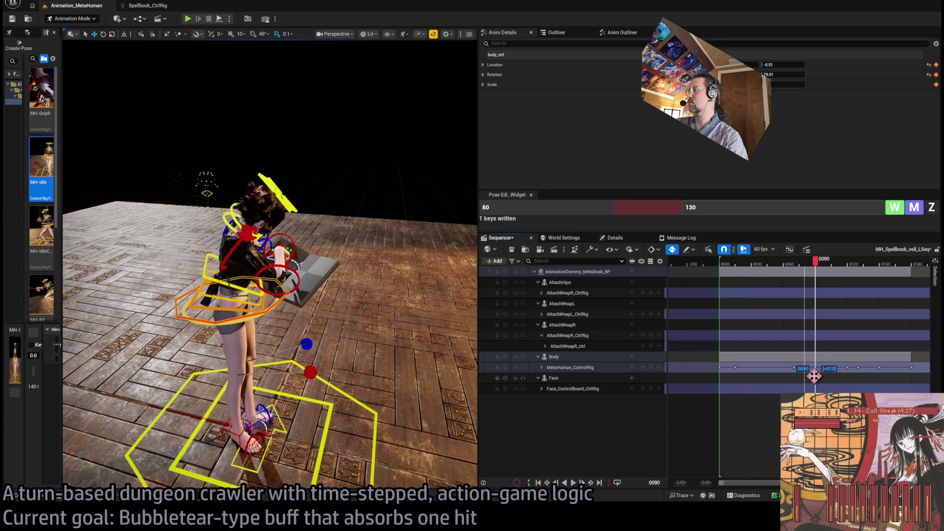
{"action": "left_click", "coordinate": [776, 270]}
{"action": "key", "text": "space"}
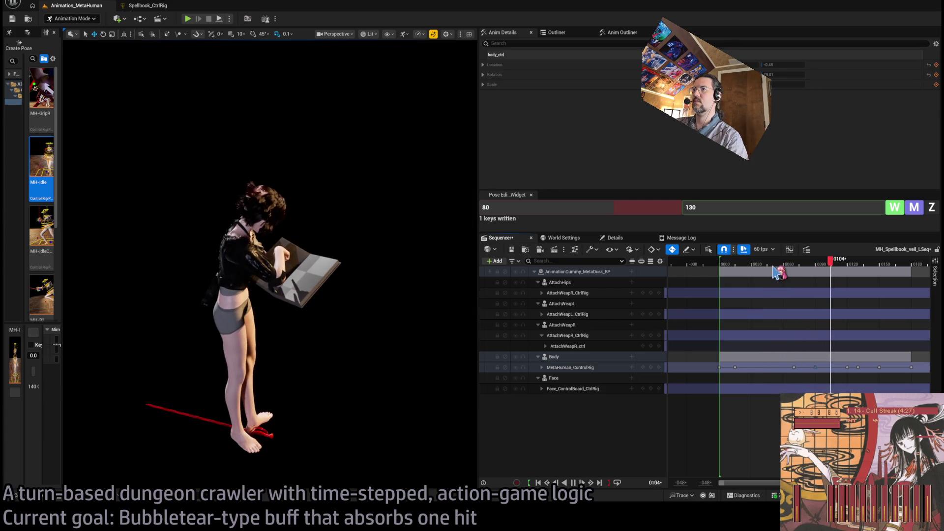
{"action": "left_click", "coordinate": [850, 271]}
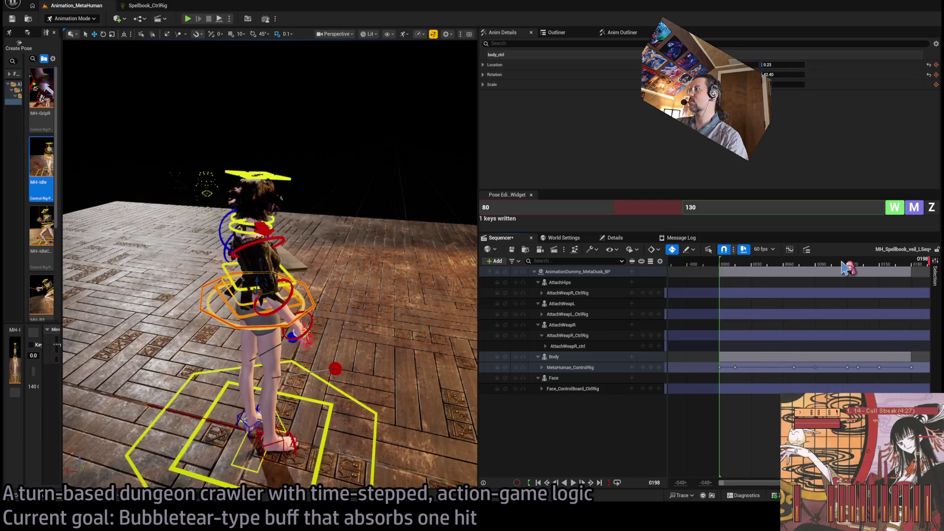
{"action": "left_click", "coordinate": [850, 272]}
{"action": "key", "text": "Left"}
{"action": "key", "text": "Left"}
{"action": "key", "text": "Left"}
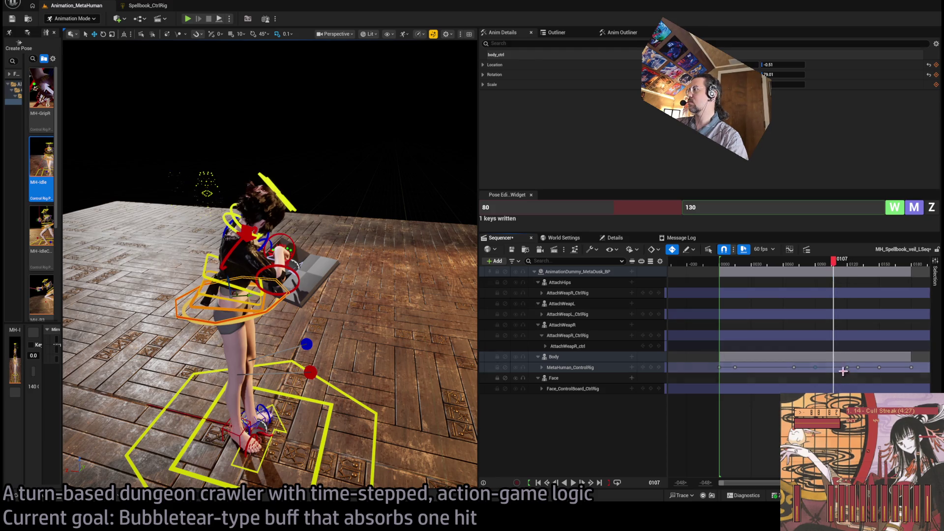
{"action": "left_click", "coordinate": [793, 367]}
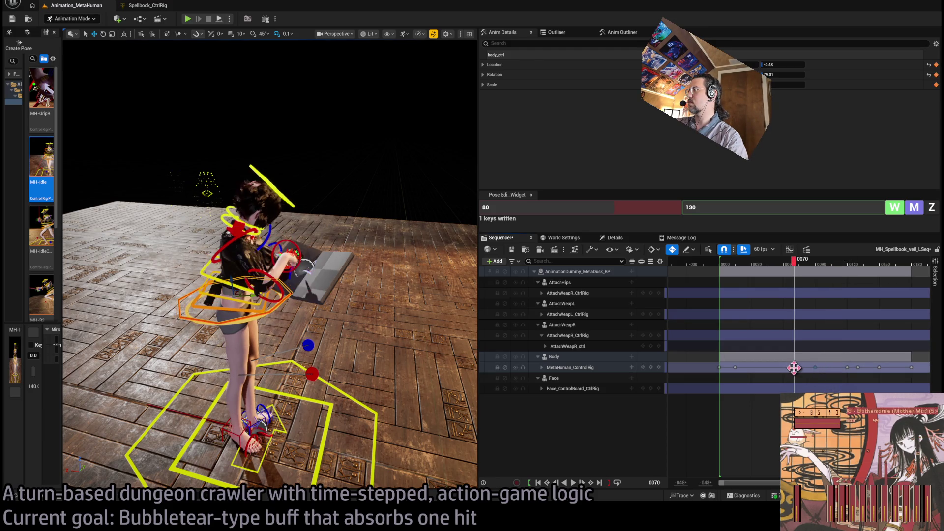
{"action": "left_click_drag", "start_coordinate": [794, 367], "coordinate": [788, 367]}
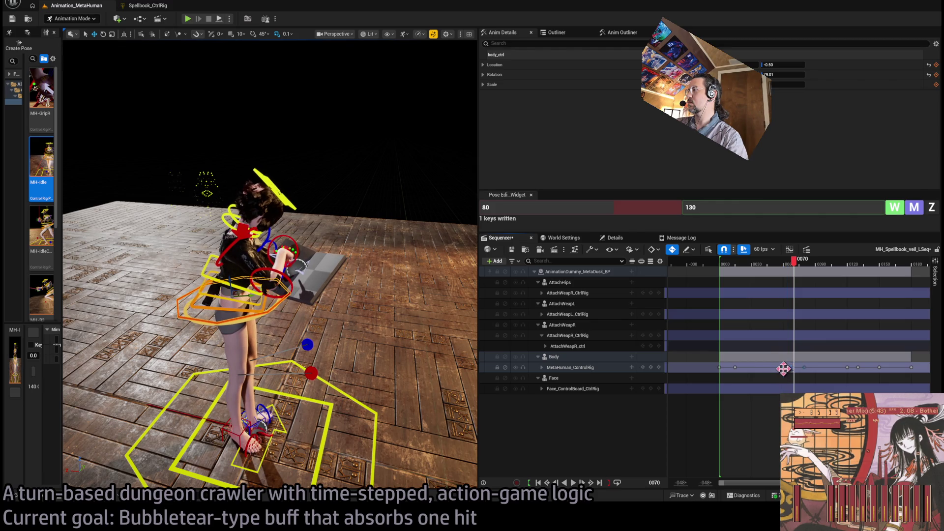
{"action": "left_click", "coordinate": [845, 367]}
{"action": "left_click_drag", "start_coordinate": [844, 368], "coordinate": [834, 371]}
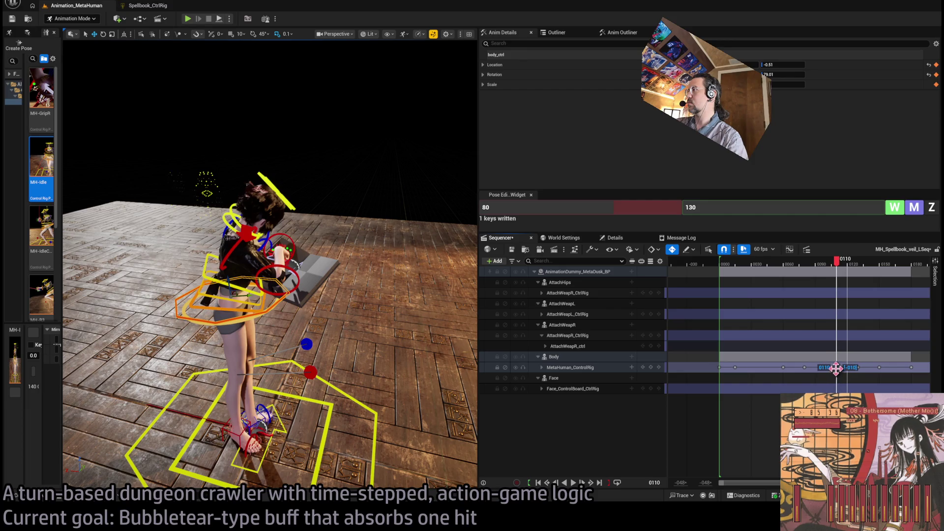
{"action": "left_click", "coordinate": [762, 264]}
{"action": "left_click", "coordinate": [721, 266]}
{"action": "key", "text": "space"}
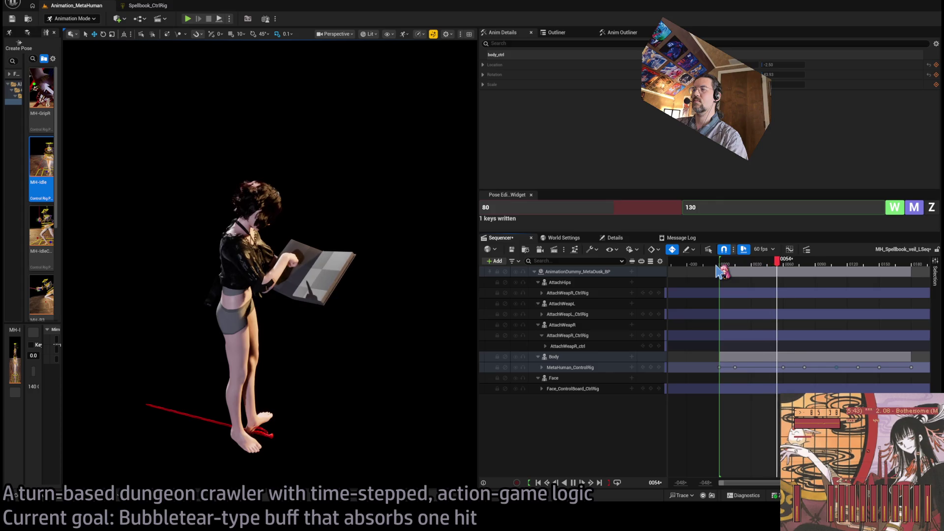
{"action": "key", "text": "space"}
{"action": "left_click", "coordinate": [720, 265]}
{"action": "left_click_drag", "start_coordinate": [720, 268], "coordinate": [735, 270]}
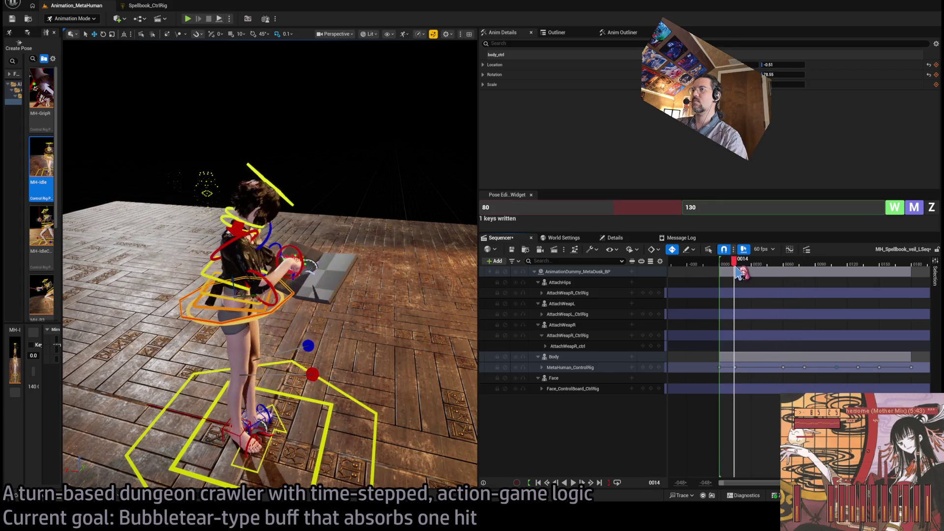
{"action": "left_click_drag", "start_coordinate": [735, 368], "coordinate": [750, 385]}
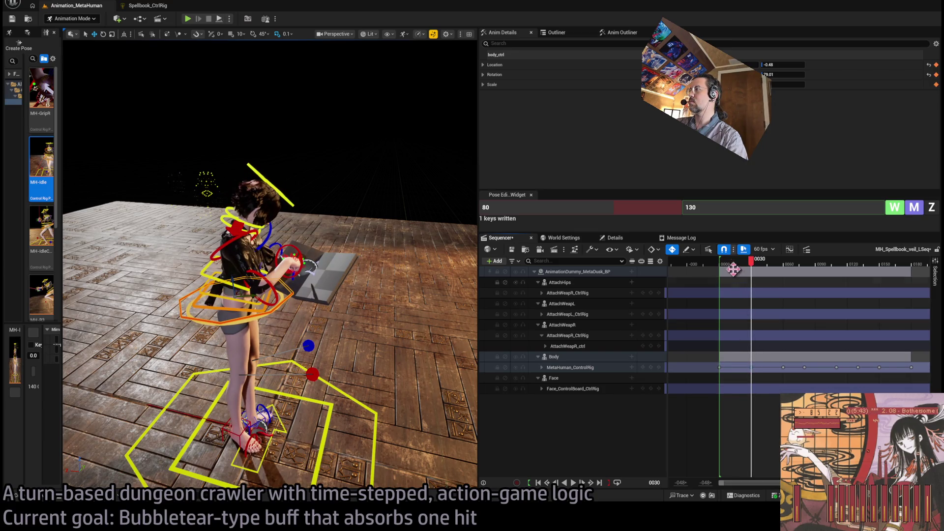
{"action": "left_click", "coordinate": [722, 271]}
{"action": "key", "text": "space"}
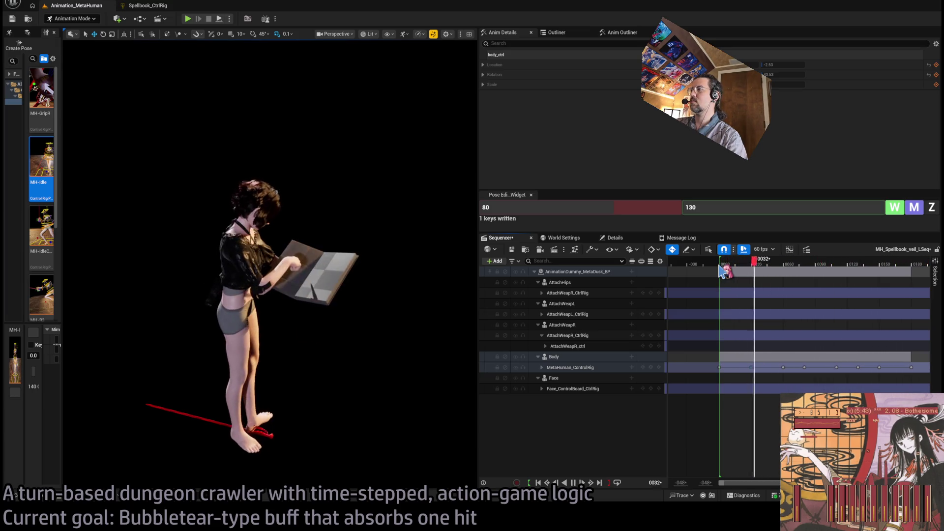
{"action": "key", "text": "space"}
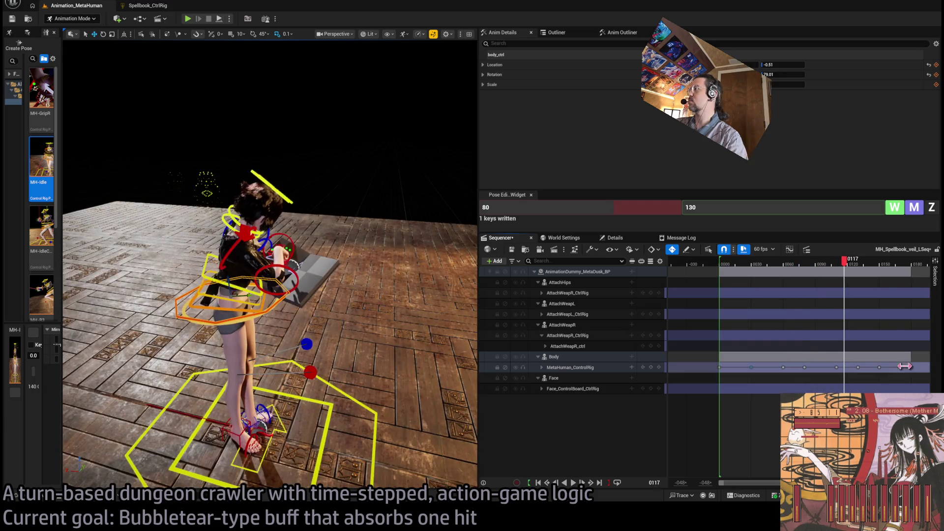
{"action": "left_click_drag", "start_coordinate": [748, 263], "coordinate": [724, 265]}
{"action": "key", "text": "space"}
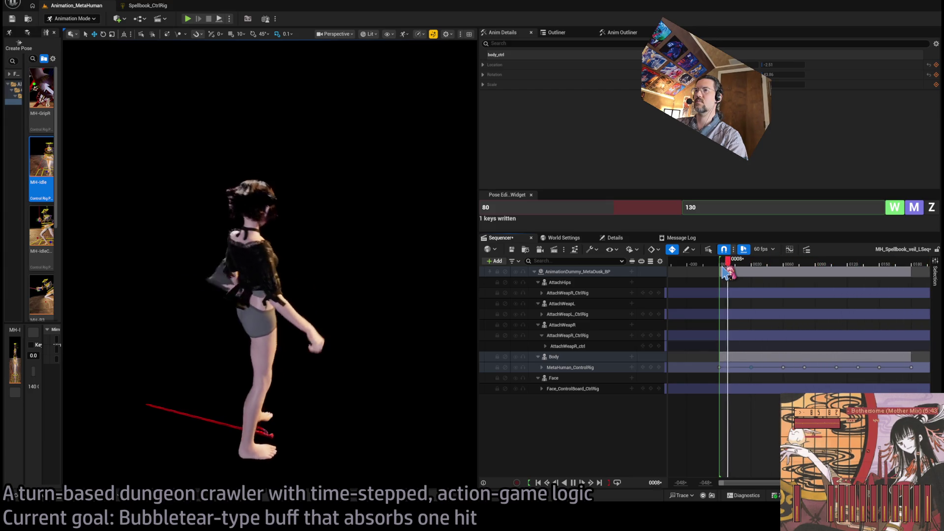
{"action": "key", "text": "space"}
{"action": "left_click", "coordinate": [723, 266]}
{"action": "key", "text": "space"}
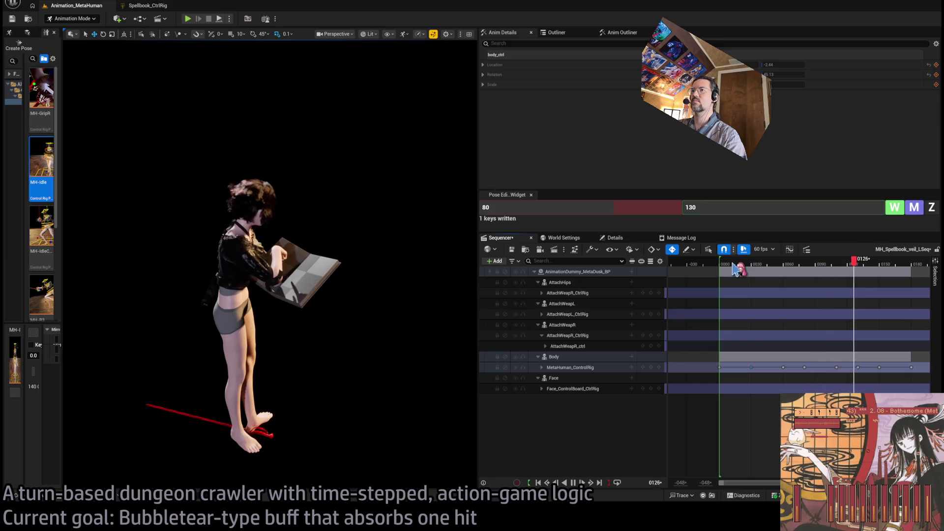
{"action": "mouse_move", "coordinate": [735, 270]}
{"action": "left_mouse_down"}
{"action": "mouse_move", "coordinate": [825, 268]}
{"action": "mouse_move", "coordinate": [741, 271]}
{"action": "left_mouse_up"}
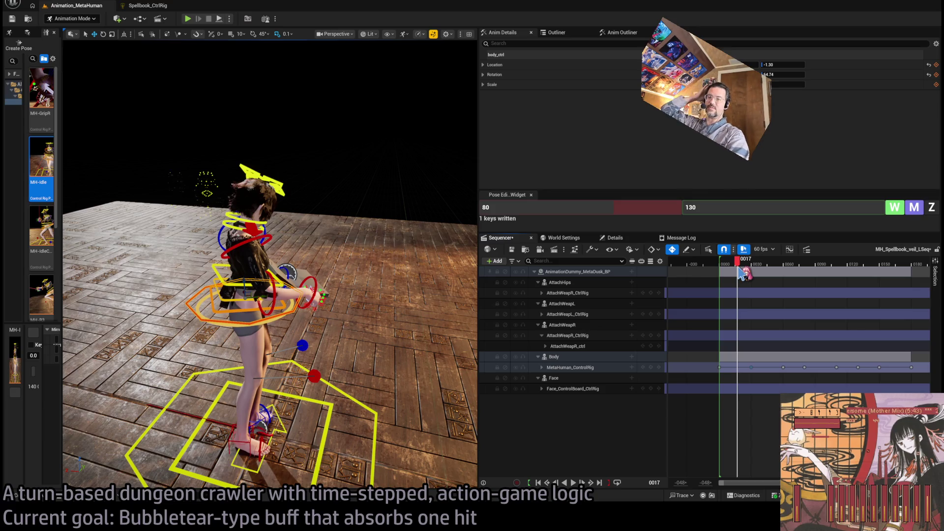
{"action": "key", "text": "space"}
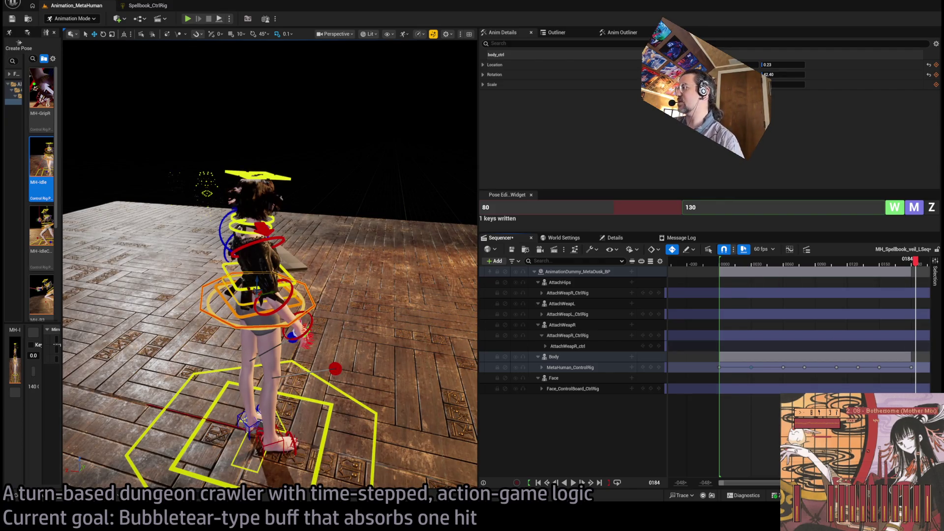
Shift the later MetaHuman_ControlRig keys 20 frames later
{"action": "scroll", "coordinate": [875, 273], "scroll_direction": "down", "scroll_amount": 3}
{"action": "mouse_move", "coordinate": [860, 379]}
{"action": "left_mouse_down"}
{"action": "mouse_move", "coordinate": [722, 367]}
{"action": "mouse_move", "coordinate": [762, 367]}
{"action": "mouse_move", "coordinate": [765, 382]}
{"action": "left_mouse_up"}
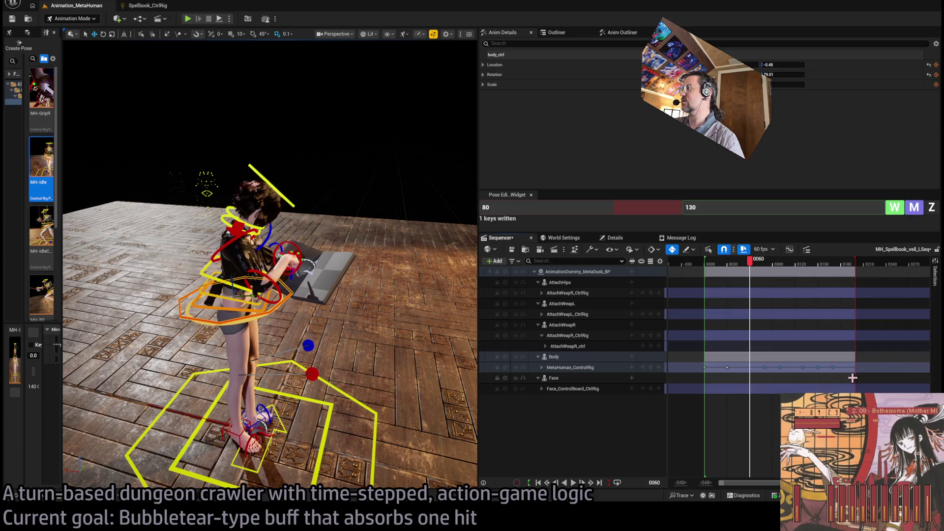
{"action": "mouse_move", "coordinate": [863, 378]}
{"action": "left_mouse_down"}
{"action": "mouse_move", "coordinate": [794, 370]}
{"action": "mouse_move", "coordinate": [818, 381]}
{"action": "left_mouse_up"}
{"action": "left_click", "coordinate": [706, 269]}
{"action": "key", "text": "space"}
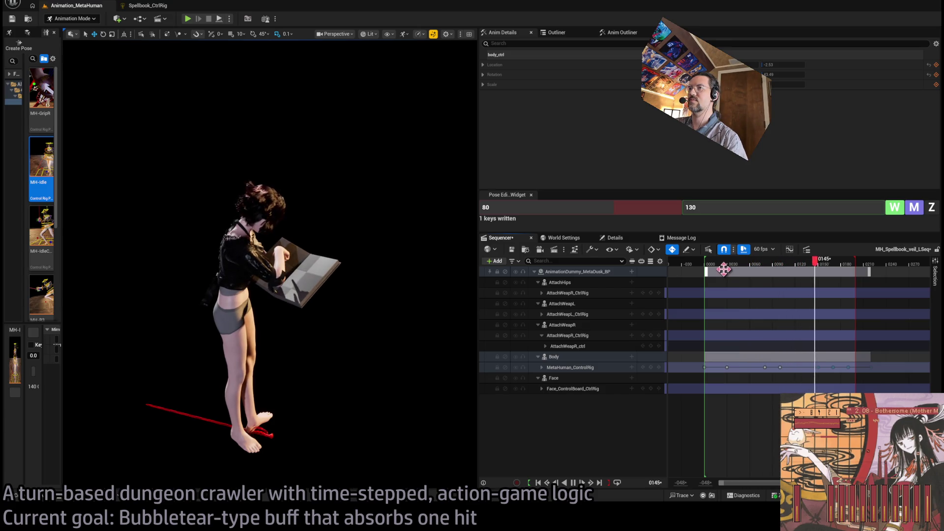
{"action": "key", "text": "space"}
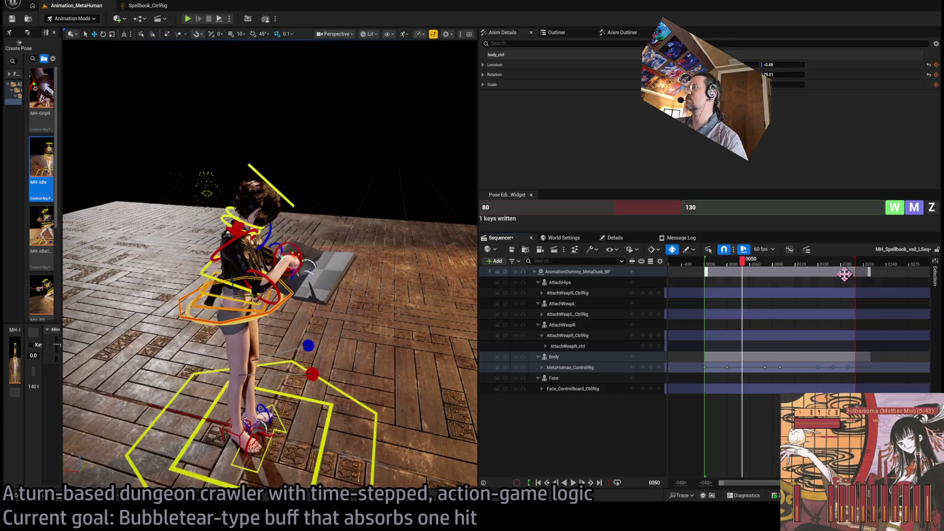
Extend the playback range end to about frame 225 and replay the ending
{"action": "left_click_drag", "start_coordinate": [856, 307], "coordinate": [884, 311]}
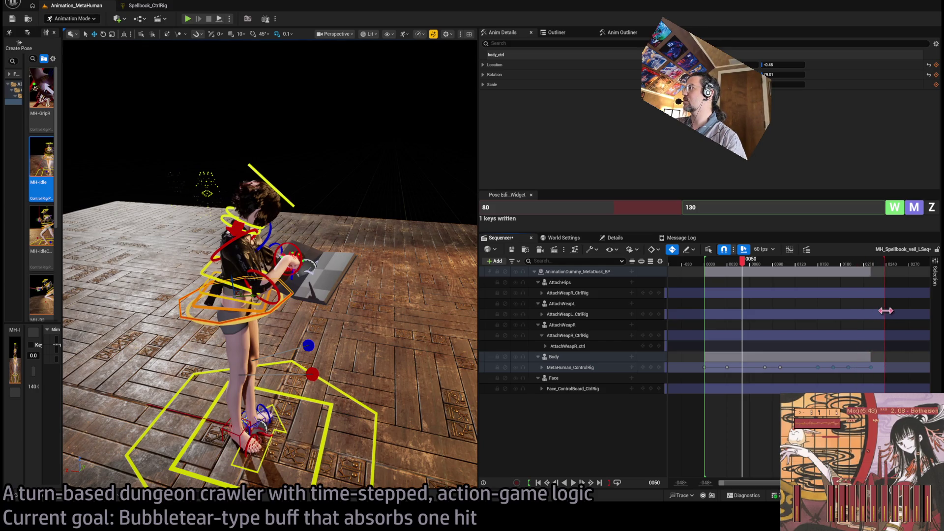
{"action": "key", "text": "space"}
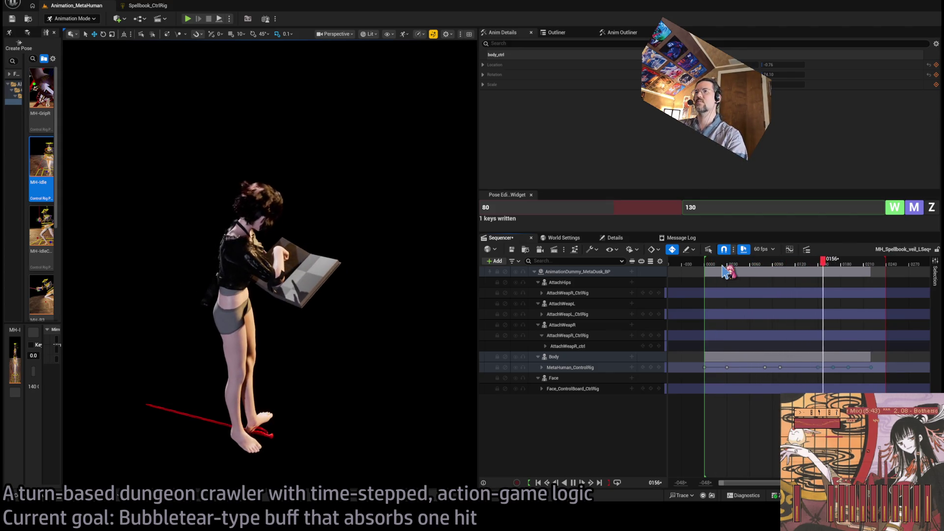
{"action": "left_click", "coordinate": [824, 265]}
{"action": "left_click_drag", "start_coordinate": [824, 265], "coordinate": [799, 266]}
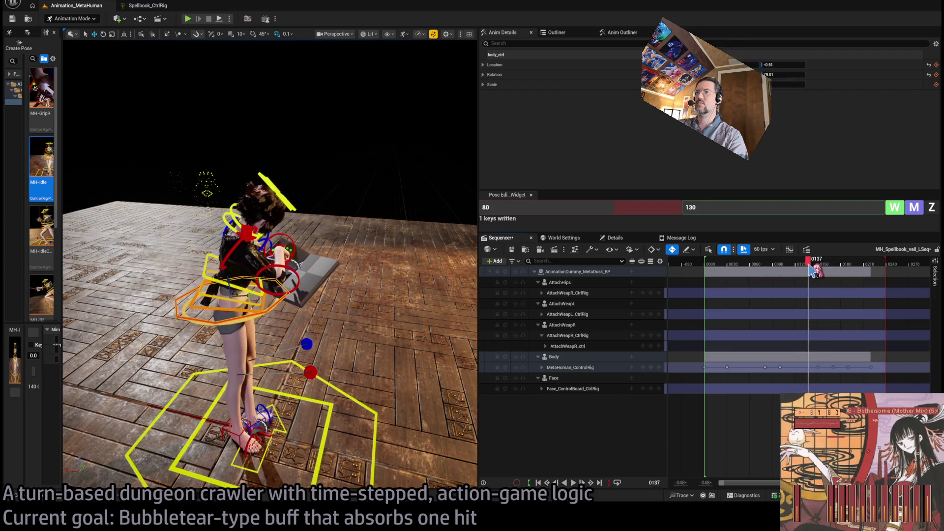
{"action": "key", "text": "space"}
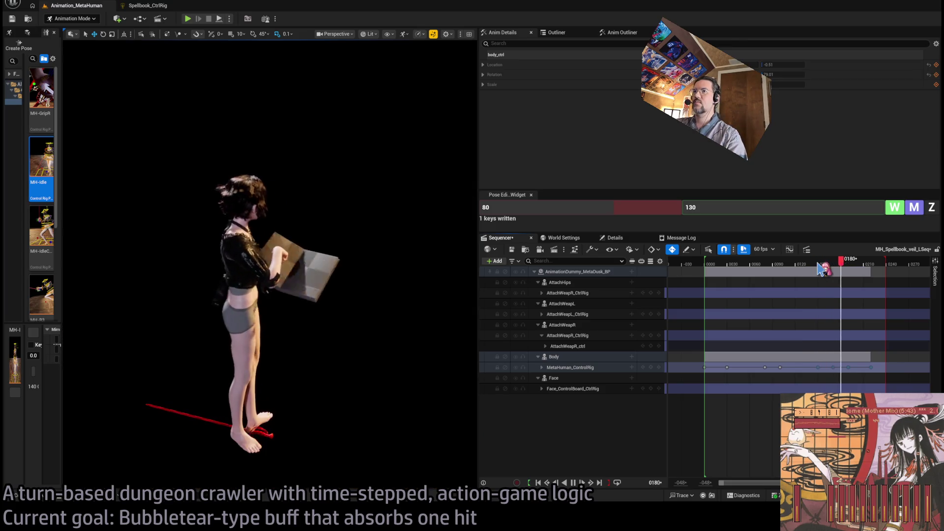
{"action": "mouse_move", "coordinate": [822, 265]}
{"action": "left_mouse_down"}
{"action": "mouse_move", "coordinate": [708, 264]}
{"action": "mouse_move", "coordinate": [736, 264]}
{"action": "mouse_move", "coordinate": [714, 266]}
{"action": "mouse_move", "coordinate": [722, 271]}
{"action": "left_mouse_up"}
Rotate hand_l_fk_ctrl at frame 0 and around frame 21 so the spellbook lies open
{"action": "mouse_move", "coordinate": [275, 265]}
{"action": "left_mouse_down"}
{"action": "mouse_move", "coordinate": [324, 266]}
{"action": "mouse_move", "coordinate": [339, 253]}
{"action": "left_mouse_up"}
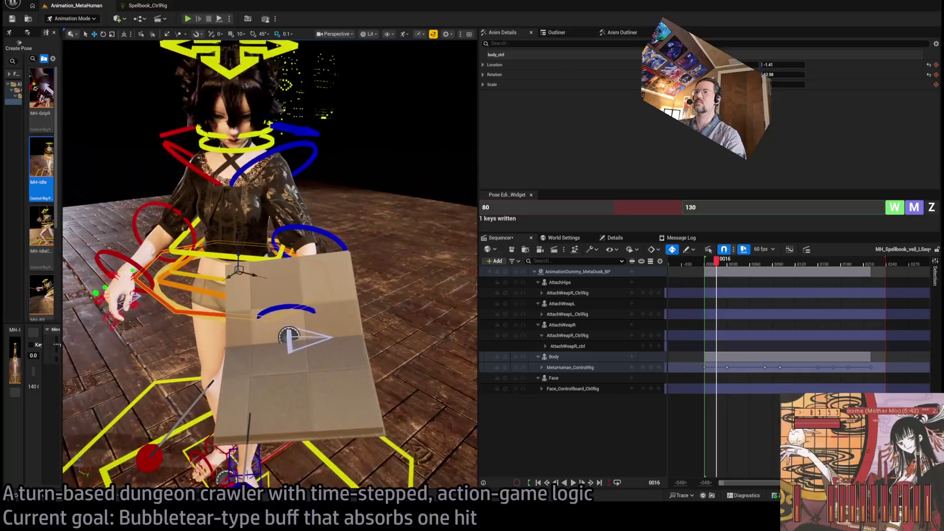
{"action": "left_click", "coordinate": [327, 318]}
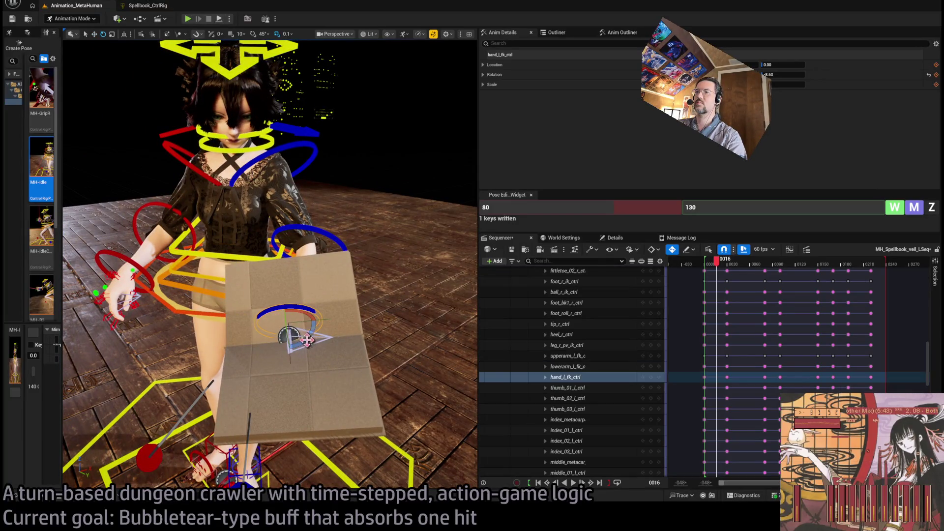
{"action": "left_click_drag", "start_coordinate": [306, 340], "coordinate": [255, 340]}
{"action": "mouse_move", "coordinate": [716, 260]}
{"action": "left_mouse_down"}
{"action": "mouse_move", "coordinate": [705, 267]}
{"action": "mouse_move", "coordinate": [721, 269]}
{"action": "mouse_move", "coordinate": [708, 272]}
{"action": "left_mouse_up"}
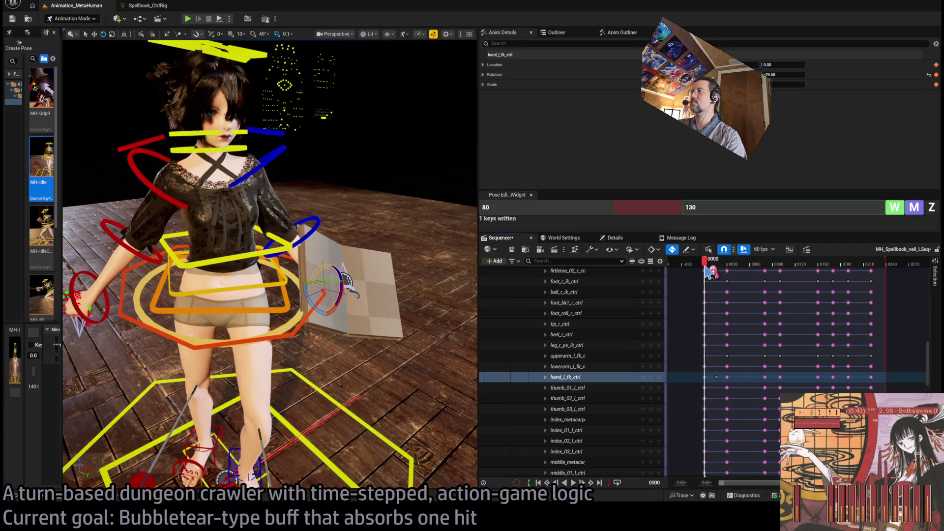
{"action": "left_click_drag", "start_coordinate": [344, 281], "coordinate": [350, 306]}
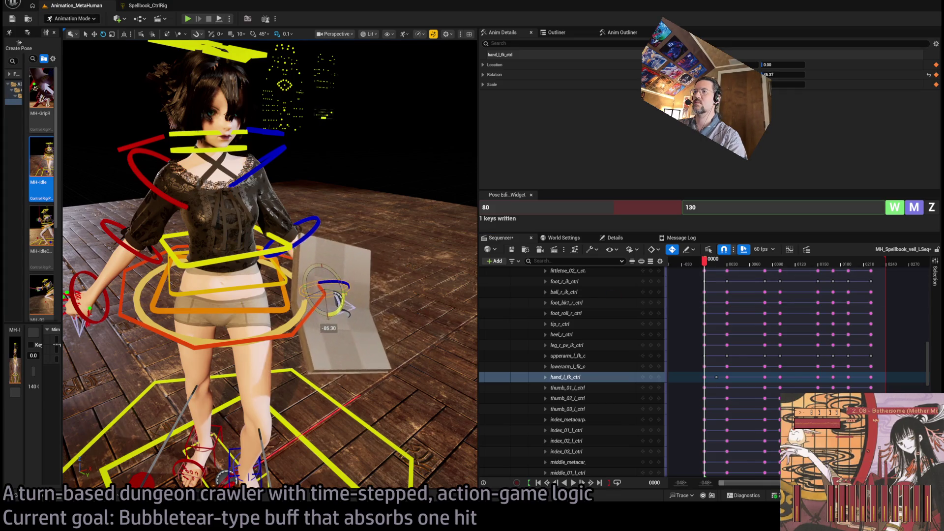
{"action": "mouse_move", "coordinate": [706, 268]}
{"action": "left_mouse_down"}
{"action": "mouse_move", "coordinate": [733, 268]}
{"action": "mouse_move", "coordinate": [719, 277]}
{"action": "left_mouse_up"}
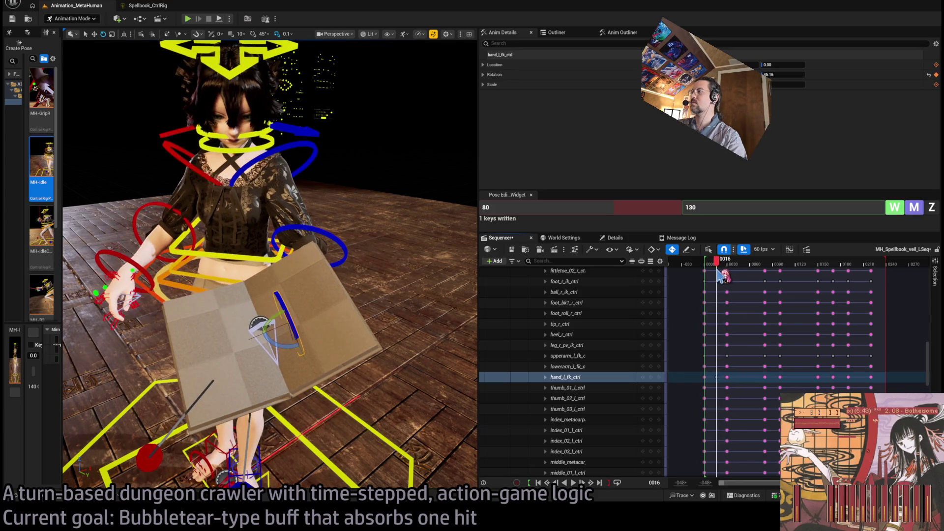
{"action": "left_click_drag", "start_coordinate": [294, 328], "coordinate": [300, 356]}
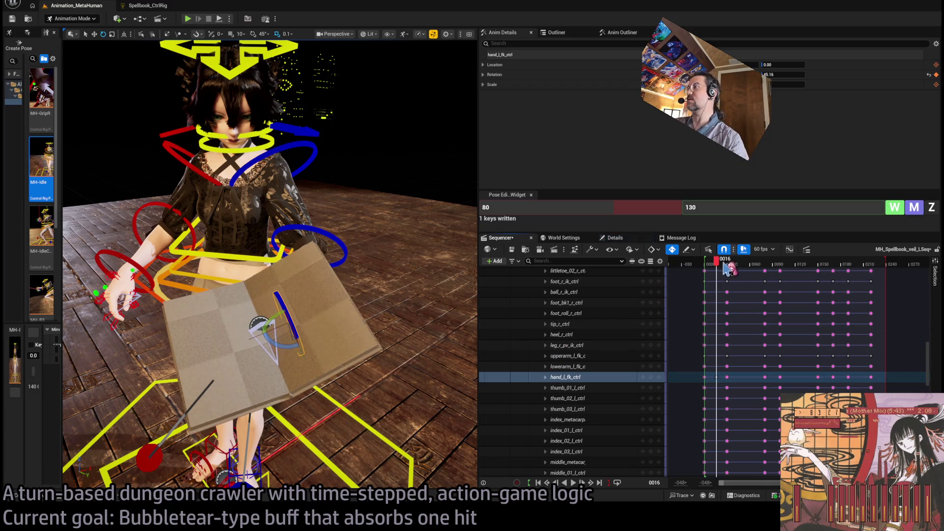
{"action": "key", "text": "space"}
{"action": "key", "text": "space"}
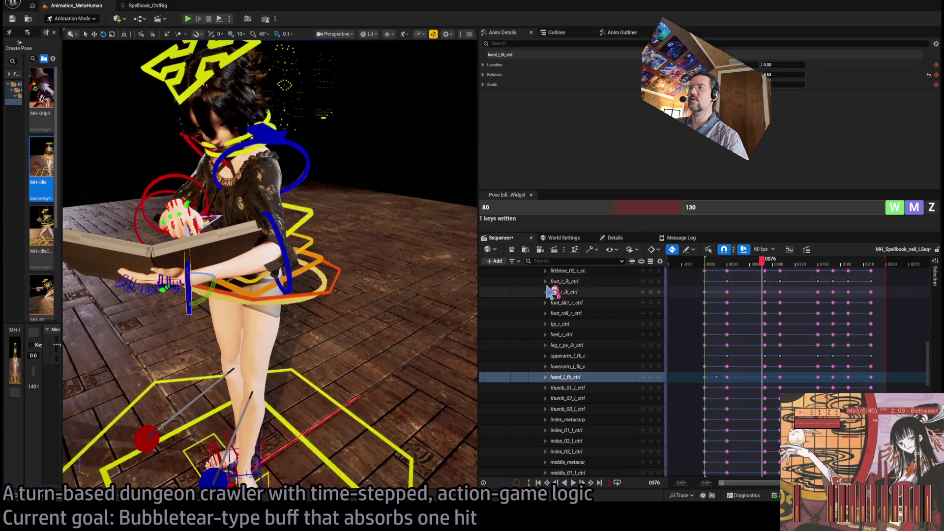
{"action": "left_click_drag", "start_coordinate": [726, 271], "coordinate": [706, 271]}
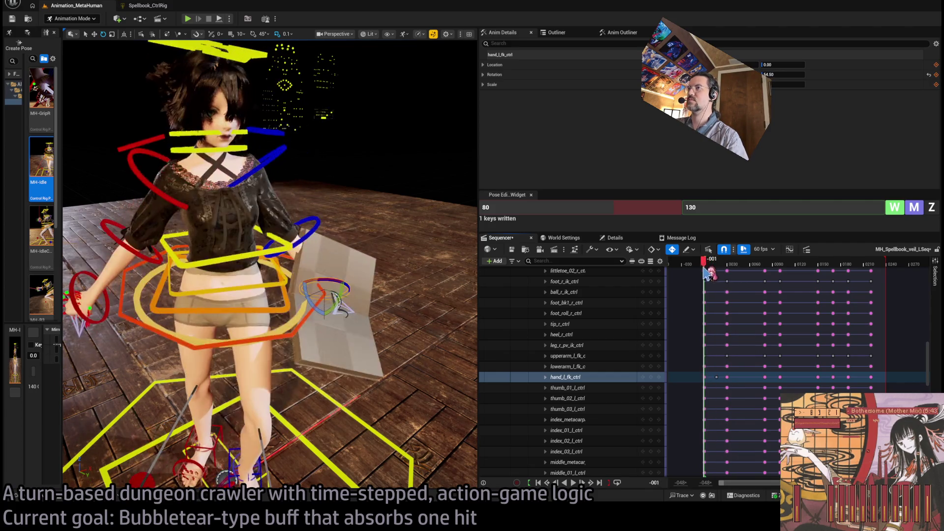
{"action": "key", "text": "space"}
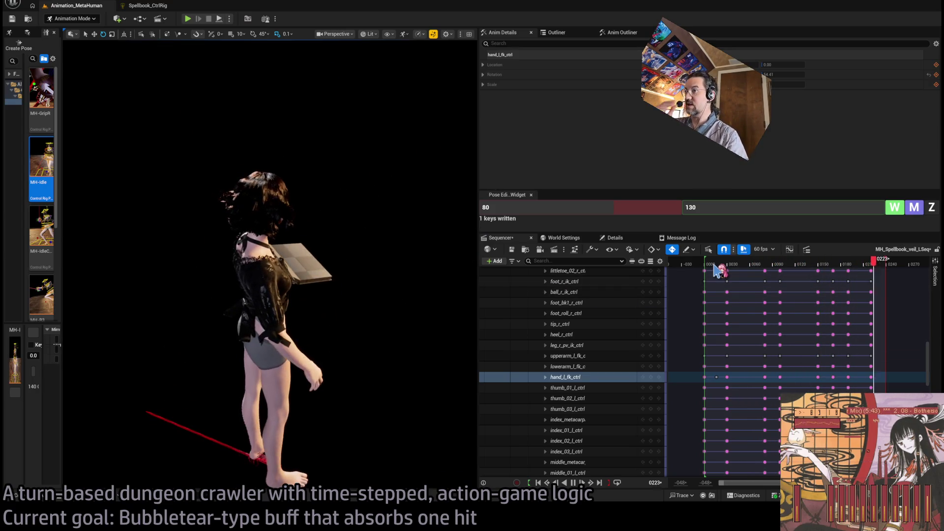
{"action": "key", "text": "space"}
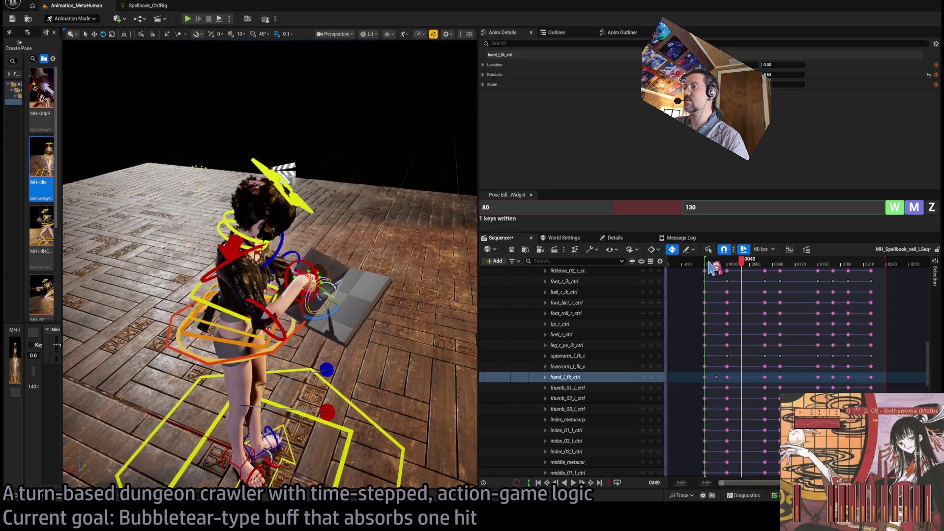
{"action": "left_click", "coordinate": [711, 265]}
{"action": "key", "text": "space"}
{"action": "key", "text": "space"}
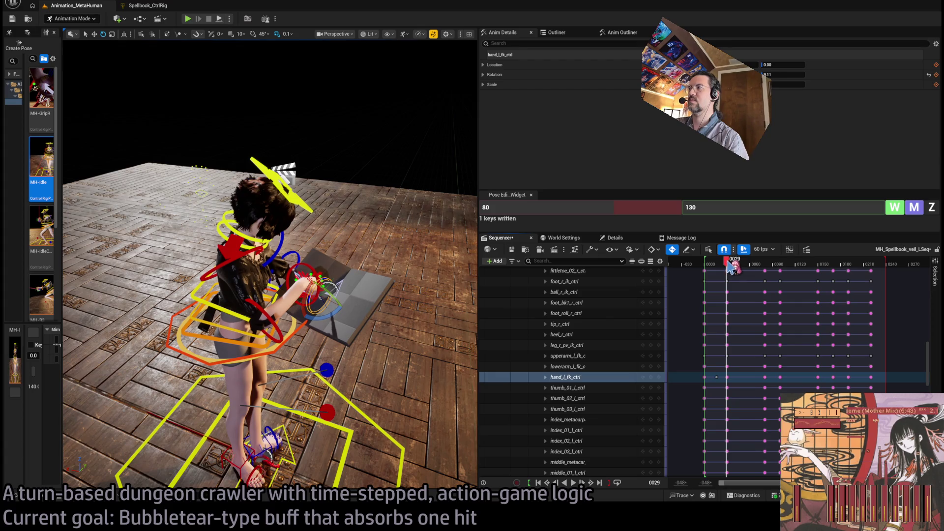
{"action": "key", "text": "space"}
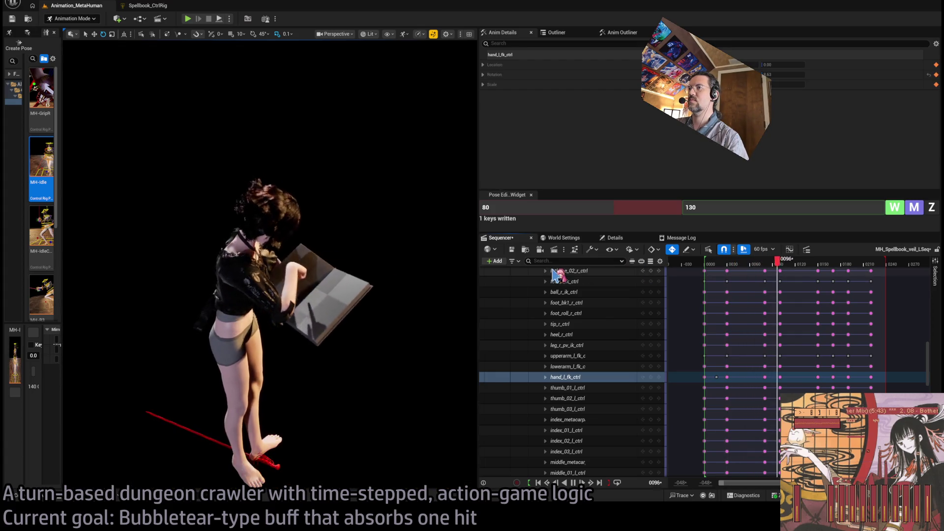
{"action": "key", "text": "space"}
{"action": "left_click", "coordinate": [764, 263]}
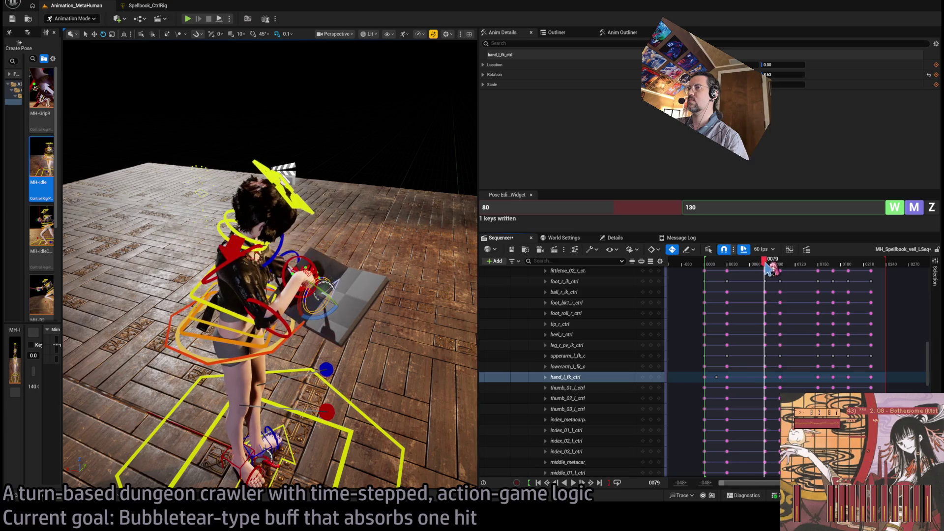
{"action": "mouse_move", "coordinate": [769, 268]}
{"action": "left_mouse_down"}
{"action": "mouse_move", "coordinate": [719, 268]}
{"action": "mouse_move", "coordinate": [732, 272]}
{"action": "left_mouse_up"}
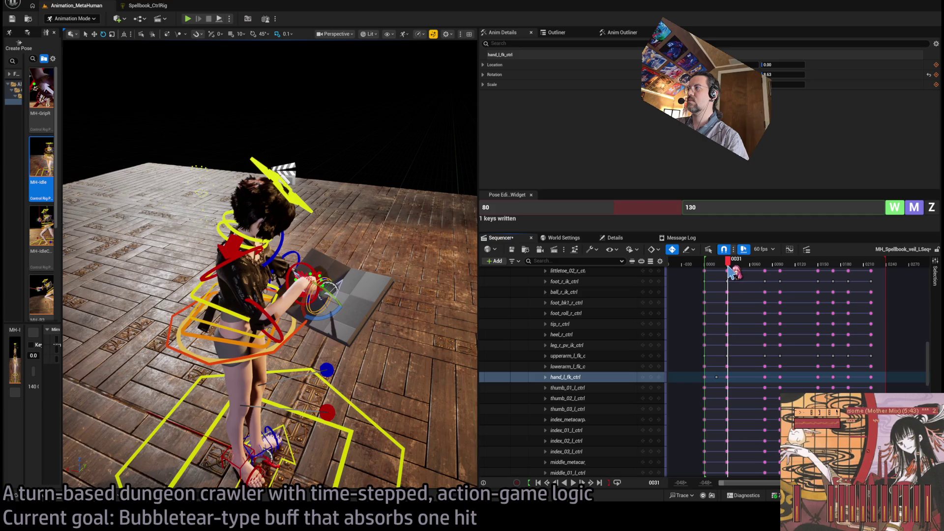
{"action": "key", "text": "f"}
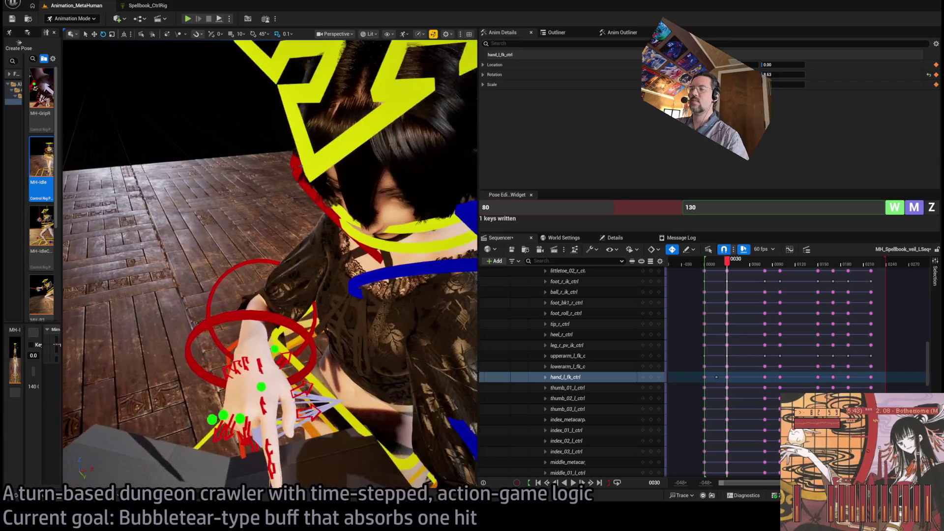
Rotate the right forearm near frame 81 to angle the hand toward the page
{"action": "left_click", "coordinate": [295, 309]}
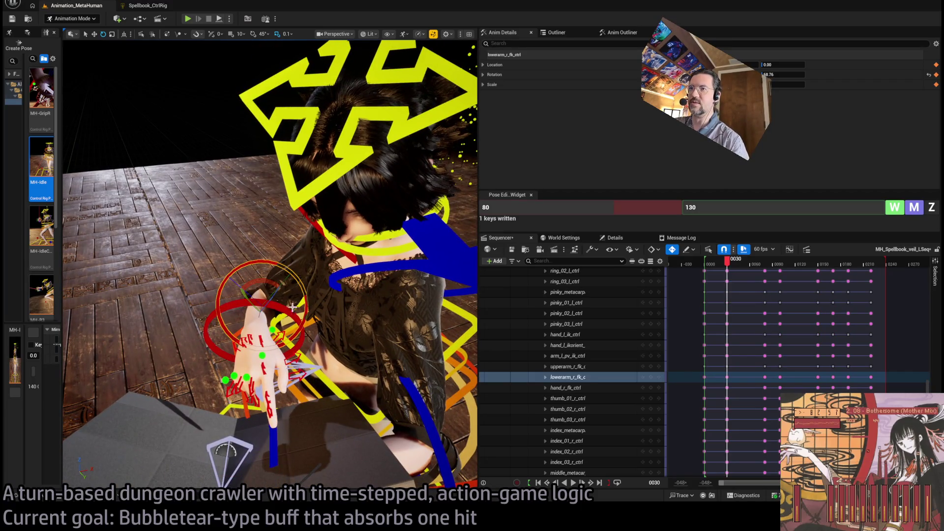
{"action": "mouse_move", "coordinate": [268, 302]}
{"action": "left_mouse_down"}
{"action": "mouse_move", "coordinate": [245, 293]}
{"action": "mouse_move", "coordinate": [253, 300]}
{"action": "left_mouse_up"}
{"action": "left_click", "coordinate": [318, 362]}
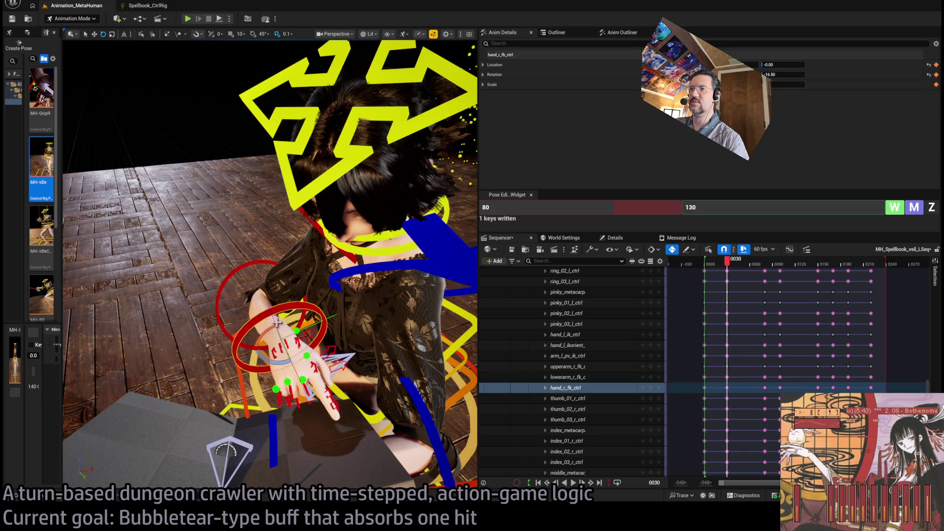
{"action": "mouse_move", "coordinate": [276, 338]}
{"action": "left_mouse_down"}
{"action": "mouse_move", "coordinate": [246, 324]}
{"action": "mouse_move", "coordinate": [255, 344]}
{"action": "mouse_move", "coordinate": [277, 338]}
{"action": "mouse_move", "coordinate": [282, 313]}
{"action": "left_mouse_up"}
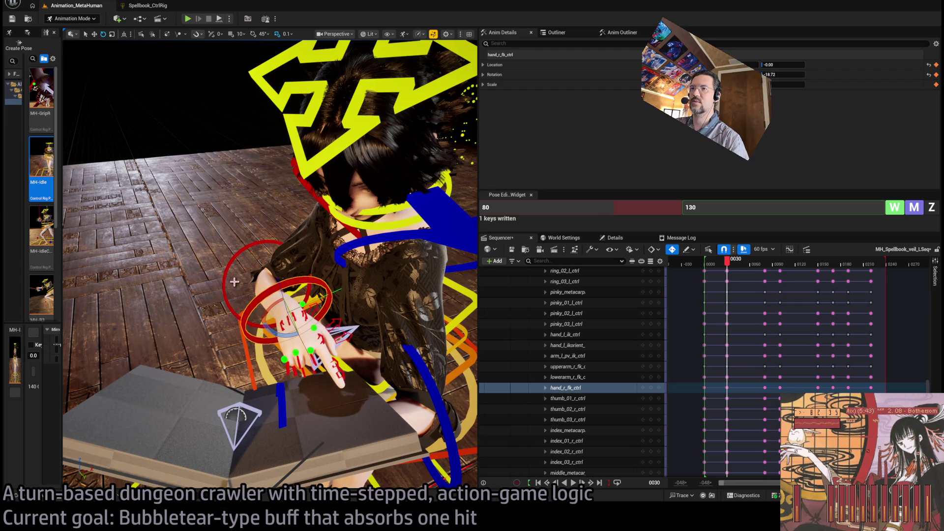
{"action": "left_click", "coordinate": [254, 311]}
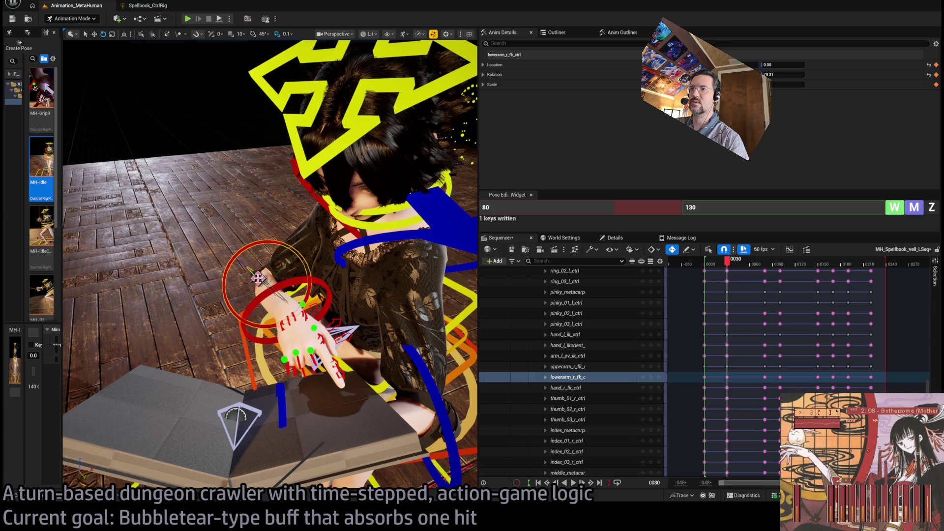
{"action": "left_click_drag", "start_coordinate": [256, 276], "coordinate": [260, 279]}
At frame 82, tilt hand_r_fk_ctrl so the finger points at the page
{"action": "left_click_drag", "start_coordinate": [735, 273], "coordinate": [767, 274]}
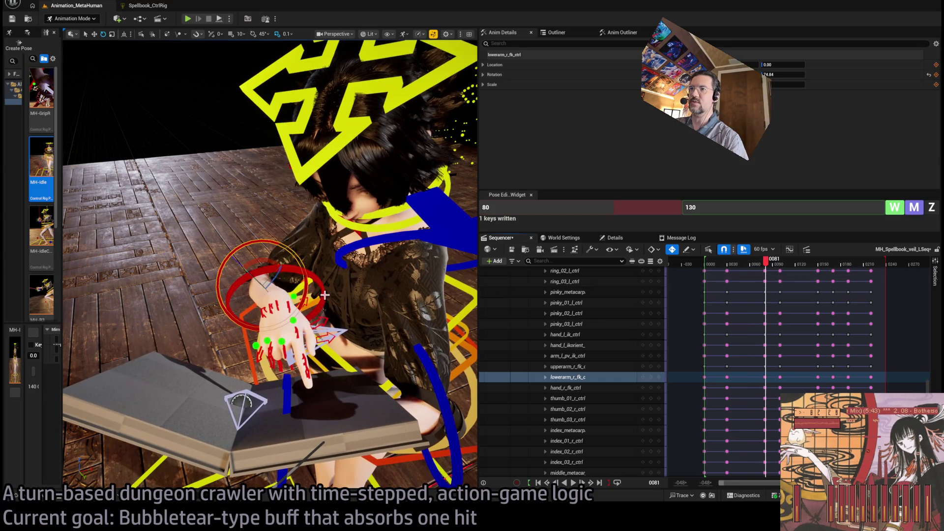
{"action": "left_click", "coordinate": [326, 330]}
{"action": "left_click_drag", "start_coordinate": [299, 310], "coordinate": [255, 279]}
{"action": "left_click", "coordinate": [284, 294]}
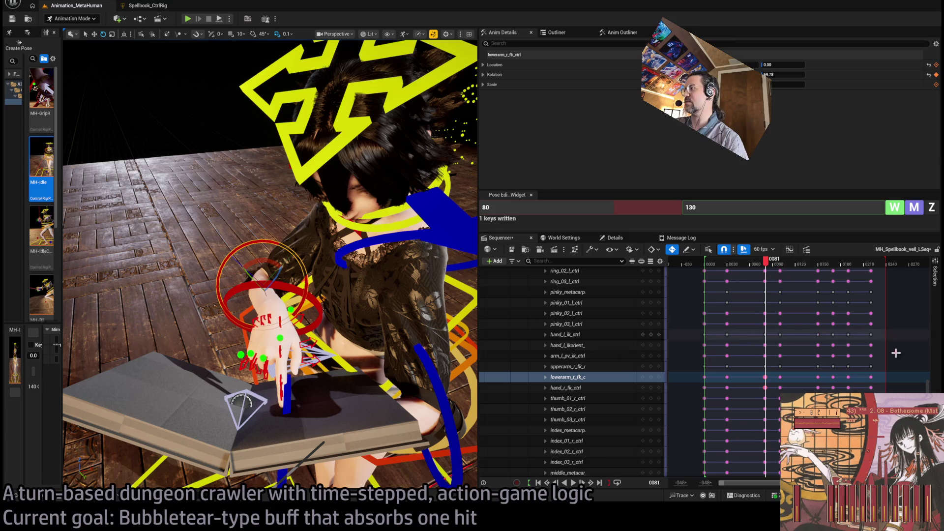
{"action": "scroll", "coordinate": [796, 319], "scroll_direction": "up", "scroll_amount": 3}
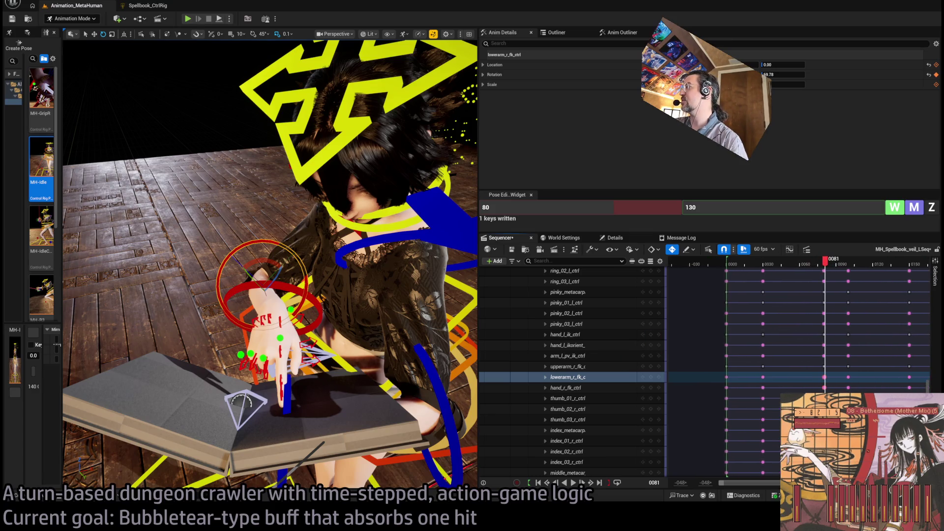
Zoom the timeline to frames 55–160, select the frame-81 keys, and replay the gesture
{"action": "left_click_drag", "start_coordinate": [720, 483], "coordinate": [758, 483]}
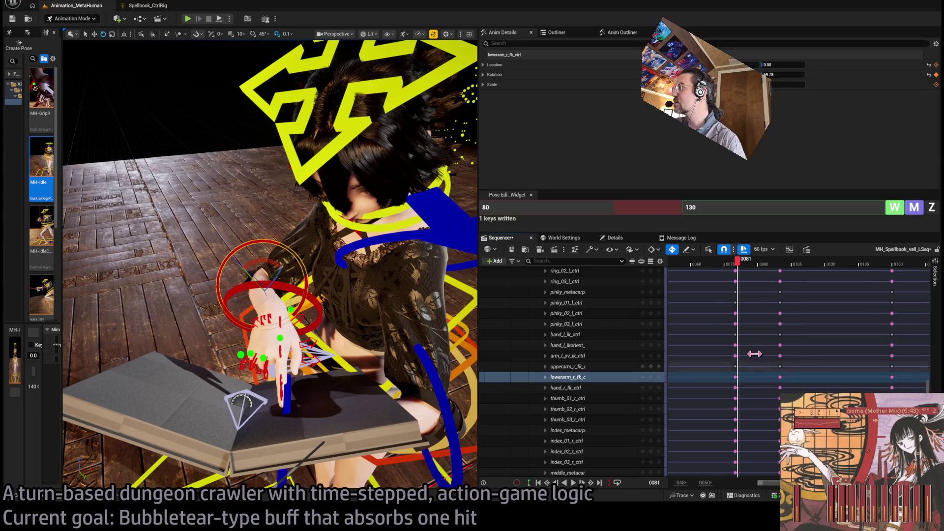
{"action": "mouse_move", "coordinate": [758, 343]}
{"action": "left_mouse_down"}
{"action": "mouse_move", "coordinate": [736, 421]}
{"action": "mouse_move", "coordinate": [742, 396]}
{"action": "left_mouse_up"}
{"action": "left_click", "coordinate": [738, 387]}
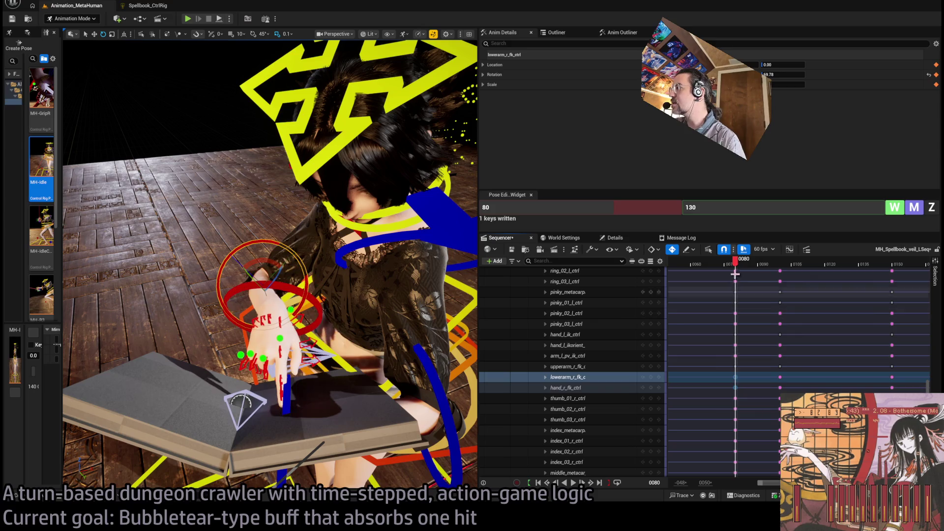
{"action": "mouse_move", "coordinate": [731, 261]}
{"action": "left_mouse_down"}
{"action": "mouse_move", "coordinate": [688, 261]}
{"action": "mouse_move", "coordinate": [714, 265]}
{"action": "mouse_move", "coordinate": [678, 279]}
{"action": "left_mouse_up"}
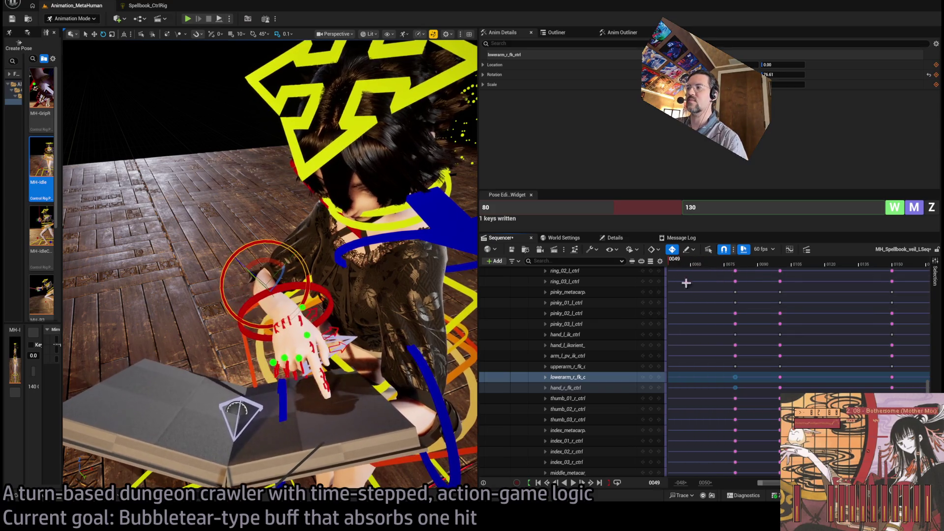
{"action": "left_click_drag", "start_coordinate": [765, 475], "coordinate": [732, 475]}
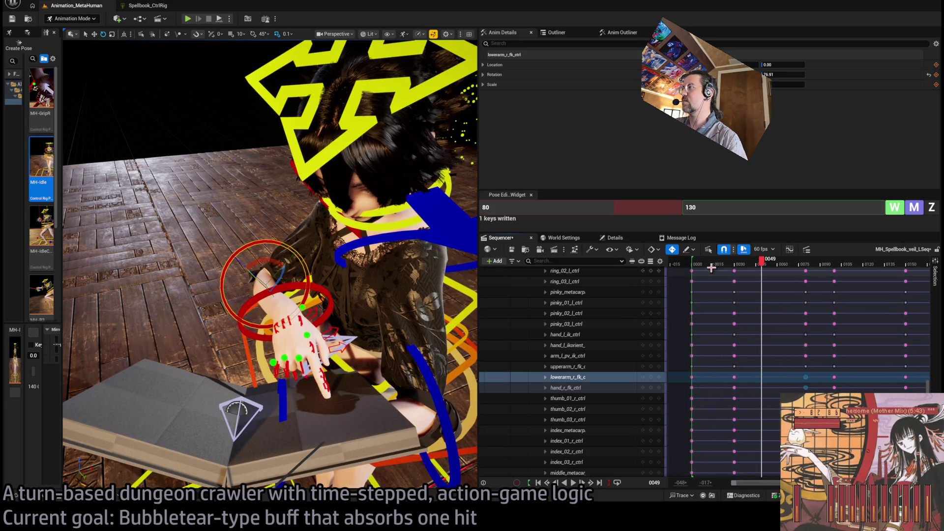
{"action": "left_click", "coordinate": [697, 265]}
{"action": "key", "text": "space"}
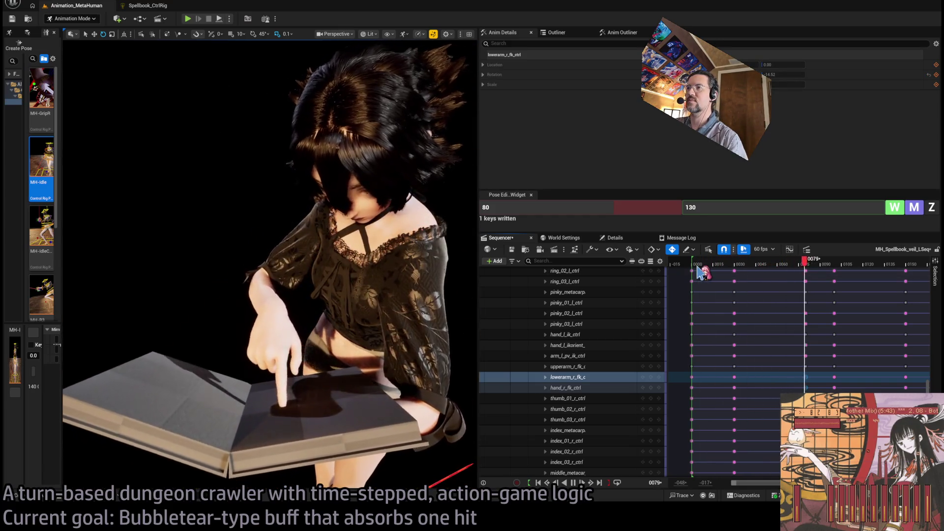
{"action": "left_click_drag", "start_coordinate": [763, 266], "coordinate": [728, 265]}
{"action": "key", "text": "space"}
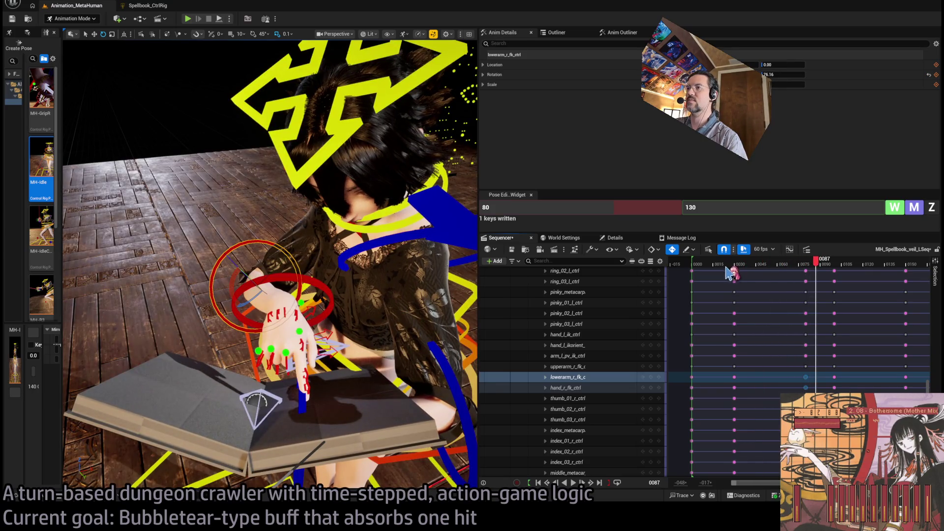
At frame 100, rotate the right hand and raise the forearm to lift the finger
{"action": "left_click_drag", "start_coordinate": [804, 267], "coordinate": [835, 266]}
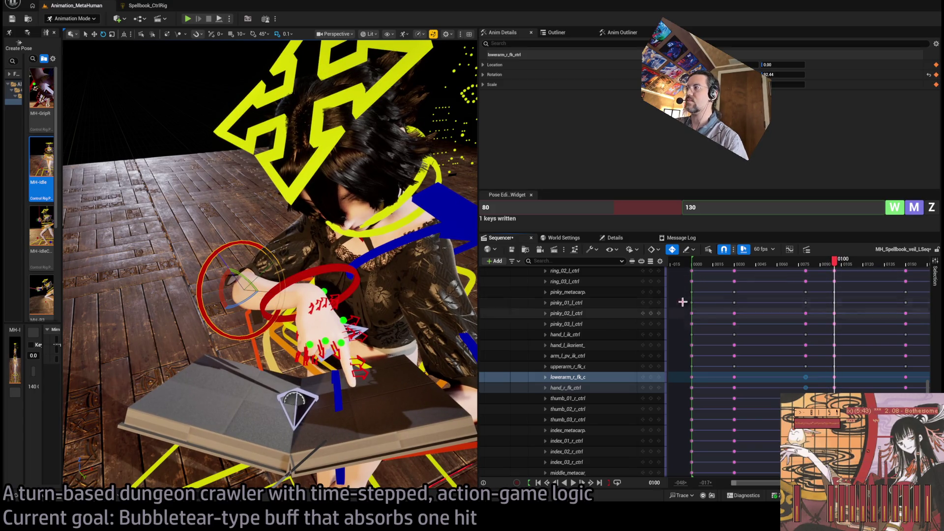
{"action": "left_click_drag", "start_coordinate": [839, 268], "coordinate": [837, 274]}
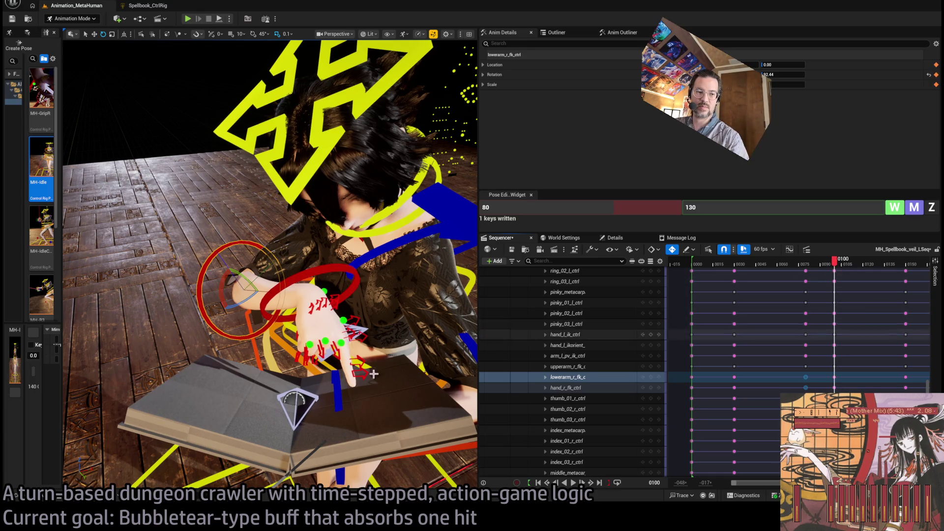
{"action": "left_click", "coordinate": [312, 325]}
{"action": "mouse_move", "coordinate": [297, 314]}
{"action": "left_mouse_down"}
{"action": "mouse_move", "coordinate": [310, 285]}
{"action": "mouse_move", "coordinate": [292, 280]}
{"action": "left_mouse_up"}
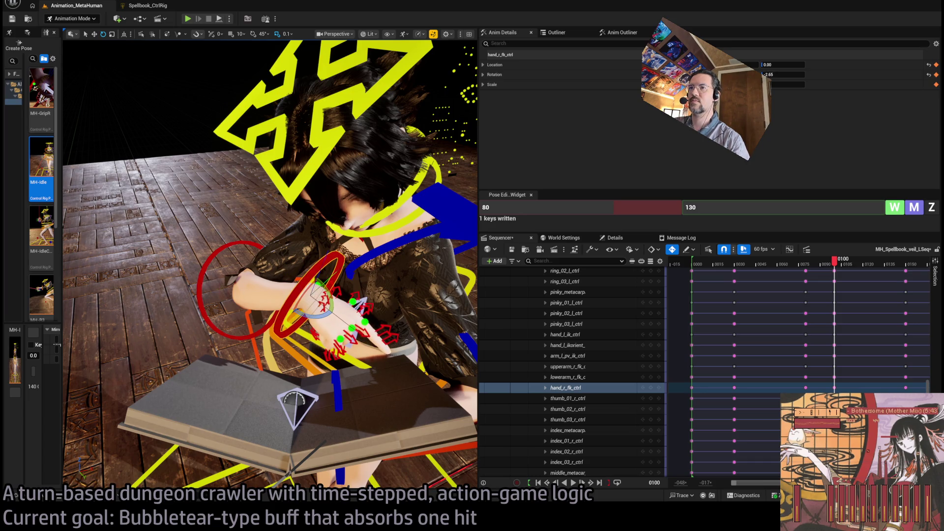
{"action": "left_click", "coordinate": [311, 315]}
{"action": "mouse_move", "coordinate": [248, 278]}
{"action": "left_mouse_down"}
{"action": "mouse_move", "coordinate": [231, 280]}
{"action": "mouse_move", "coordinate": [336, 332]}
{"action": "mouse_move", "coordinate": [342, 286]}
{"action": "left_mouse_up"}
{"action": "left_click", "coordinate": [336, 332]}
Rotate the right upper arm slightly at frame 100
{"action": "left_click_drag", "start_coordinate": [327, 325], "coordinate": [340, 284]}
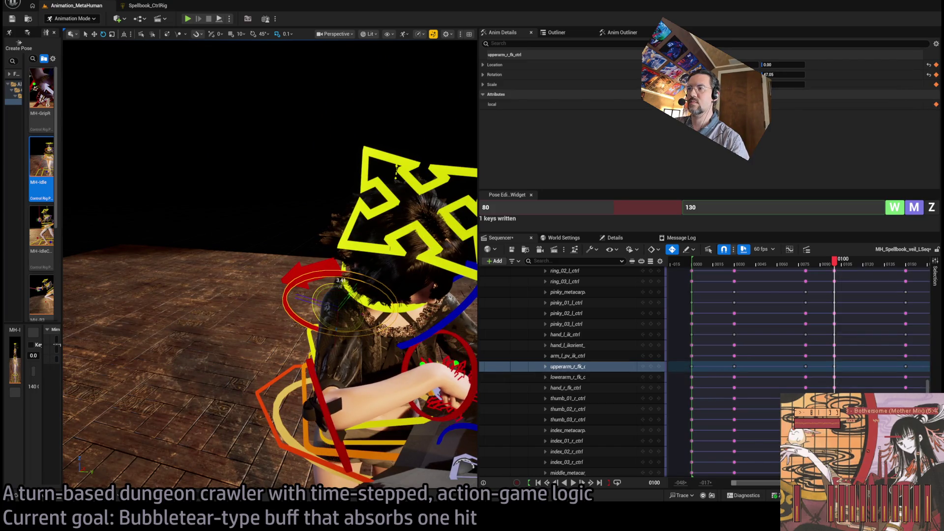
{"action": "mouse_move", "coordinate": [314, 335]}
{"action": "left_mouse_down"}
{"action": "mouse_move", "coordinate": [281, 332]}
{"action": "mouse_move", "coordinate": [314, 336]}
{"action": "left_mouse_up"}
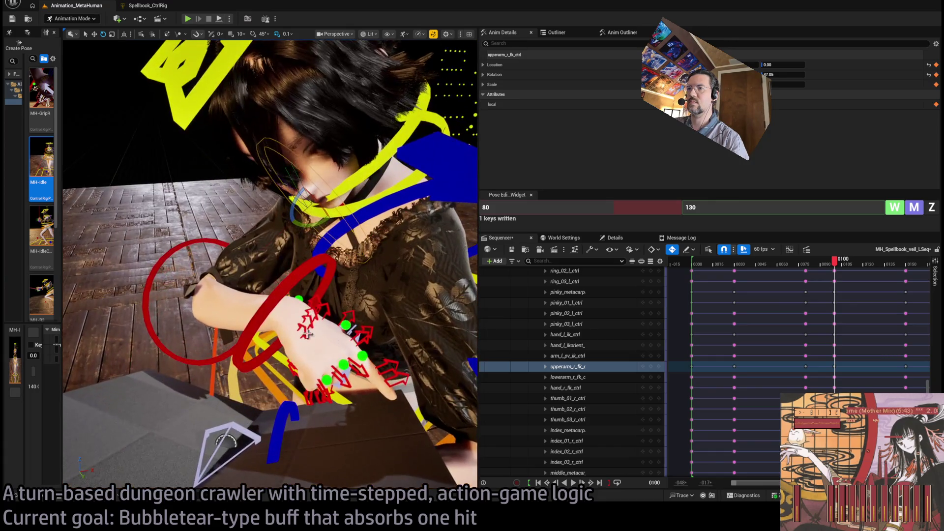
{"action": "left_click", "coordinate": [278, 368]}
{"action": "mouse_move", "coordinate": [278, 368]}
{"action": "left_mouse_down"}
{"action": "mouse_move", "coordinate": [256, 366]}
{"action": "mouse_move", "coordinate": [278, 368]}
{"action": "left_mouse_up"}
{"action": "left_click", "coordinate": [278, 367]}
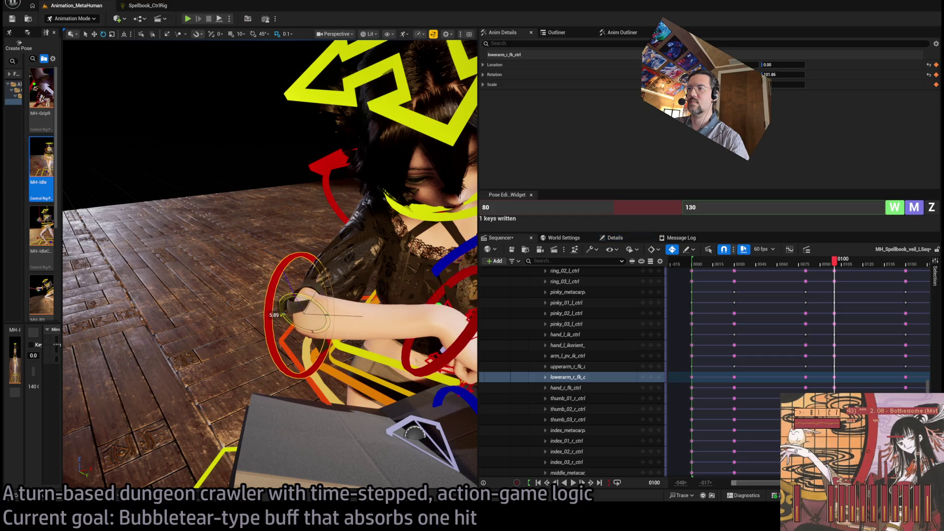
{"action": "mouse_move", "coordinate": [295, 315]}
{"action": "left_mouse_down"}
{"action": "mouse_move", "coordinate": [278, 321]}
{"action": "mouse_move", "coordinate": [231, 305]}
{"action": "left_mouse_up"}
{"action": "left_click", "coordinate": [278, 321]}
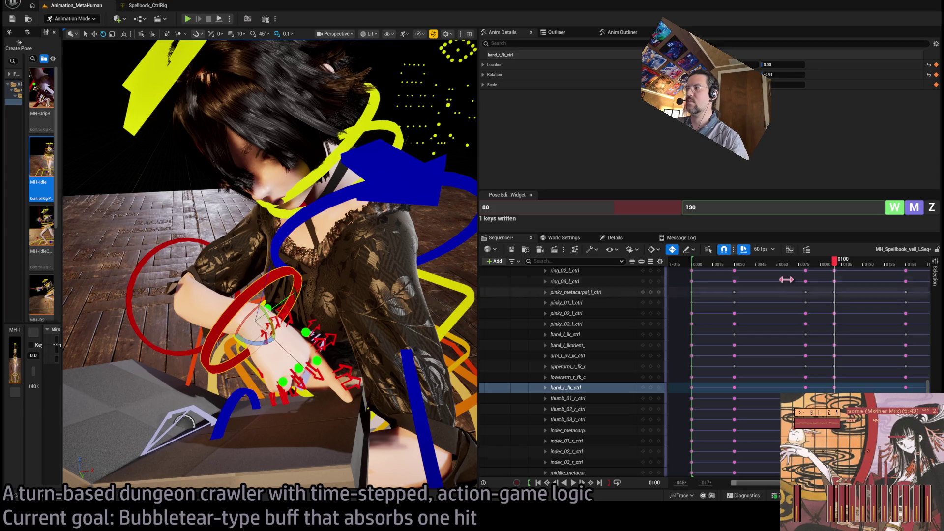
At frame 150, swing the right forearm to reposition the hand
{"action": "left_click_drag", "start_coordinate": [850, 268], "coordinate": [910, 269]}
{"action": "mouse_move", "coordinate": [295, 245]}
{"action": "left_mouse_down"}
{"action": "mouse_move", "coordinate": [374, 227]}
{"action": "mouse_move", "coordinate": [186, 296]}
{"action": "left_mouse_up"}
{"action": "left_click", "coordinate": [263, 300]}
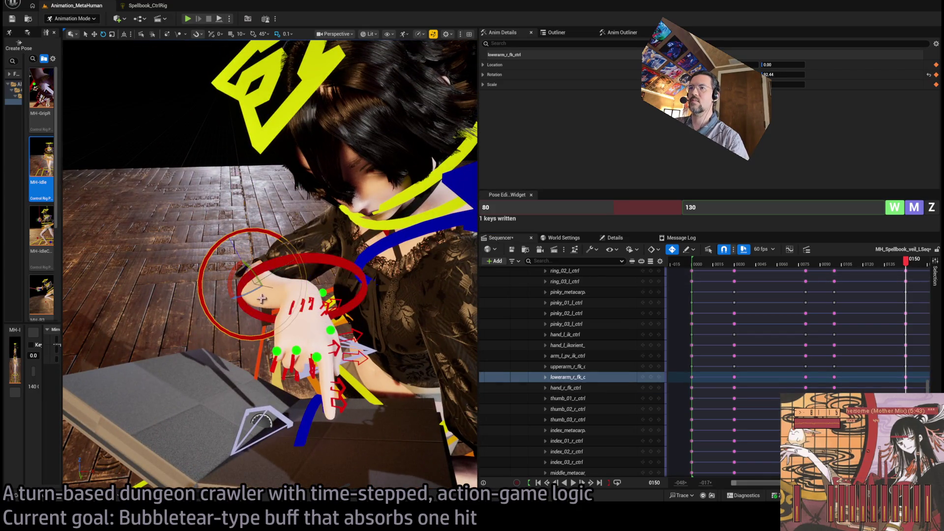
{"action": "left_click_drag", "start_coordinate": [235, 295], "coordinate": [232, 295]}
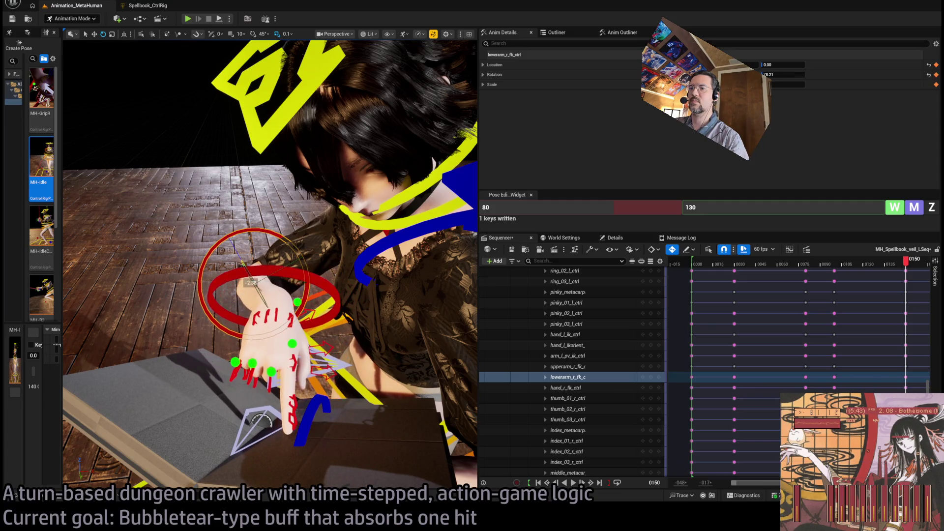
Near frame 99, rotate the right forearm and tilt the hand over the book
{"action": "left_click_drag", "start_coordinate": [906, 267], "coordinate": [833, 270]}
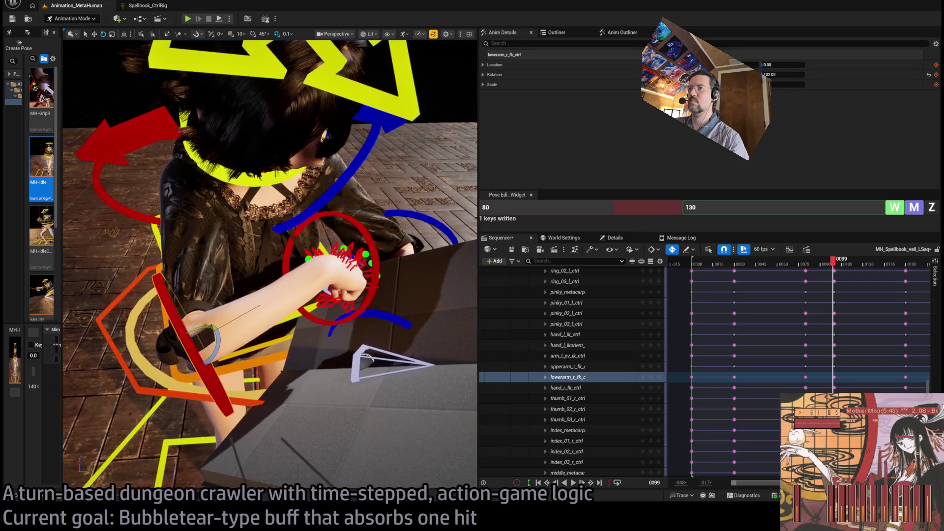
{"action": "left_click_drag", "start_coordinate": [216, 393], "coordinate": [199, 391]}
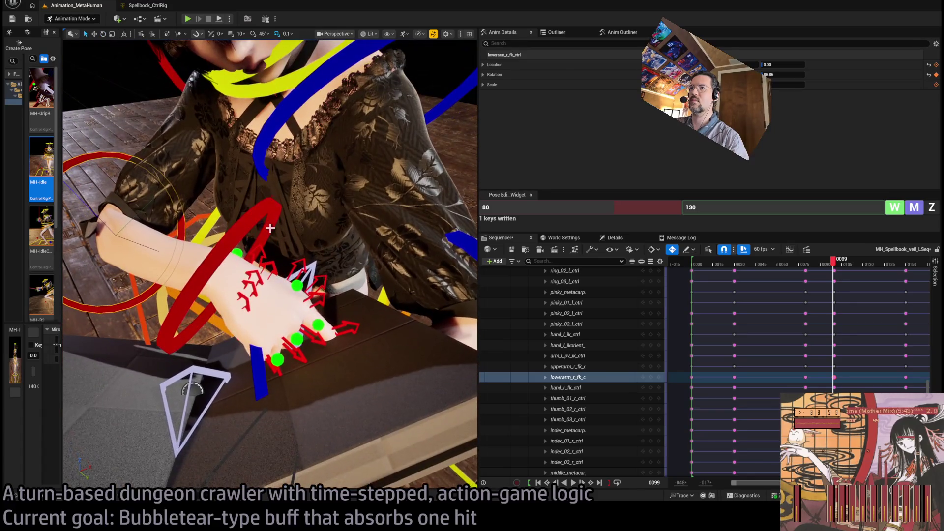
{"action": "left_click", "coordinate": [265, 227]}
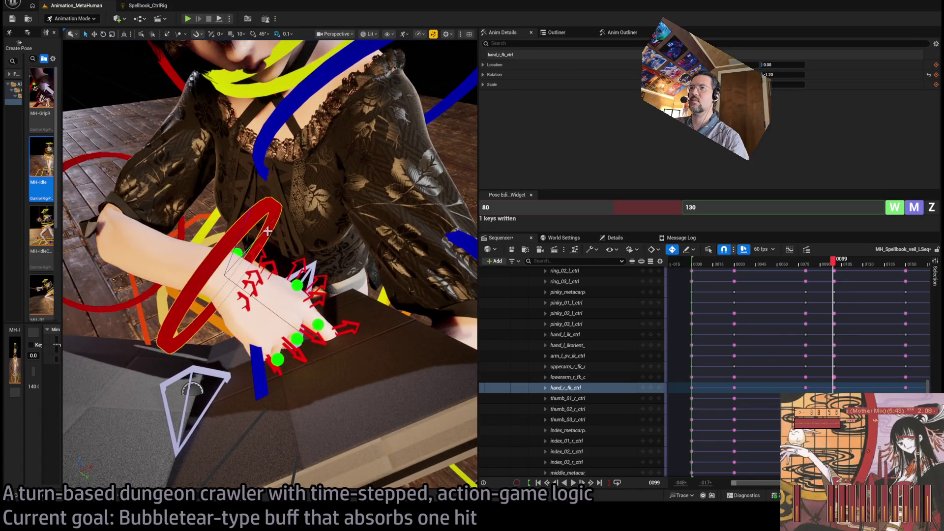
{"action": "left_click_drag", "start_coordinate": [197, 258], "coordinate": [217, 278]}
{"action": "key", "text": "f"}
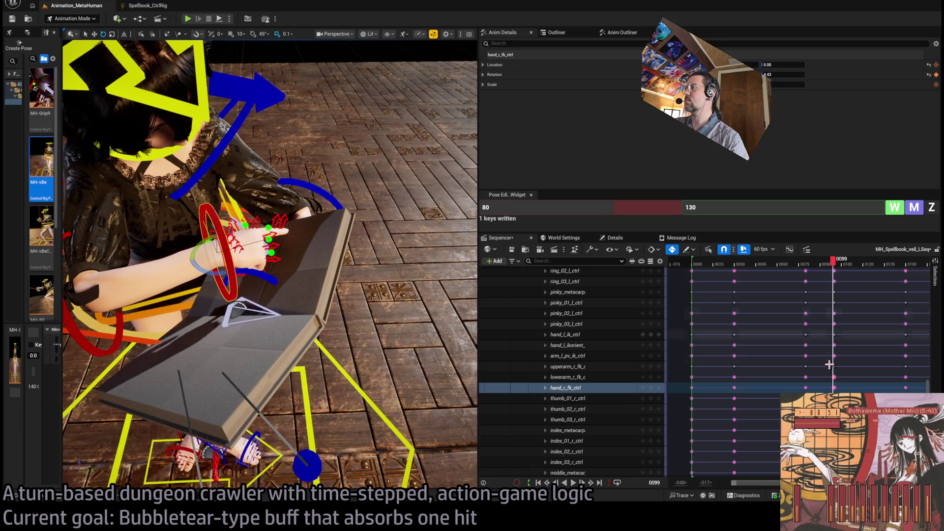
Select the right-arm keys around frames 95–98 and check the pose near frame 104
{"action": "scroll", "coordinate": [749, 462], "scroll_direction": "up", "scroll_amount": 4}
{"action": "left_click_drag", "start_coordinate": [700, 350], "coordinate": [720, 429]}
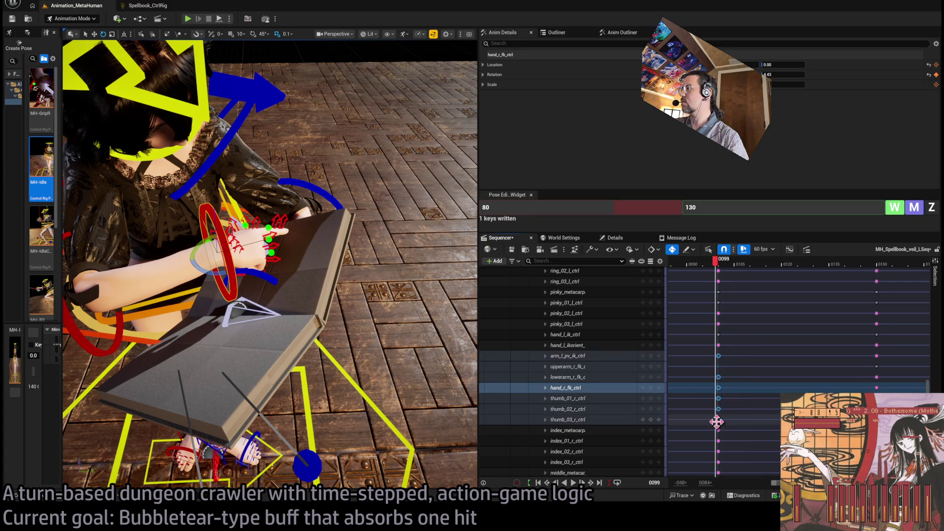
{"action": "left_click", "coordinate": [693, 339]}
{"action": "left_click_drag", "start_coordinate": [693, 339], "coordinate": [716, 420]}
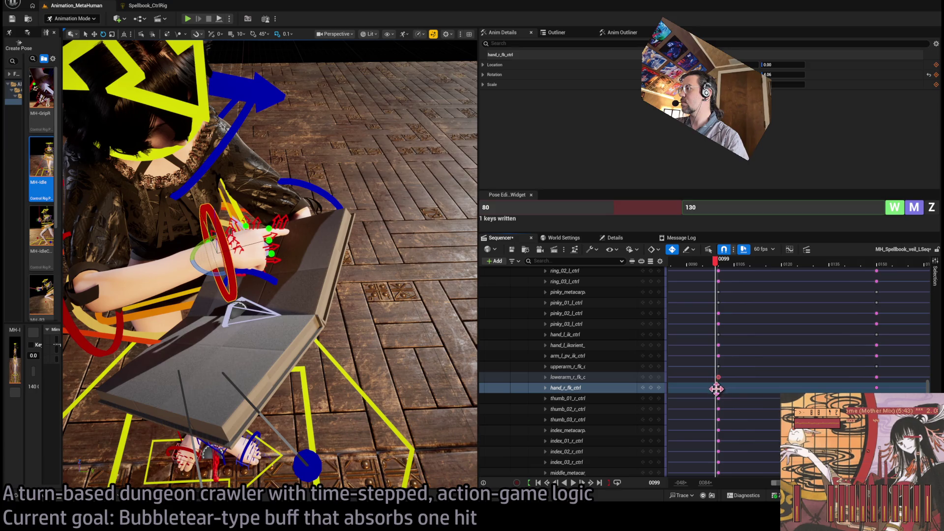
{"action": "left_click_drag", "start_coordinate": [717, 260], "coordinate": [755, 265]}
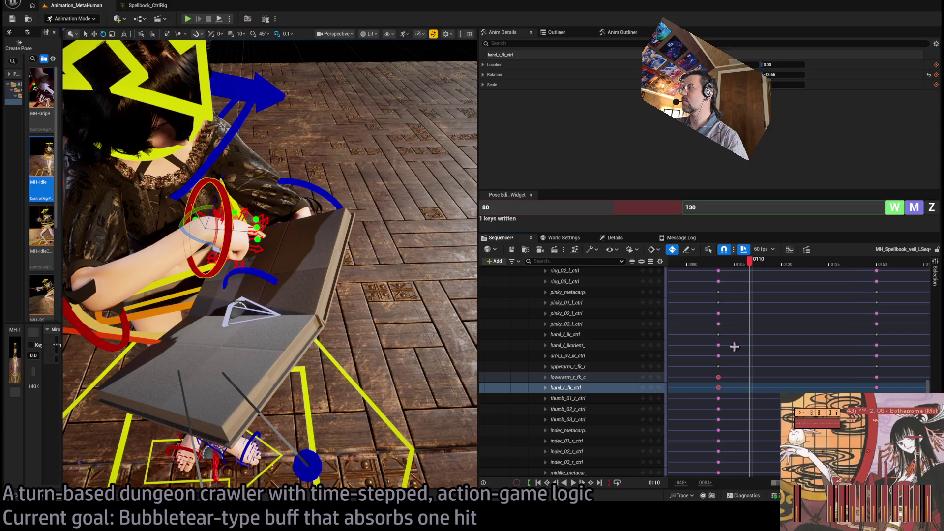
{"action": "key", "text": "ctrl+z"}
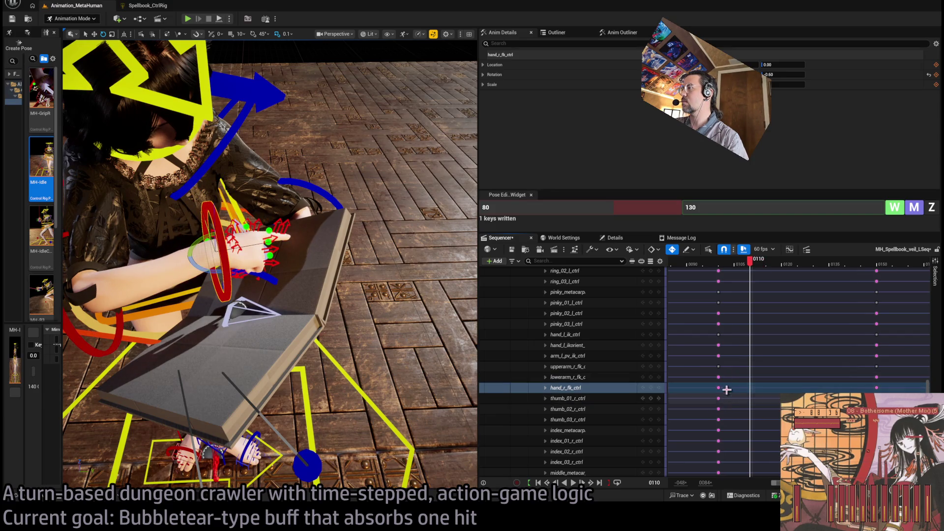
{"action": "mouse_move", "coordinate": [751, 261]}
{"action": "left_mouse_down"}
{"action": "mouse_move", "coordinate": [705, 270]}
{"action": "mouse_move", "coordinate": [838, 268]}
{"action": "mouse_move", "coordinate": [885, 279]}
{"action": "mouse_move", "coordinate": [767, 295]}
{"action": "mouse_move", "coordinate": [759, 311]}
{"action": "mouse_move", "coordinate": [819, 311]}
{"action": "mouse_move", "coordinate": [800, 309]}
{"action": "left_mouse_up"}
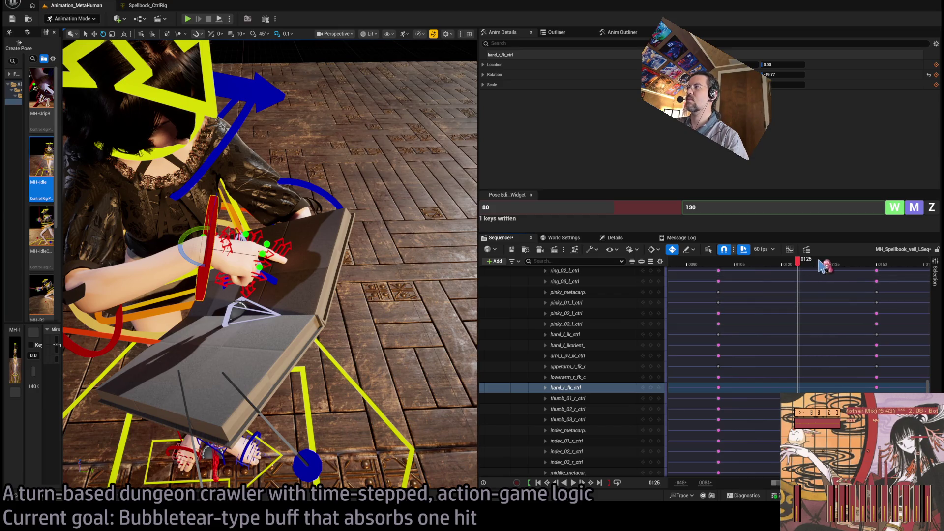
At frame 130, rotate the right upper arm, hand and forearm to keep the finger over the book
{"action": "left_click_drag", "start_coordinate": [807, 270], "coordinate": [817, 271]}
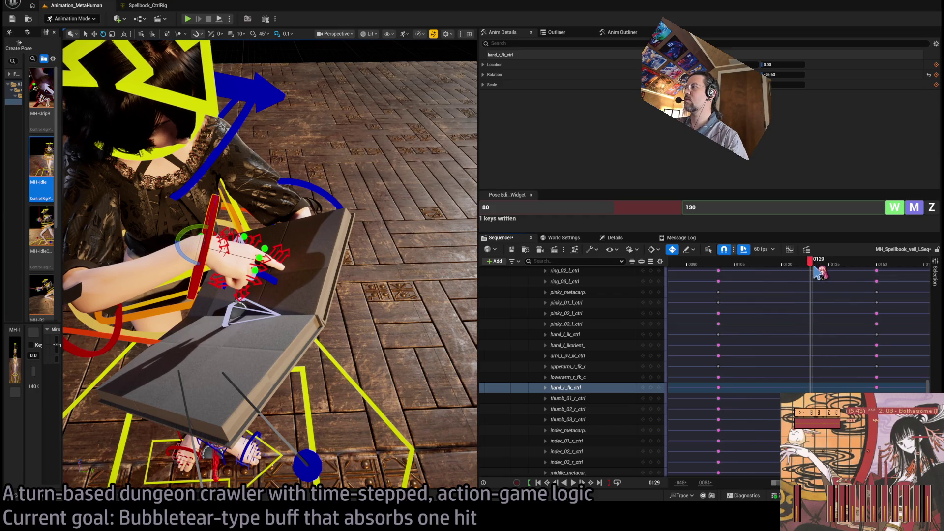
{"action": "key", "text": "Right"}
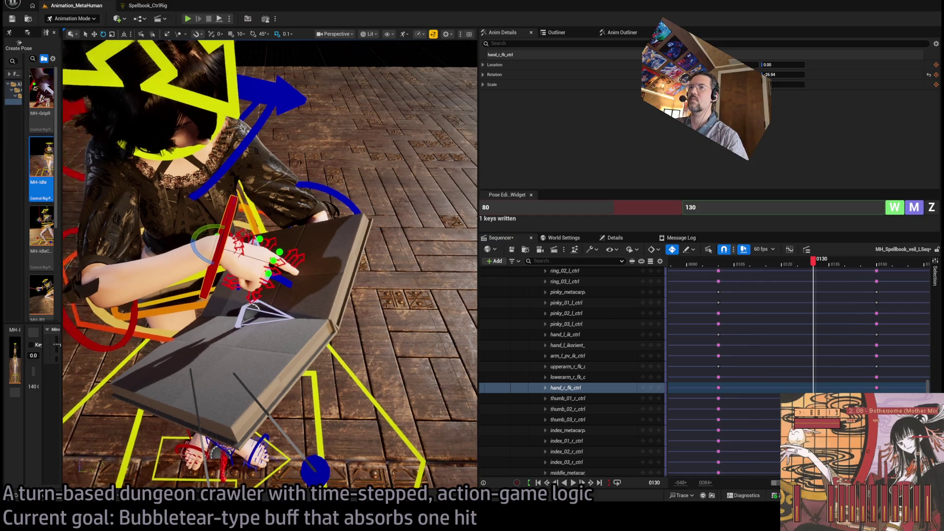
{"action": "left_click", "coordinate": [171, 199]}
{"action": "left_click_drag", "start_coordinate": [171, 186], "coordinate": [163, 202]}
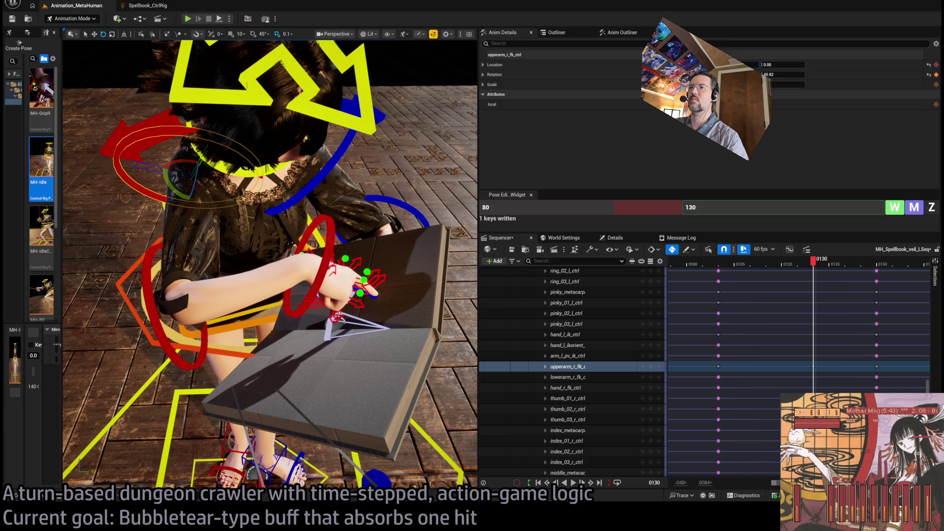
{"action": "left_click", "coordinate": [339, 256]}
{"action": "left_click_drag", "start_coordinate": [309, 242], "coordinate": [283, 256]}
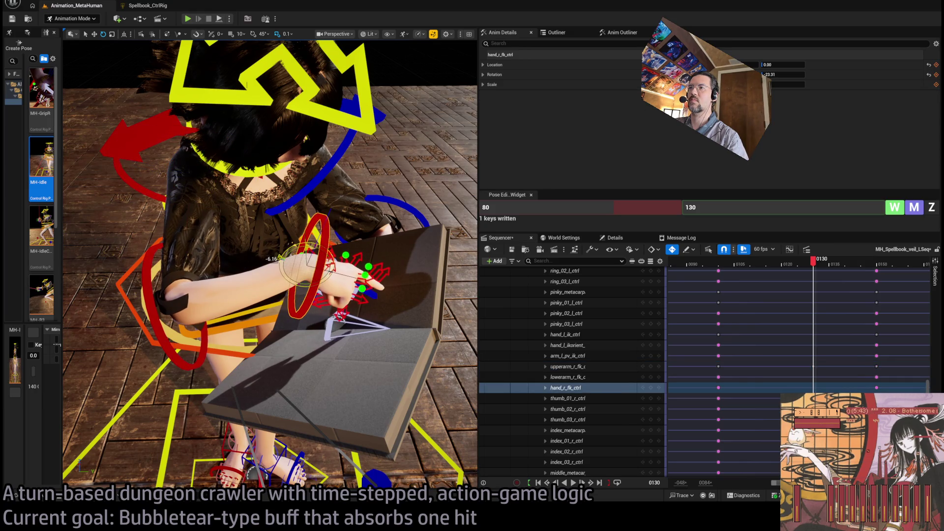
{"action": "left_click", "coordinate": [174, 208]}
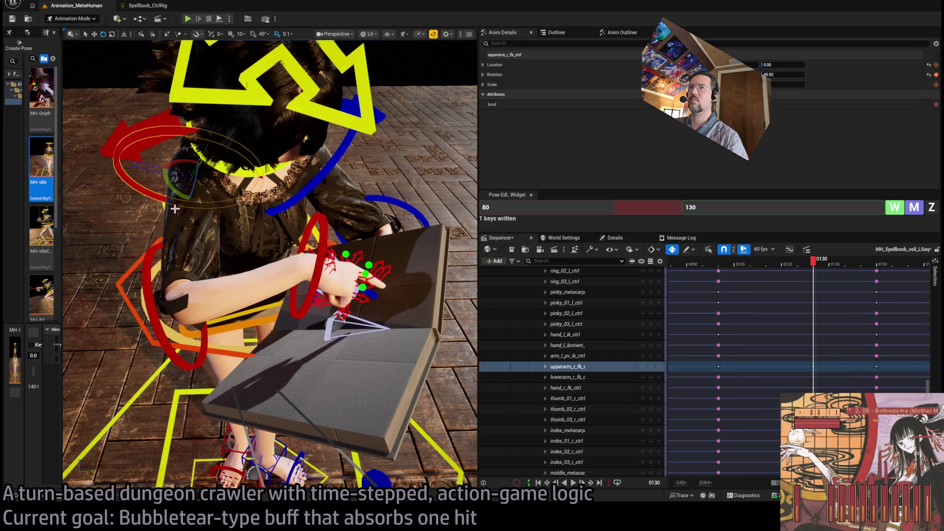
{"action": "left_click_drag", "start_coordinate": [185, 196], "coordinate": [196, 150]}
{"action": "left_click", "coordinate": [128, 292]}
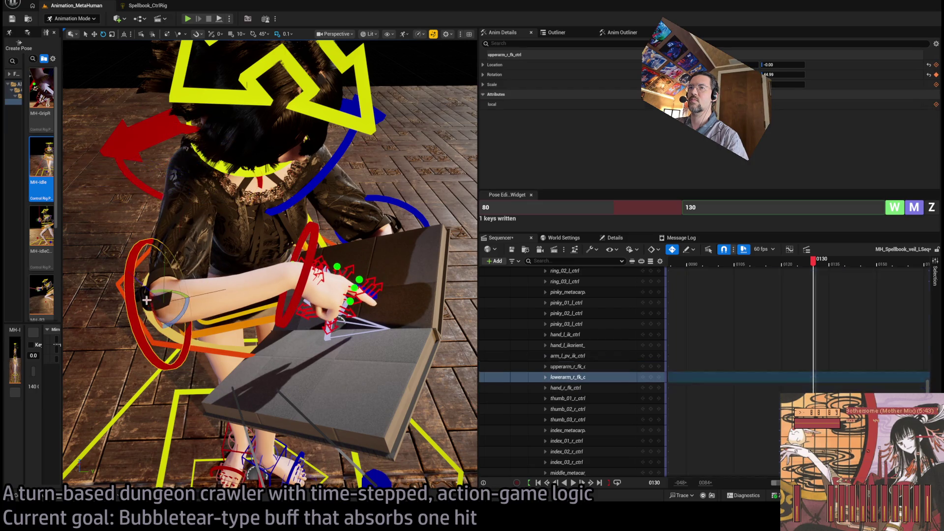
{"action": "left_click_drag", "start_coordinate": [128, 293], "coordinate": [131, 320]}
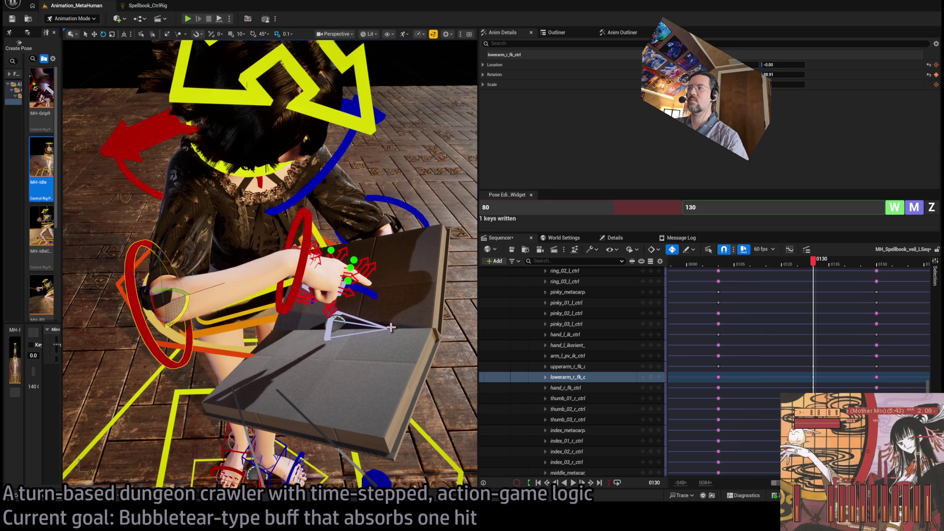
At frame 150, rotate the right upper arm slightly after reviewing the motion near frame 135
{"action": "mouse_move", "coordinate": [813, 269]}
{"action": "left_mouse_down"}
{"action": "mouse_move", "coordinate": [733, 271]}
{"action": "mouse_move", "coordinate": [829, 274]}
{"action": "mouse_move", "coordinate": [874, 290]}
{"action": "mouse_move", "coordinate": [816, 306]}
{"action": "left_mouse_up"}
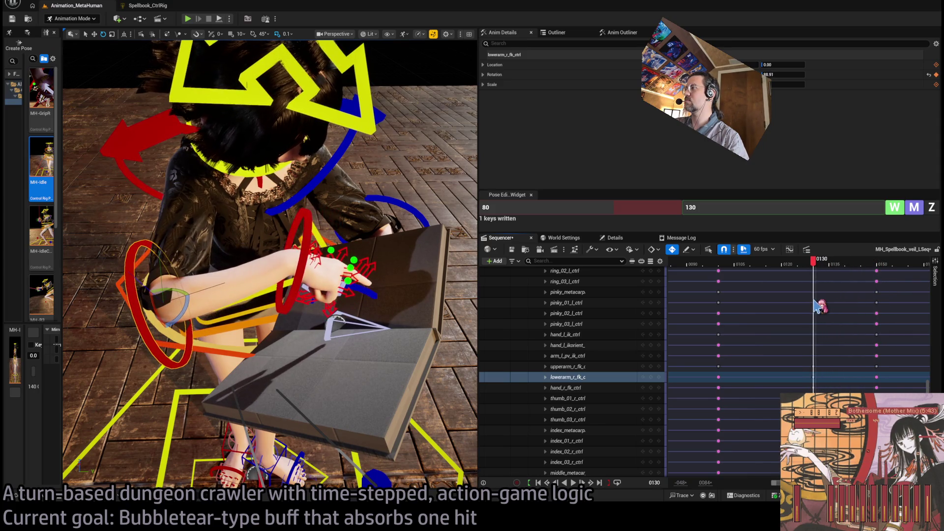
{"action": "left_click", "coordinate": [653, 373]}
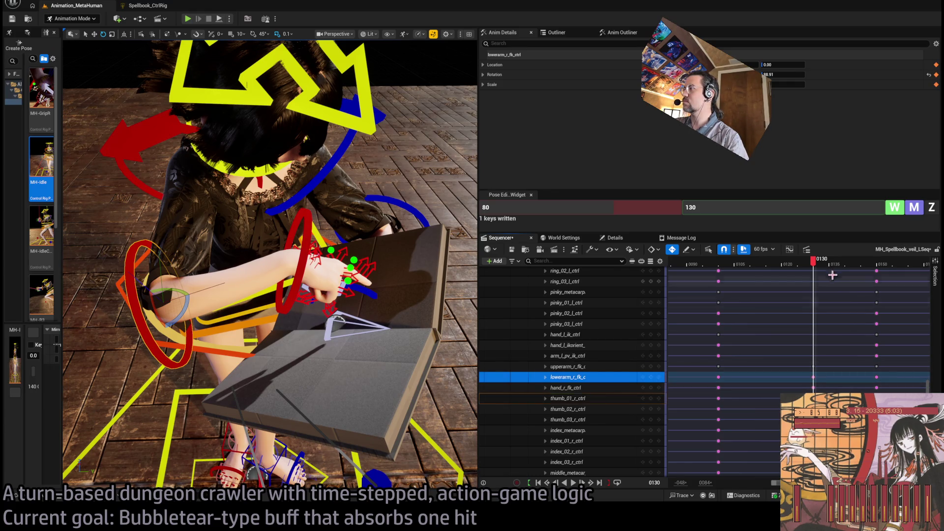
{"action": "left_click", "coordinate": [877, 261]}
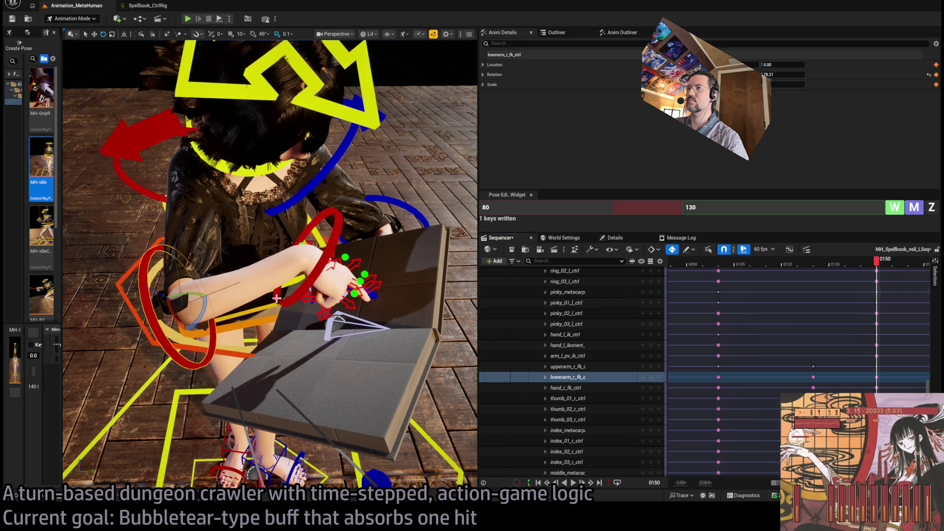
{"action": "left_click", "coordinate": [150, 193]}
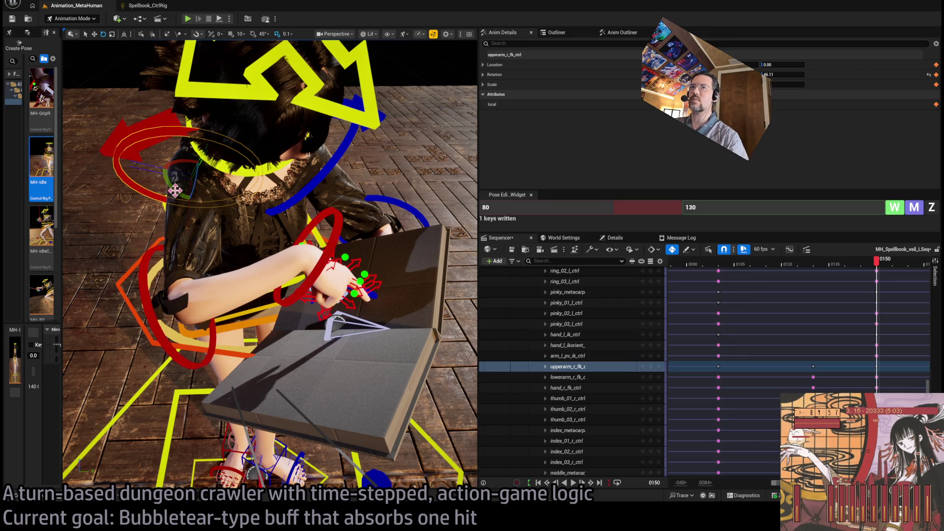
{"action": "left_click_drag", "start_coordinate": [174, 191], "coordinate": [172, 187]}
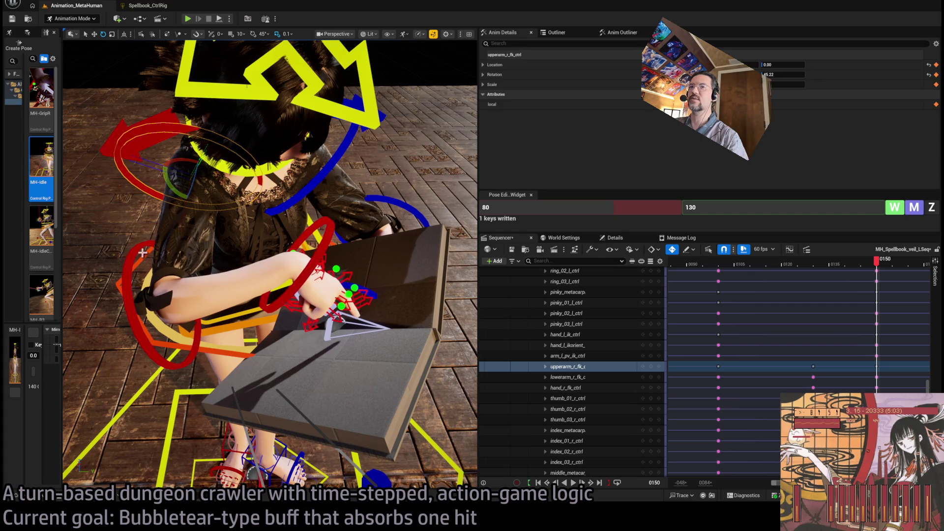
{"action": "left_click", "coordinate": [306, 259]}
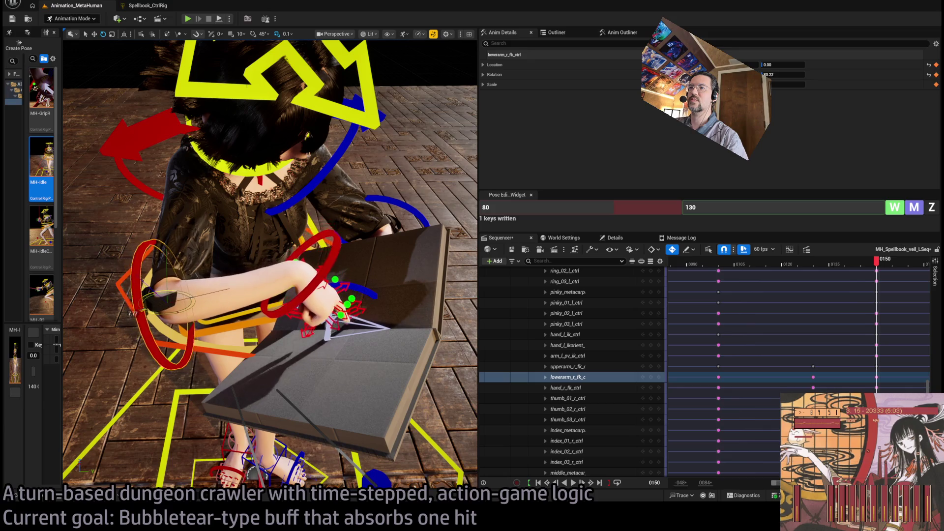
Play back the full 0–150 range to check the arm, ending on the frame 30 key
{"action": "mouse_move", "coordinate": [882, 263]}
{"action": "left_mouse_down"}
{"action": "mouse_move", "coordinate": [842, 266]}
{"action": "mouse_move", "coordinate": [771, 306]}
{"action": "mouse_move", "coordinate": [741, 311]}
{"action": "mouse_move", "coordinate": [868, 295]}
{"action": "mouse_move", "coordinate": [861, 309]}
{"action": "mouse_move", "coordinate": [712, 324]}
{"action": "left_mouse_up"}
{"action": "key", "text": "space"}
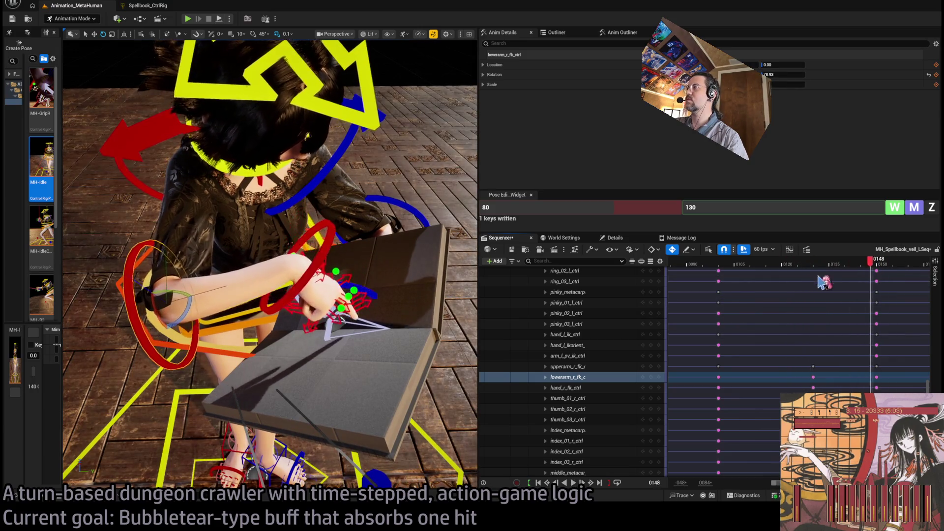
{"action": "left_click_drag", "start_coordinate": [761, 484], "coordinate": [740, 484]}
{"action": "left_click", "coordinate": [698, 265]}
{"action": "left_click_drag", "start_coordinate": [699, 266], "coordinate": [720, 265]}
{"action": "key", "text": "f"}
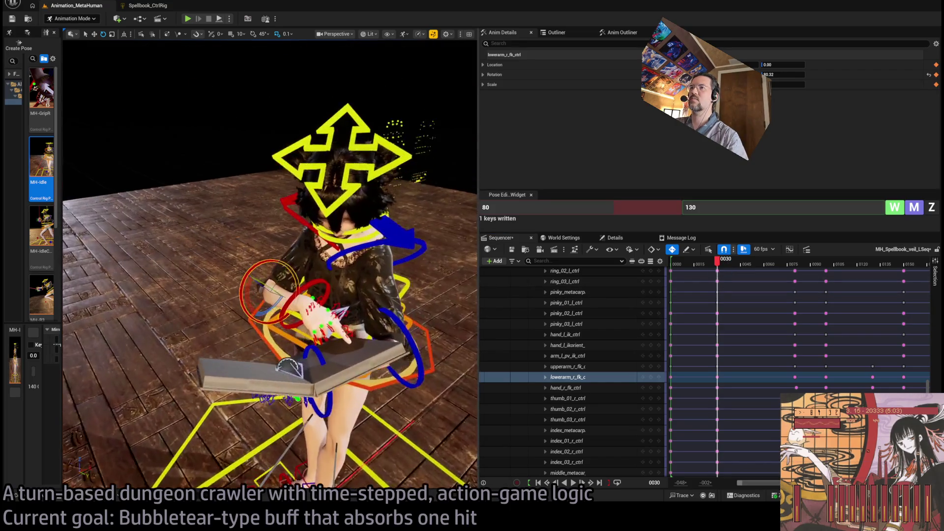
Turn the head slightly with head_ctrl at frame 80 and review it from several angles
{"action": "left_click", "coordinate": [356, 221]}
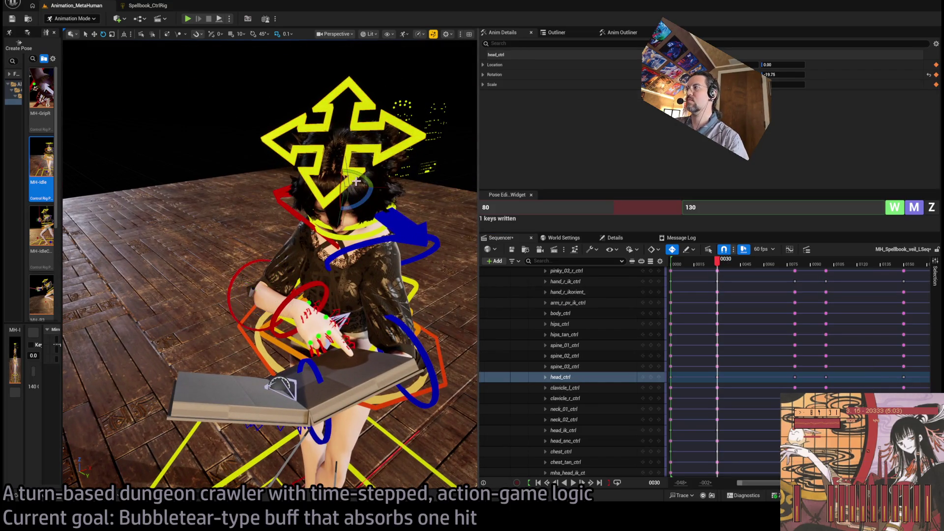
{"action": "key", "text": "period"}
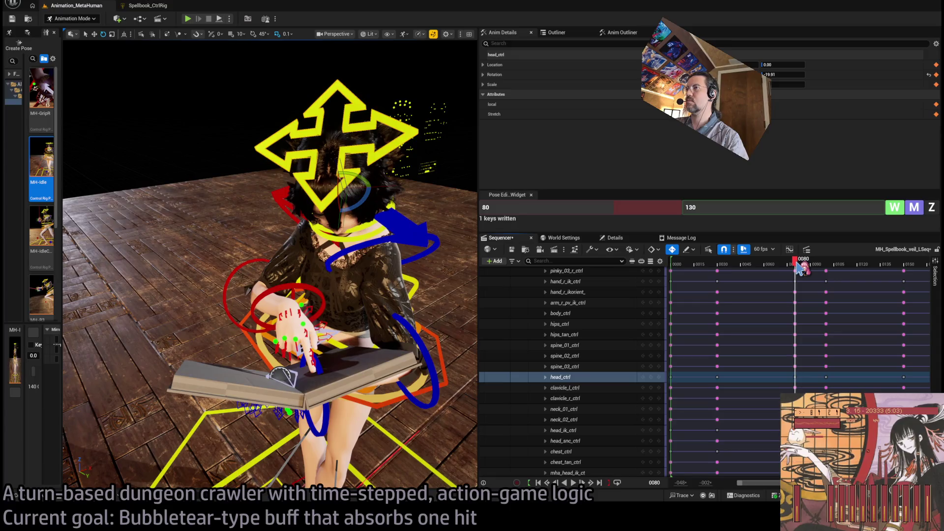
{"action": "left_click_drag", "start_coordinate": [373, 168], "coordinate": [376, 156]}
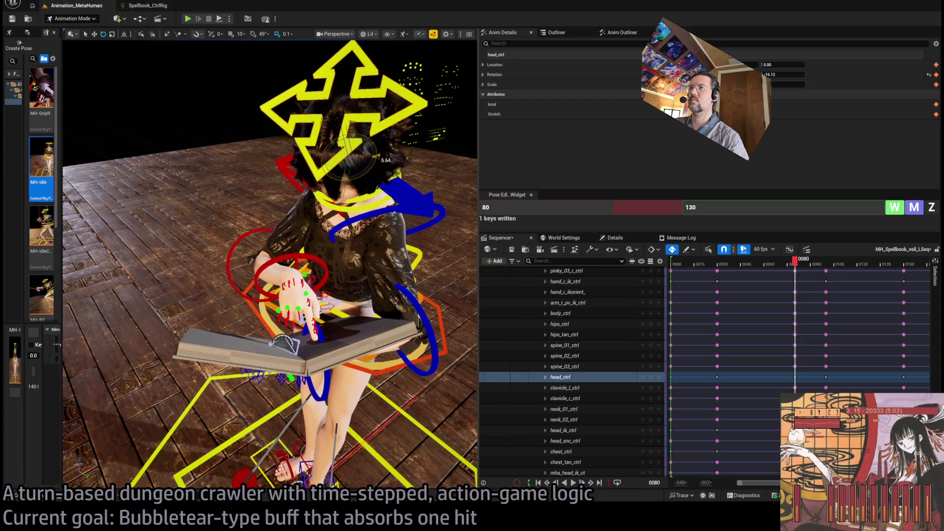
{"action": "mouse_move", "coordinate": [806, 269]}
{"action": "left_mouse_down"}
{"action": "mouse_move", "coordinate": [797, 268]}
{"action": "mouse_move", "coordinate": [830, 274]}
{"action": "left_mouse_up"}
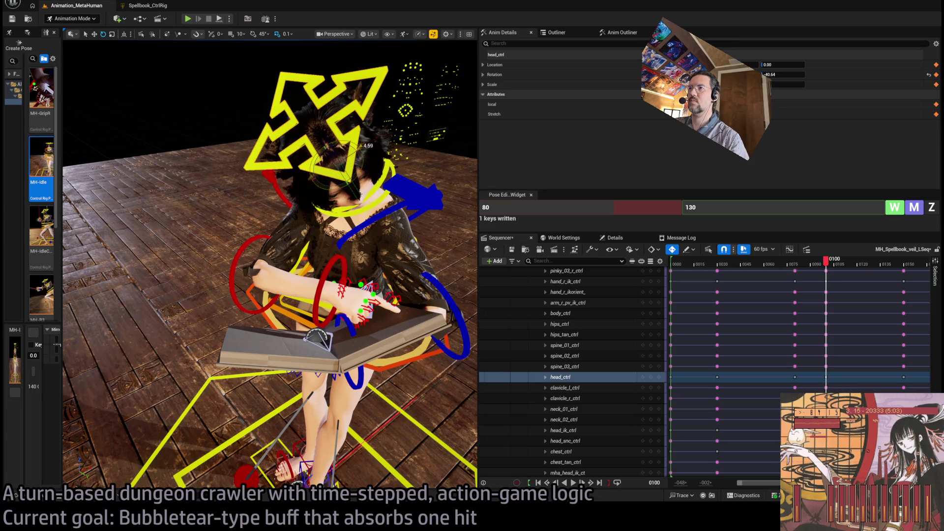
{"action": "mouse_move", "coordinate": [271, 260]}
{"action": "left_mouse_down"}
{"action": "mouse_move", "coordinate": [281, 265]}
{"action": "mouse_move", "coordinate": [275, 276]}
{"action": "mouse_move", "coordinate": [280, 255]}
{"action": "mouse_move", "coordinate": [270, 270]}
{"action": "left_mouse_up"}
{"action": "left_click_drag", "start_coordinate": [408, 231], "coordinate": [416, 229]}
{"action": "left_click_drag", "start_coordinate": [356, 190], "coordinate": [334, 153]}
{"action": "mouse_move", "coordinate": [832, 270]}
{"action": "left_mouse_down"}
{"action": "mouse_move", "coordinate": [806, 268]}
{"action": "mouse_move", "coordinate": [905, 273]}
{"action": "left_mouse_up"}
{"action": "mouse_move", "coordinate": [332, 180]}
{"action": "left_mouse_down"}
{"action": "mouse_move", "coordinate": [324, 177]}
{"action": "mouse_move", "coordinate": [332, 180]}
{"action": "left_mouse_up"}
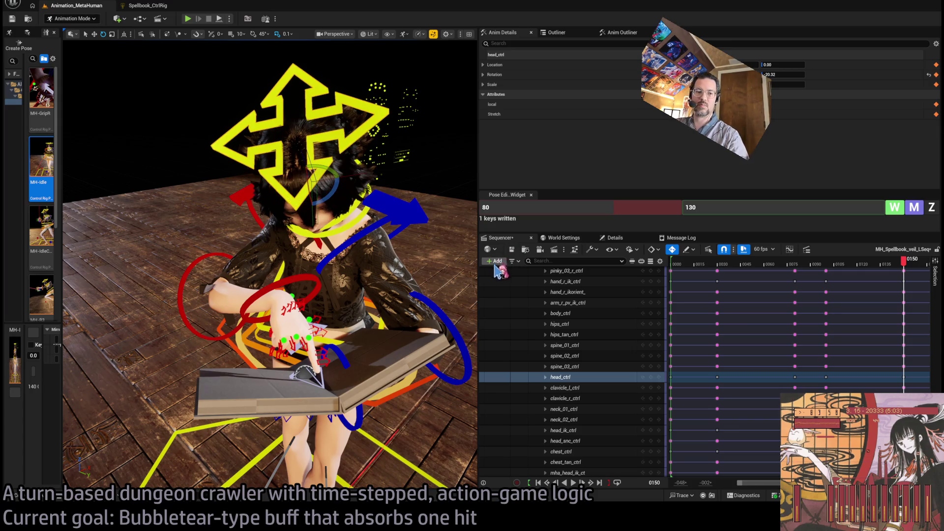
Key the head_ctrl pose at frames 38 and 72
{"action": "mouse_move", "coordinate": [906, 269]}
{"action": "left_mouse_down"}
{"action": "mouse_move", "coordinate": [786, 274]}
{"action": "mouse_move", "coordinate": [709, 294]}
{"action": "mouse_move", "coordinate": [729, 300]}
{"action": "mouse_move", "coordinate": [721, 306]}
{"action": "left_mouse_up"}
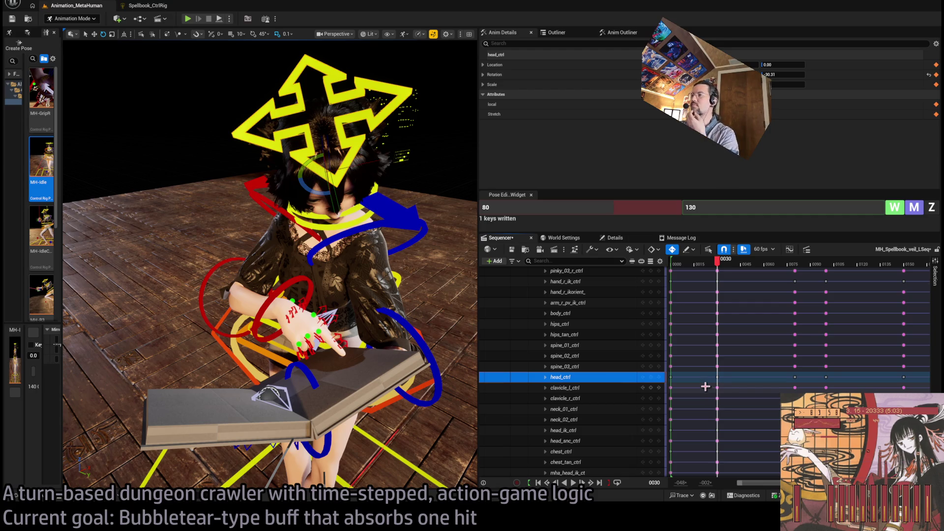
{"action": "left_click_drag", "start_coordinate": [717, 265], "coordinate": [729, 267]}
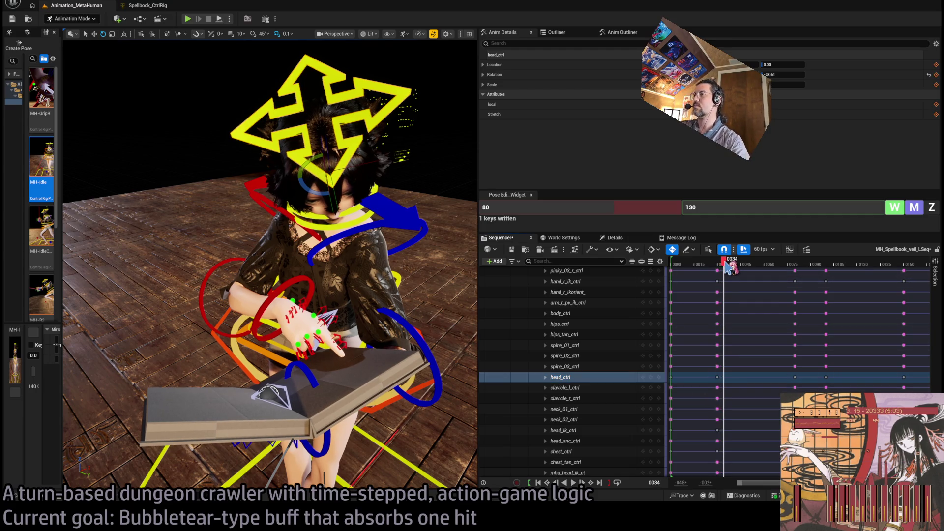
{"action": "mouse_move", "coordinate": [722, 267]}
{"action": "left_mouse_down"}
{"action": "mouse_move", "coordinate": [798, 266]}
{"action": "mouse_move", "coordinate": [783, 274]}
{"action": "left_mouse_up"}
{"action": "left_click", "coordinate": [654, 377]}
{"action": "left_click", "coordinate": [650, 376]}
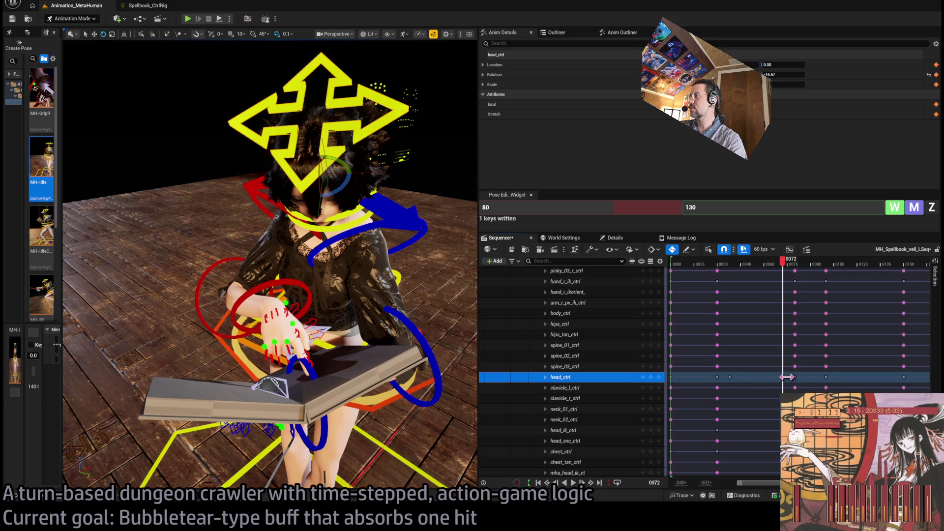
Move the head_ctrl keys earlier to around frames 73–75 and play back the timing
{"action": "mouse_move", "coordinate": [783, 378]}
{"action": "left_mouse_down"}
{"action": "mouse_move", "coordinate": [736, 377]}
{"action": "mouse_move", "coordinate": [756, 377]}
{"action": "left_mouse_up"}
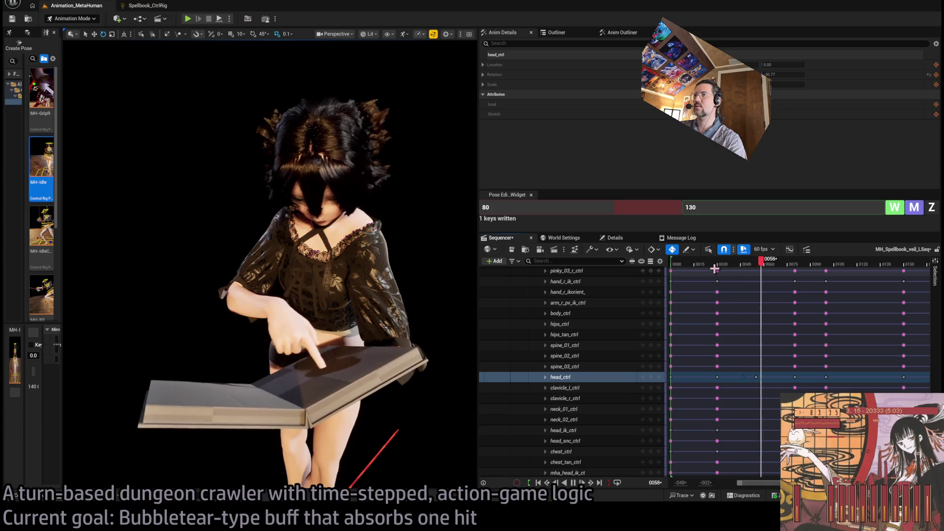
{"action": "key", "text": "period"}
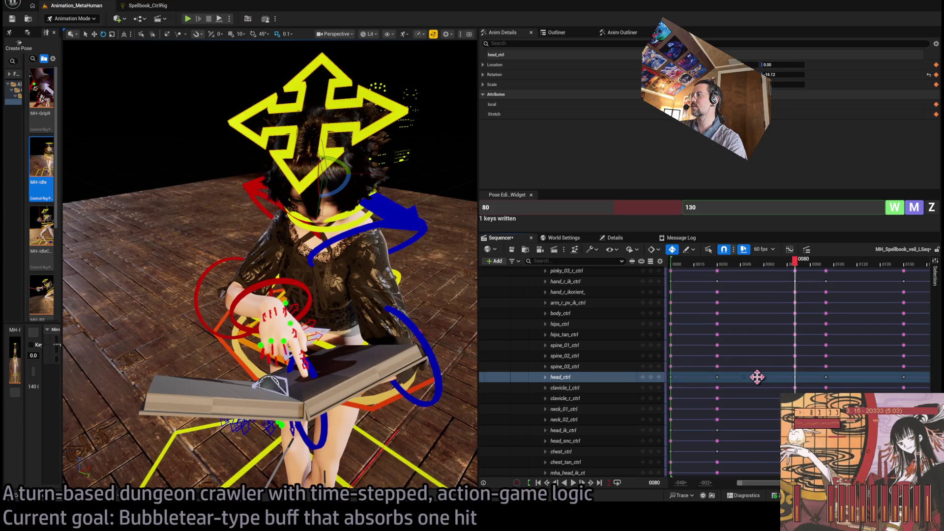
{"action": "mouse_move", "coordinate": [758, 377]}
{"action": "left_mouse_down"}
{"action": "mouse_move", "coordinate": [749, 379]}
{"action": "mouse_move", "coordinate": [771, 386]}
{"action": "mouse_move", "coordinate": [756, 386]}
{"action": "mouse_move", "coordinate": [766, 380]}
{"action": "left_mouse_up"}
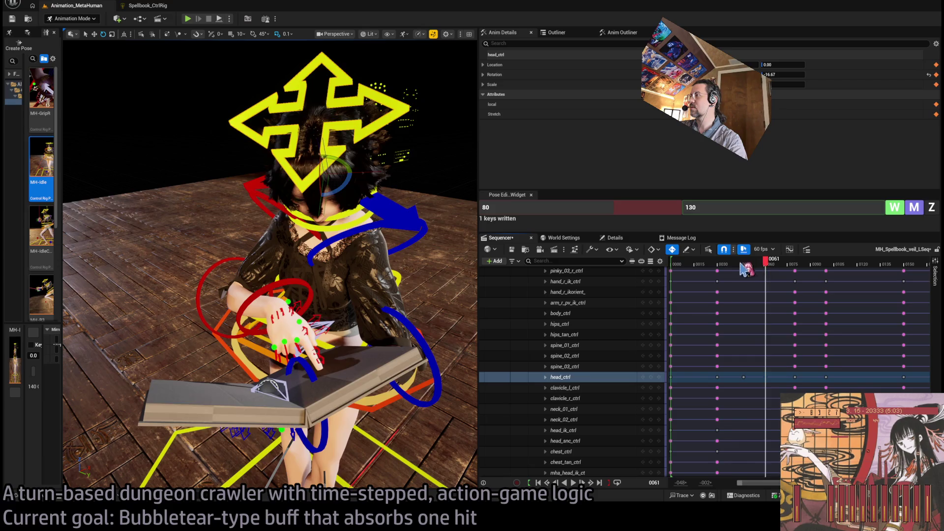
{"action": "left_click", "coordinate": [709, 268]}
{"action": "key", "text": "space"}
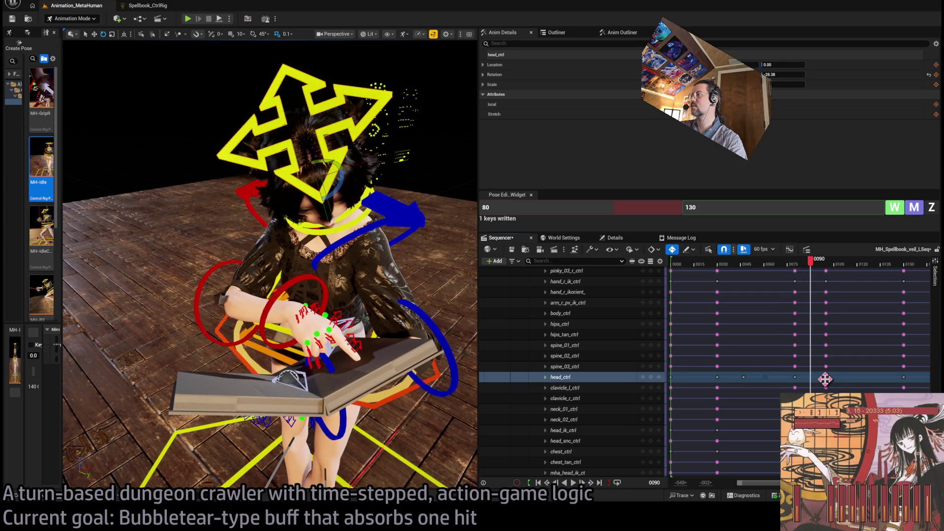
{"action": "left_click_drag", "start_coordinate": [799, 381], "coordinate": [785, 378]}
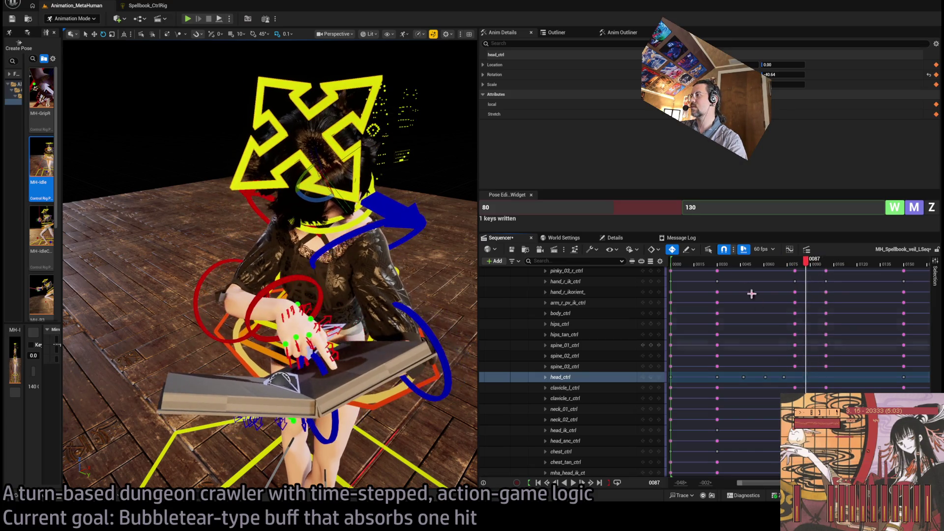
{"action": "left_click", "coordinate": [706, 265]}
{"action": "key", "text": "space"}
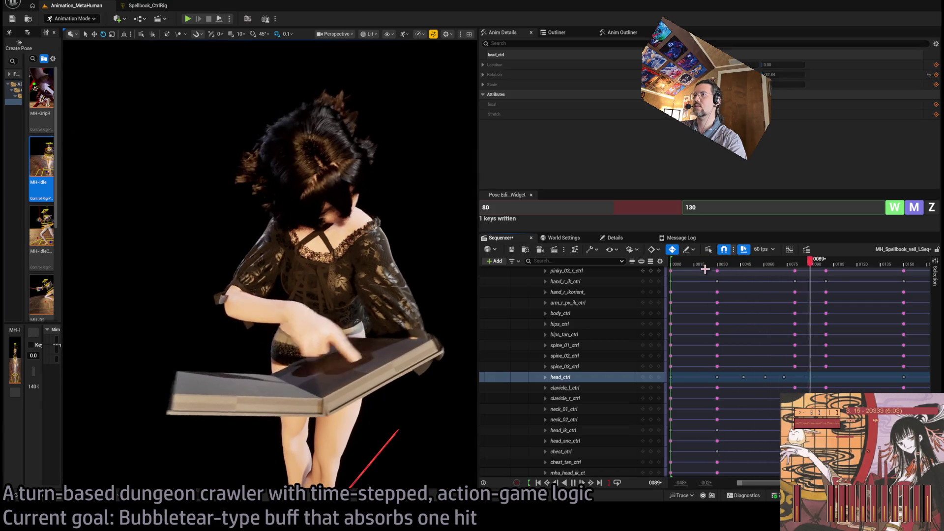
Key the head at frame 100 and tilt it further down toward the book near frame 87
{"action": "key", "text": "space"}
{"action": "mouse_move", "coordinate": [794, 268]}
{"action": "left_mouse_down"}
{"action": "mouse_move", "coordinate": [822, 270]}
{"action": "mouse_move", "coordinate": [809, 280]}
{"action": "mouse_move", "coordinate": [832, 281]}
{"action": "left_mouse_up"}
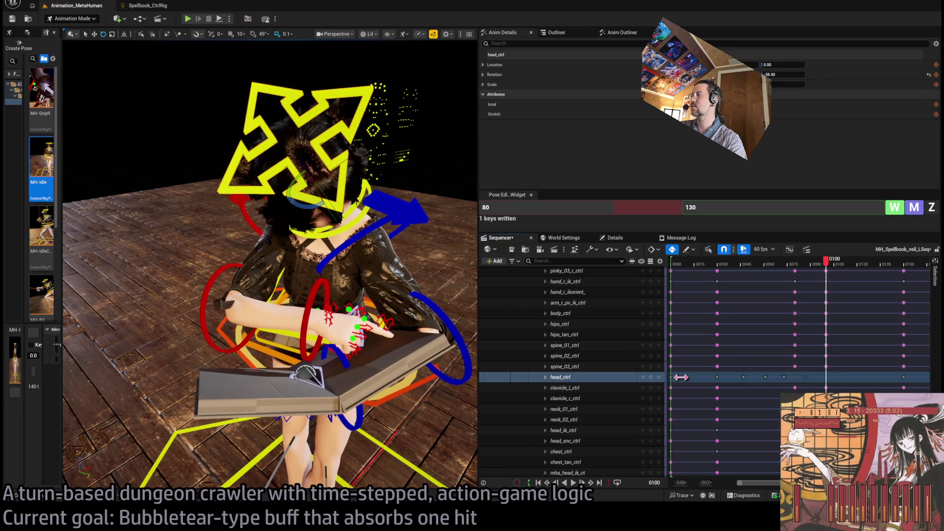
{"action": "left_click", "coordinate": [651, 377]}
{"action": "left_click_drag", "start_coordinate": [832, 268], "coordinate": [810, 270]}
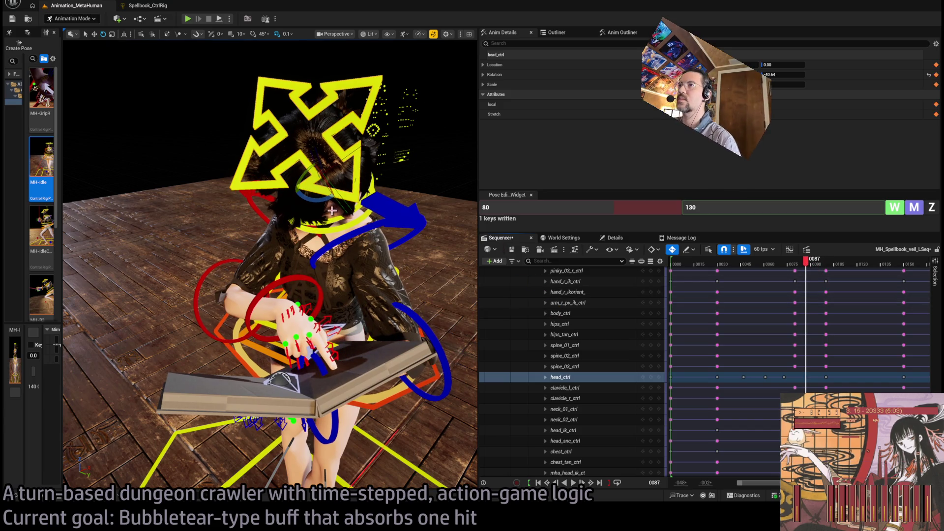
{"action": "left_click_drag", "start_coordinate": [322, 204], "coordinate": [353, 163]}
{"action": "mouse_move", "coordinate": [816, 272]}
{"action": "left_mouse_down"}
{"action": "mouse_move", "coordinate": [755, 270]}
{"action": "mouse_move", "coordinate": [829, 271]}
{"action": "mouse_move", "coordinate": [685, 272]}
{"action": "left_mouse_up"}
{"action": "key", "text": "space"}
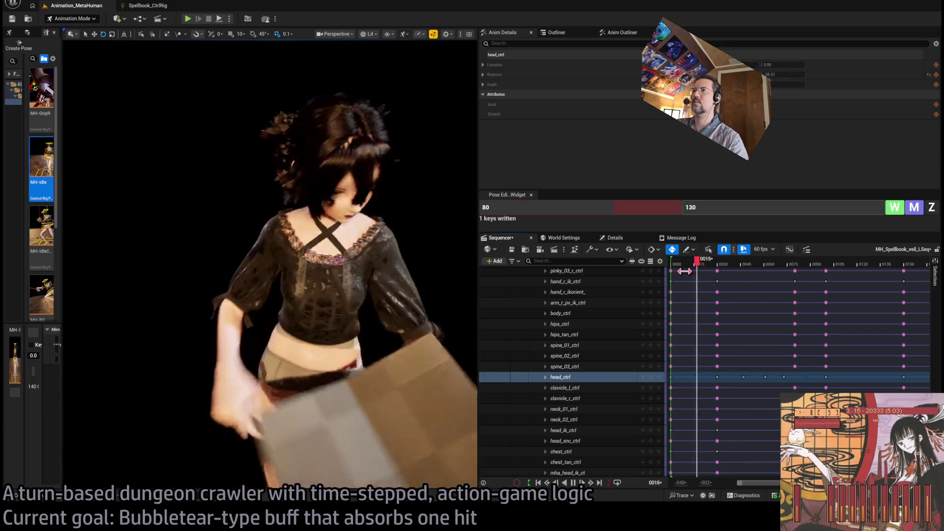
{"action": "key", "text": "space"}
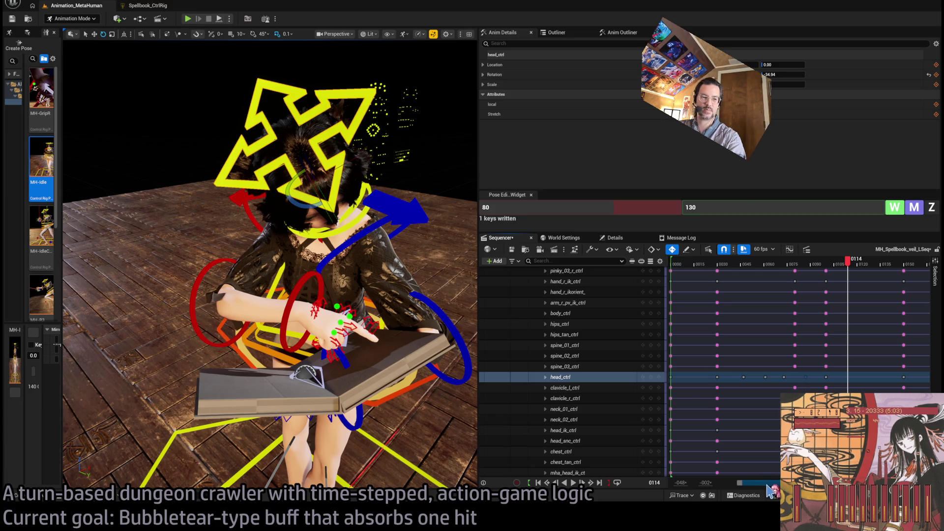
Add a head_ctrl key at frame 110
{"action": "mouse_move", "coordinate": [778, 487]}
{"action": "left_mouse_down"}
{"action": "mouse_move", "coordinate": [817, 486]}
{"action": "mouse_move", "coordinate": [805, 486]}
{"action": "left_mouse_up"}
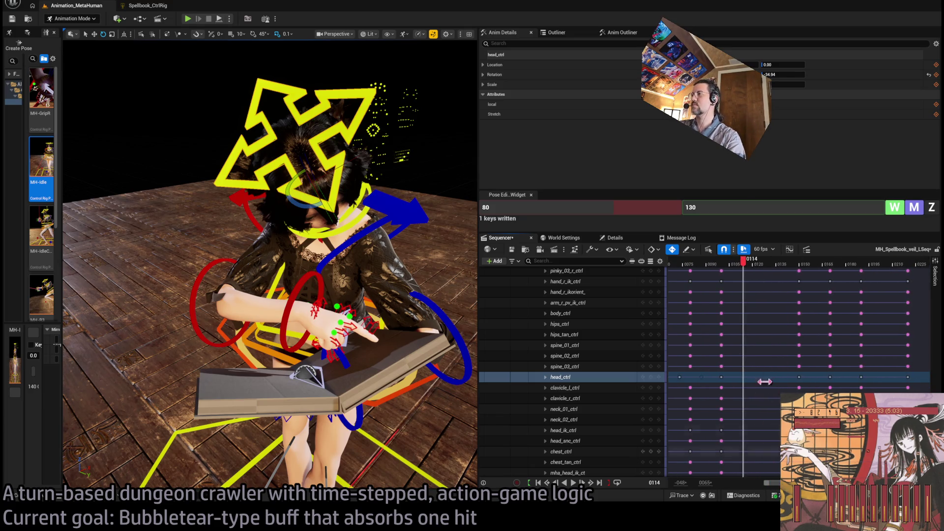
{"action": "key", "text": "space"}
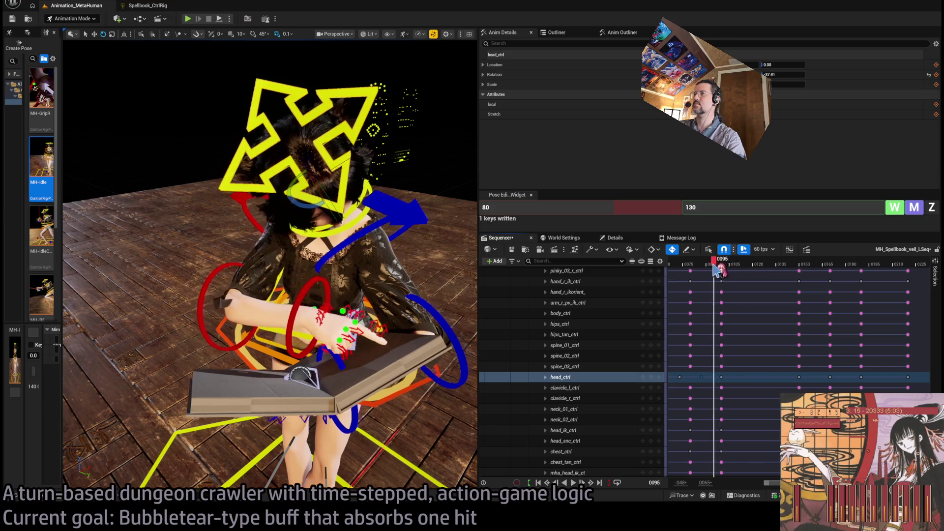
{"action": "left_click_drag", "start_coordinate": [713, 266], "coordinate": [731, 267]}
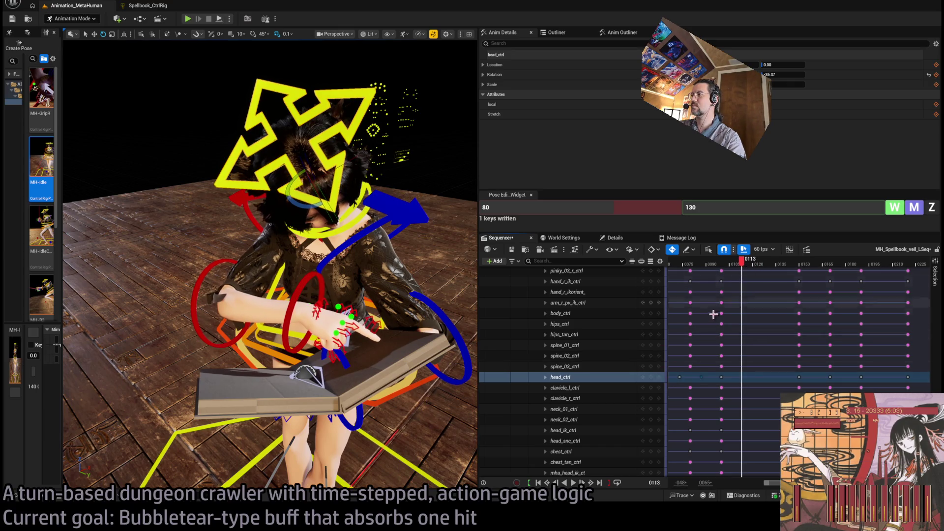
{"action": "key", "text": "Left"}
{"action": "key", "text": "Left"}
{"action": "key", "text": "Left"}
{"action": "left_click", "coordinate": [650, 377]}
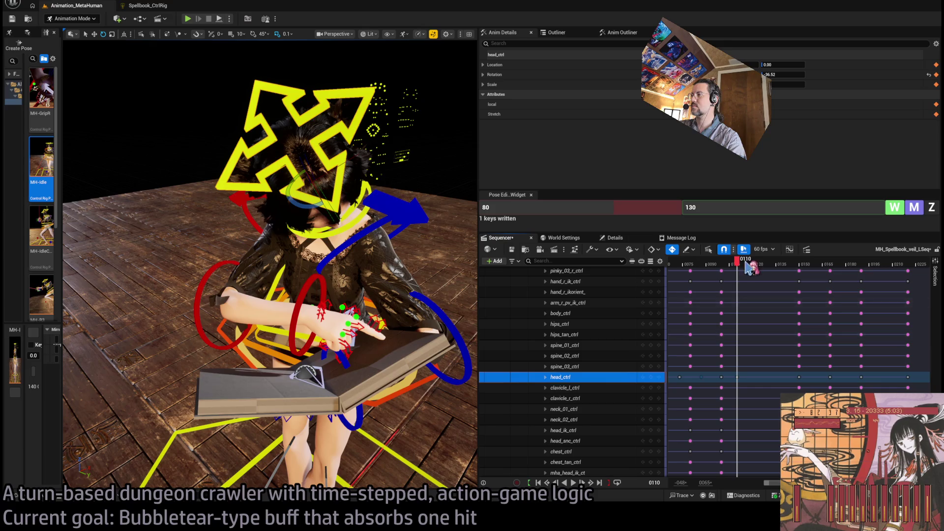
{"action": "key", "text": "period"}
Move the head_ctrl key from frame 0139 to 0128
{"action": "left_click", "coordinate": [662, 378]}
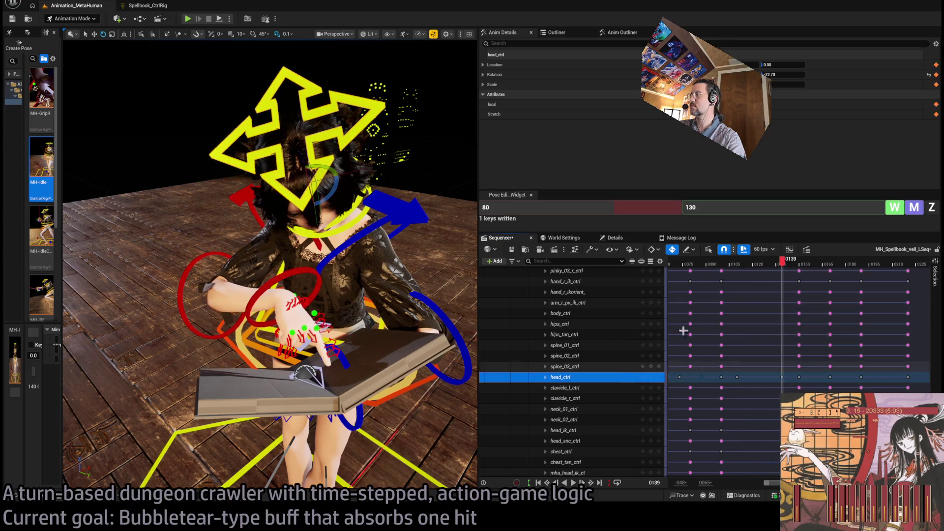
{"action": "mouse_move", "coordinate": [783, 267]}
{"action": "left_mouse_down"}
{"action": "mouse_move", "coordinate": [727, 266]}
{"action": "mouse_move", "coordinate": [796, 265]}
{"action": "left_mouse_up"}
{"action": "left_click_drag", "start_coordinate": [782, 377], "coordinate": [749, 378]}
{"action": "left_click_drag", "start_coordinate": [759, 268], "coordinate": [695, 267]}
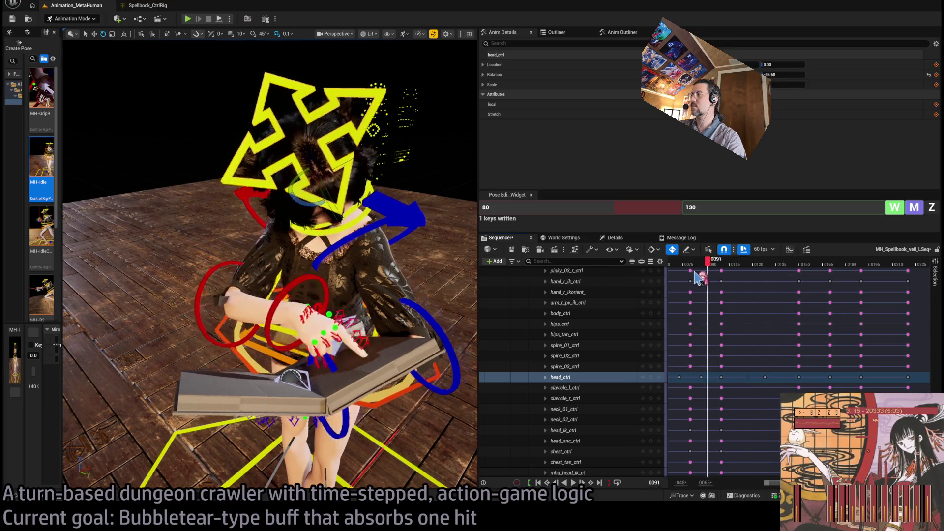
{"action": "key", "text": "space"}
Nudge the head key near frame 0128 and replay the head motion to check timing
{"action": "key", "text": "space"}
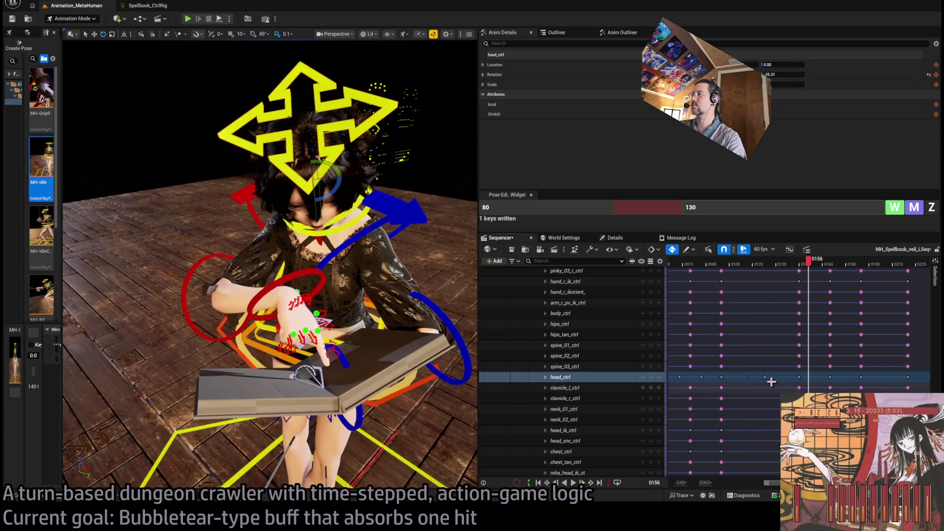
{"action": "left_click_drag", "start_coordinate": [771, 378], "coordinate": [779, 355]}
{"action": "key", "text": "space"}
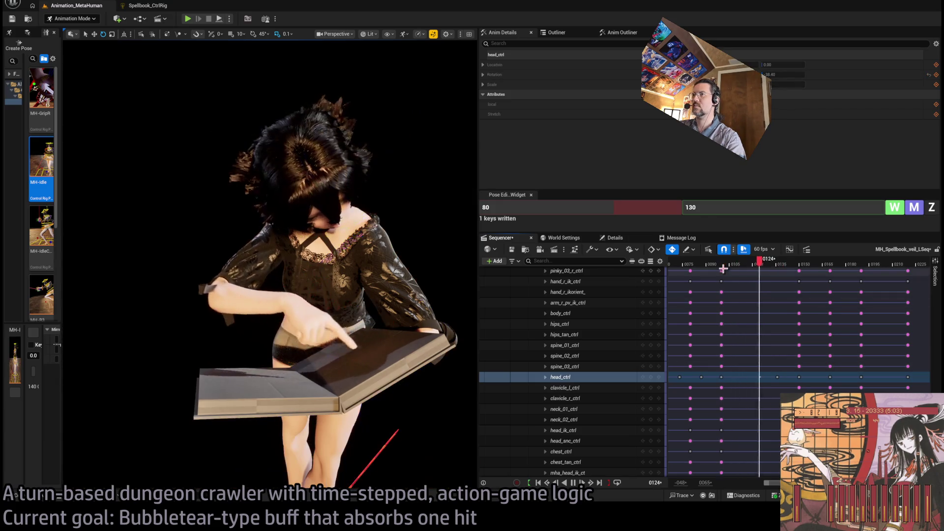
{"action": "key", "text": "space"}
{"action": "mouse_move", "coordinate": [753, 263]}
{"action": "left_mouse_down"}
{"action": "mouse_move", "coordinate": [752, 278]}
{"action": "mouse_move", "coordinate": [718, 270]}
{"action": "left_mouse_up"}
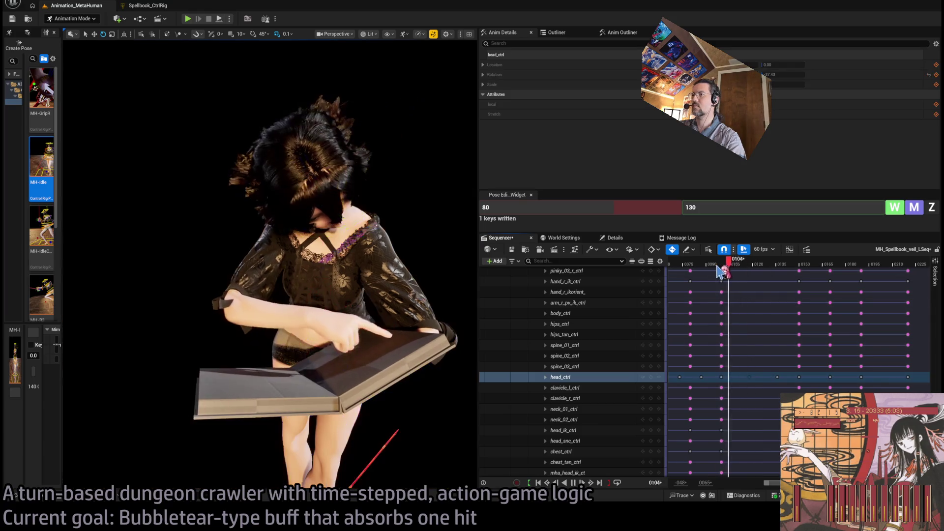
{"action": "key", "text": "space"}
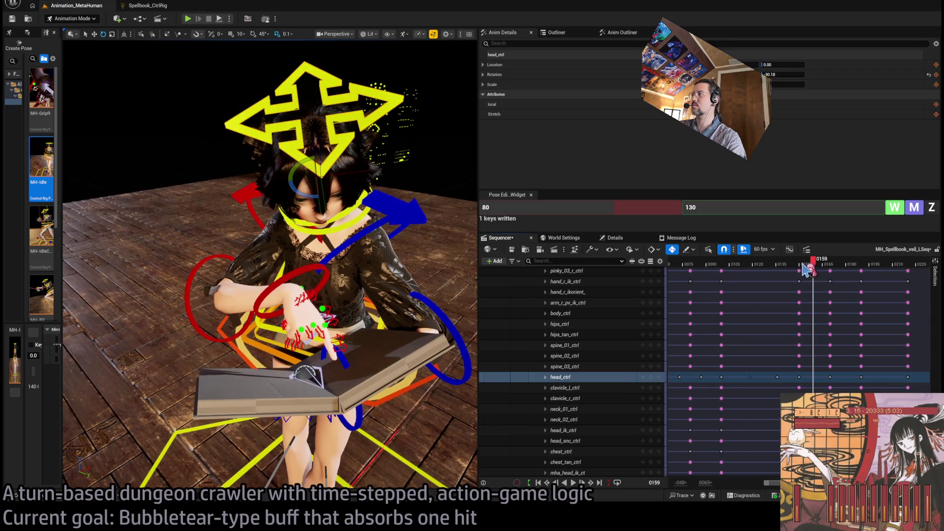
{"action": "key", "text": "space"}
{"action": "key", "text": "space"}
{"action": "mouse_move", "coordinate": [806, 270]}
{"action": "left_mouse_down"}
{"action": "mouse_move", "coordinate": [821, 268]}
{"action": "mouse_move", "coordinate": [740, 278]}
{"action": "left_mouse_up"}
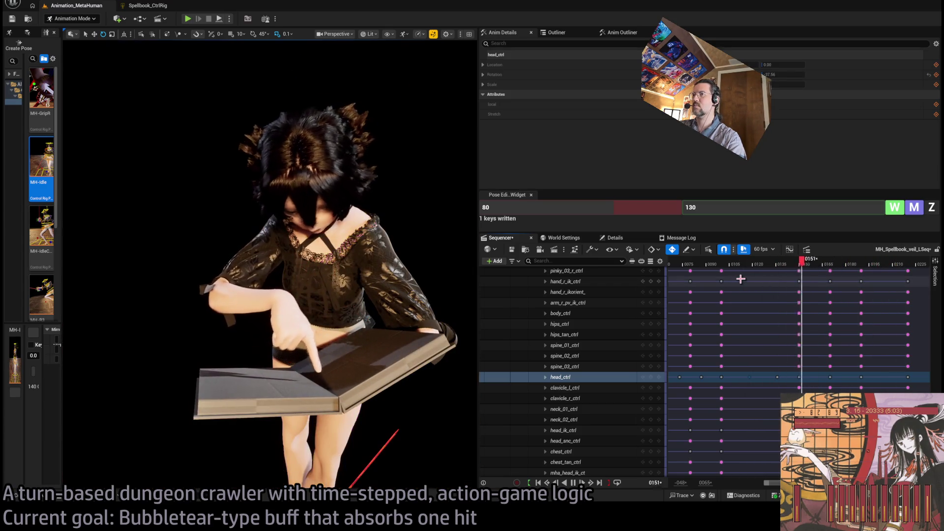
Move another head key to about frame 0158 and replay from frame 0100
{"action": "left_click", "coordinate": [810, 268]}
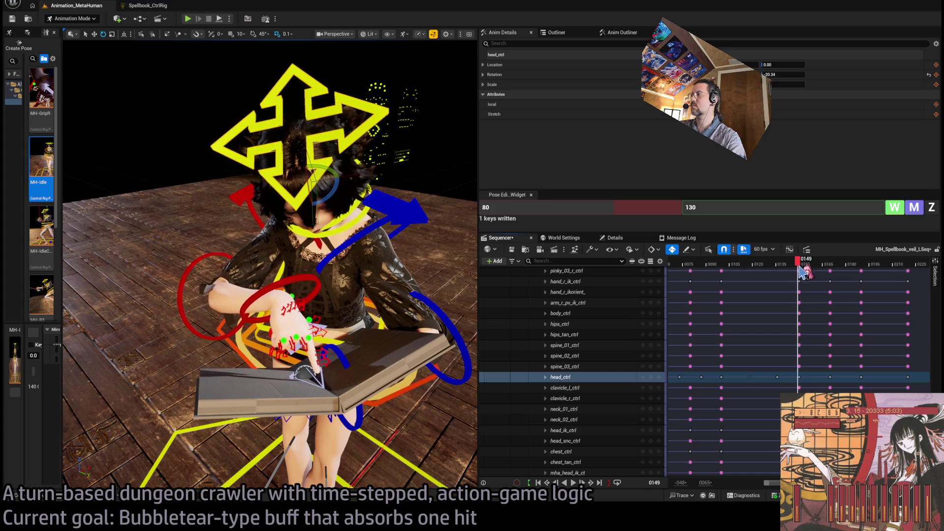
{"action": "left_click_drag", "start_coordinate": [807, 377], "coordinate": [811, 377]}
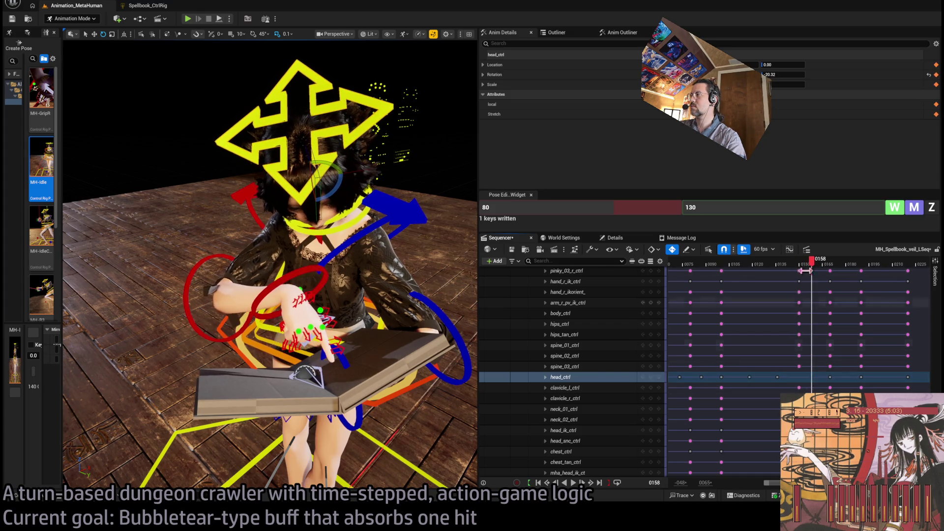
{"action": "left_click_drag", "start_coordinate": [782, 270], "coordinate": [757, 268]}
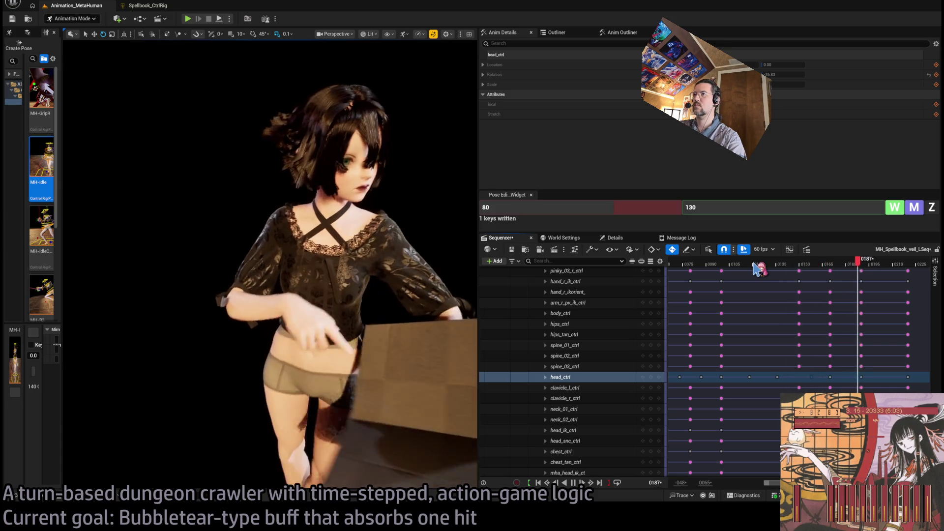
{"action": "key", "text": "space"}
{"action": "key", "text": "space"}
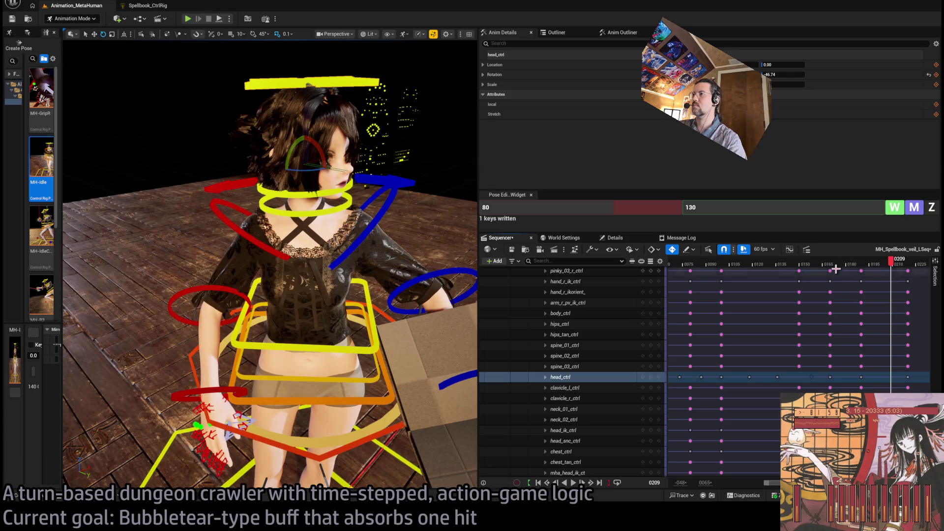
{"action": "left_click_drag", "start_coordinate": [835, 268], "coordinate": [721, 276]}
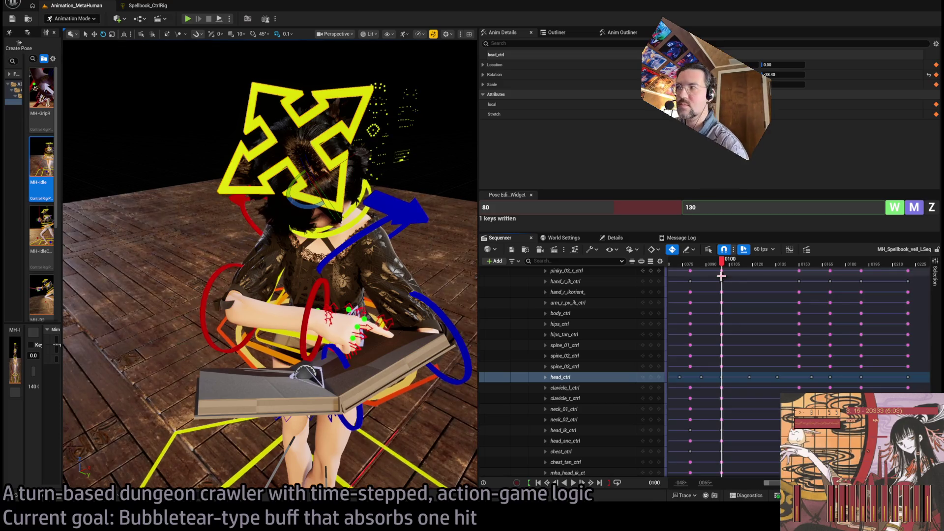
{"action": "key", "text": "space"}
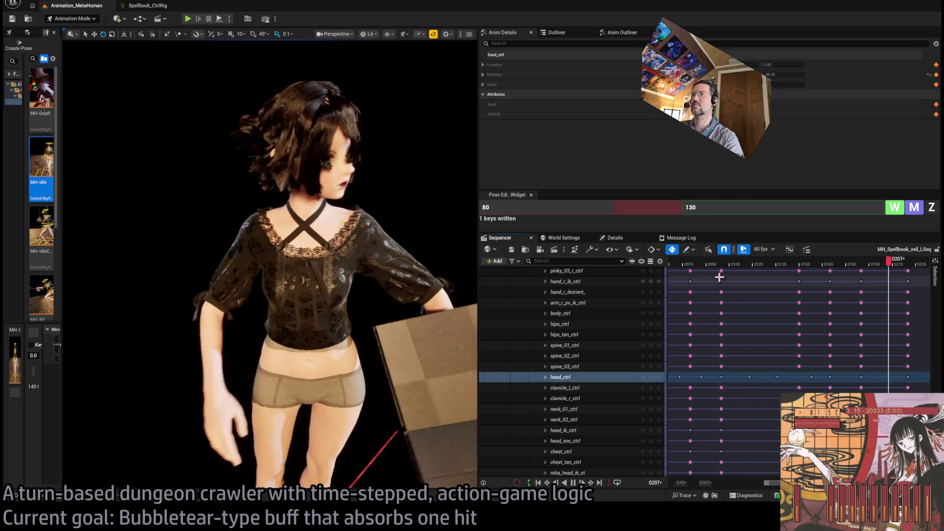
{"action": "key", "text": "space"}
Replay the sequence from the start to review the retimed head movement
{"action": "left_click_drag", "start_coordinate": [718, 274], "coordinate": [699, 270]}
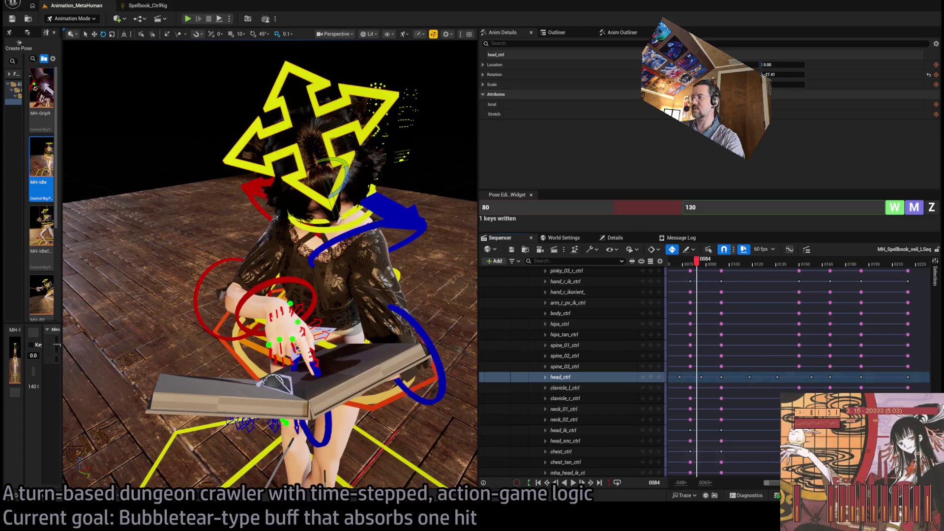
{"action": "left_click_drag", "start_coordinate": [765, 486], "coordinate": [730, 484]}
{"action": "left_click", "coordinate": [725, 266]}
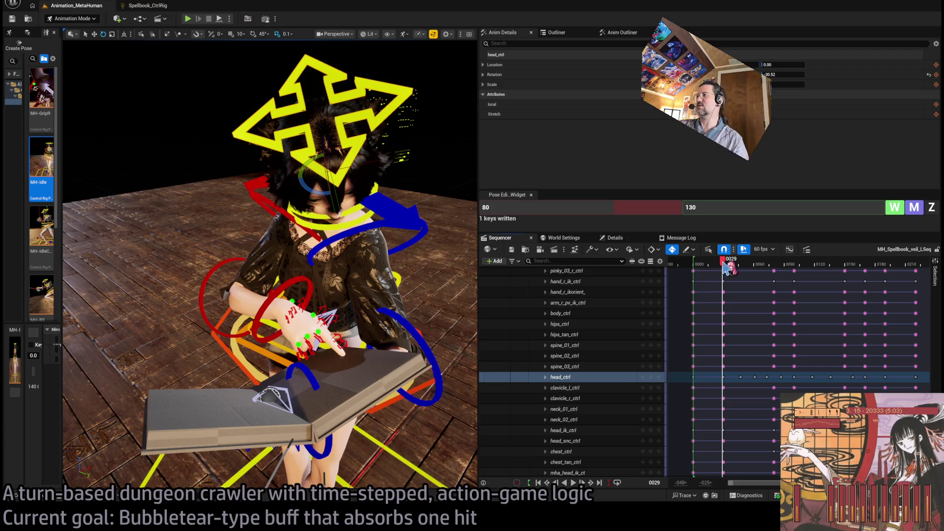
{"action": "key", "text": "space"}
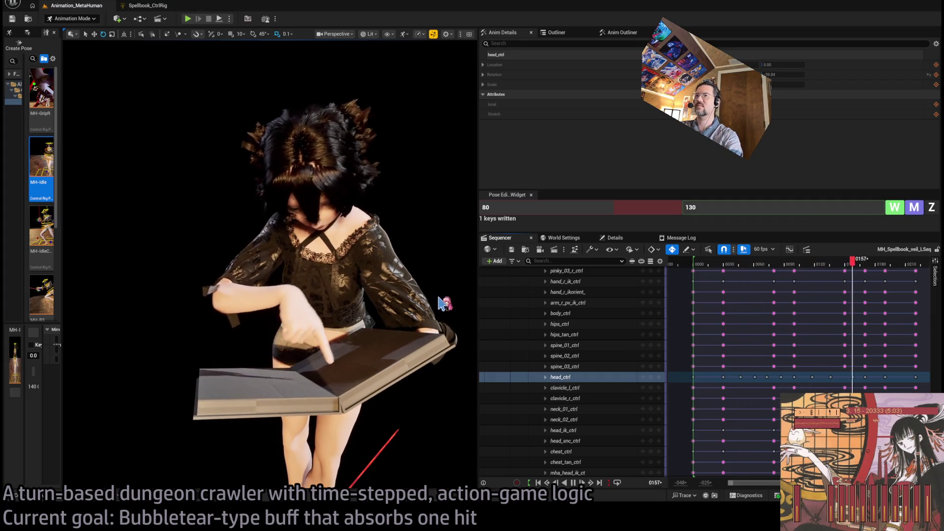
{"action": "left_click_drag", "start_coordinate": [781, 265], "coordinate": [787, 266]}
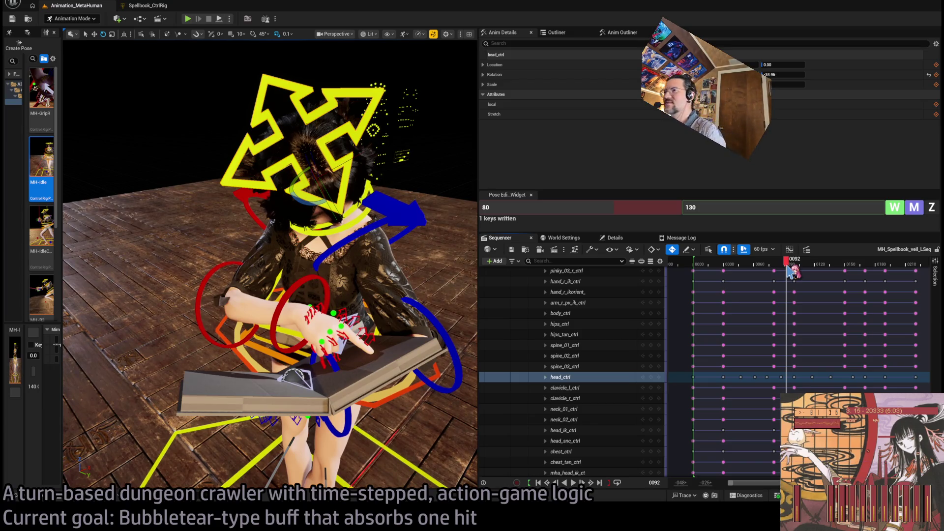
{"action": "key", "text": "f"}
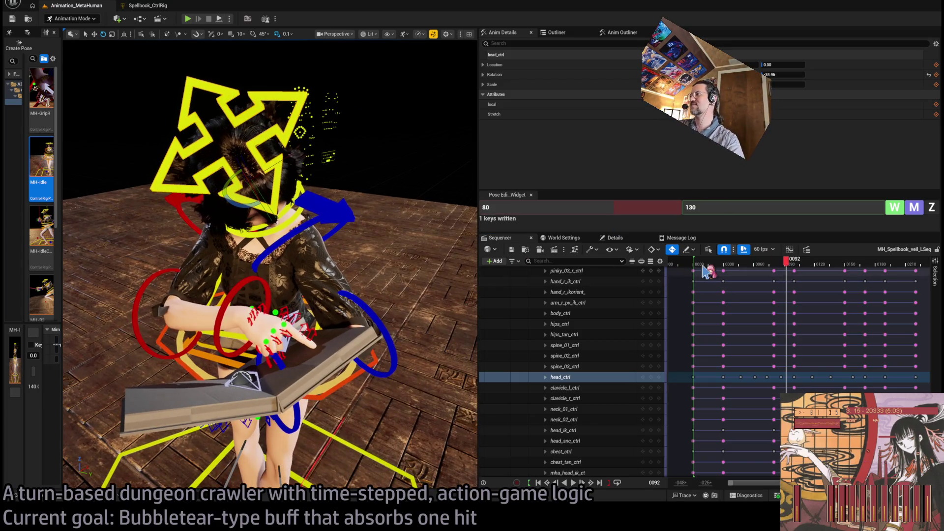
{"action": "left_click", "coordinate": [699, 266]}
{"action": "key", "text": "space"}
{"action": "mouse_move", "coordinate": [703, 269]}
{"action": "left_mouse_down"}
{"action": "mouse_move", "coordinate": [750, 267]}
{"action": "mouse_move", "coordinate": [712, 267]}
{"action": "mouse_move", "coordinate": [740, 265]}
{"action": "left_mouse_up"}
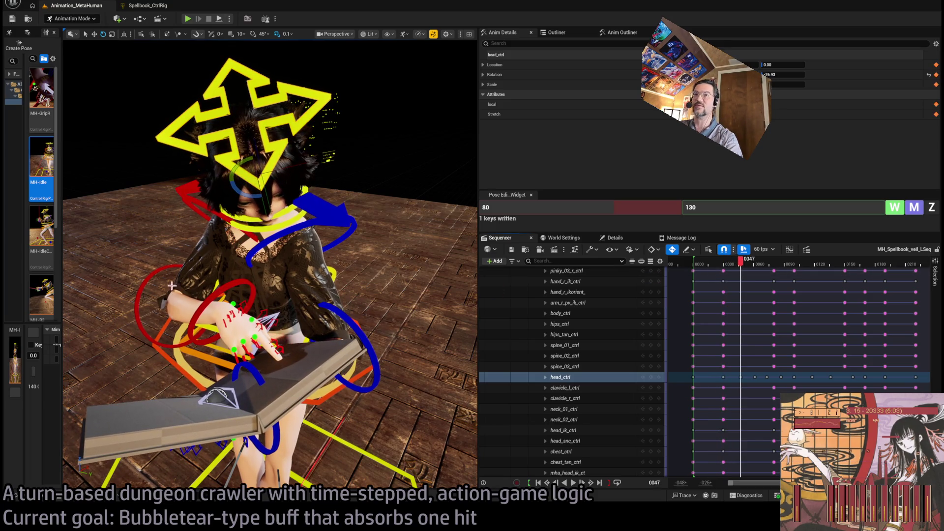
{"action": "left_click", "coordinate": [149, 278]}
Key the right forearm at frame 0055 with S, then play back from frames 0046 and 0125
{"action": "mouse_move", "coordinate": [741, 264]}
{"action": "left_mouse_down"}
{"action": "mouse_move", "coordinate": [780, 268]}
{"action": "mouse_move", "coordinate": [753, 267]}
{"action": "left_mouse_up"}
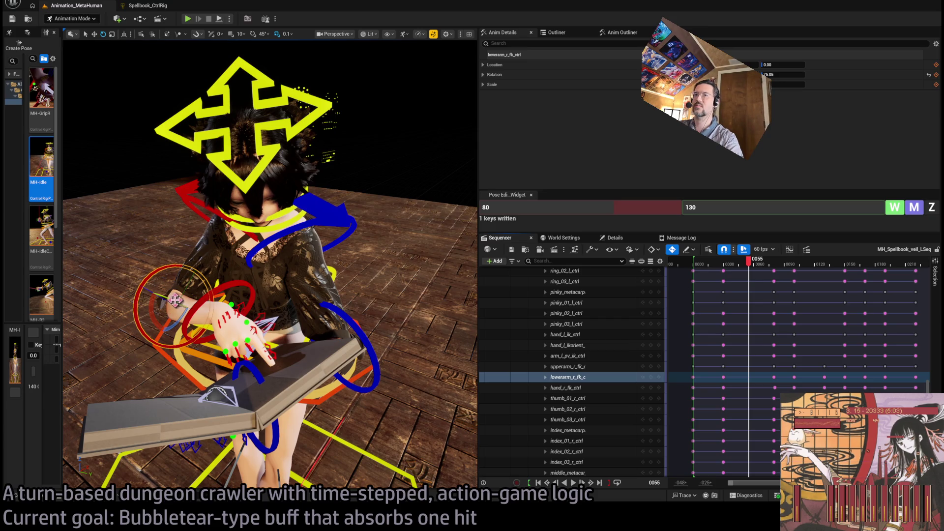
{"action": "key", "text": "s"}
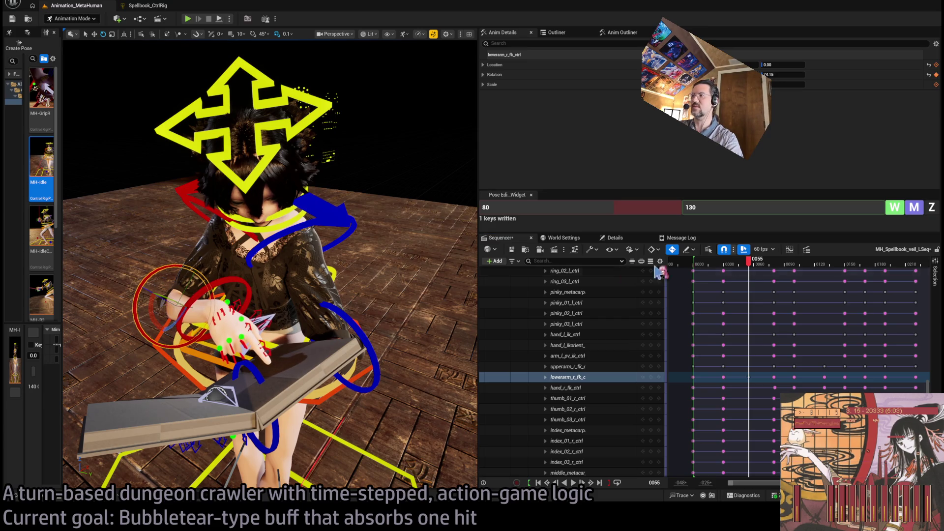
{"action": "mouse_move", "coordinate": [748, 265]}
{"action": "left_mouse_down"}
{"action": "mouse_move", "coordinate": [726, 266]}
{"action": "mouse_move", "coordinate": [794, 264]}
{"action": "mouse_move", "coordinate": [736, 269]}
{"action": "mouse_move", "coordinate": [750, 268]}
{"action": "left_mouse_up"}
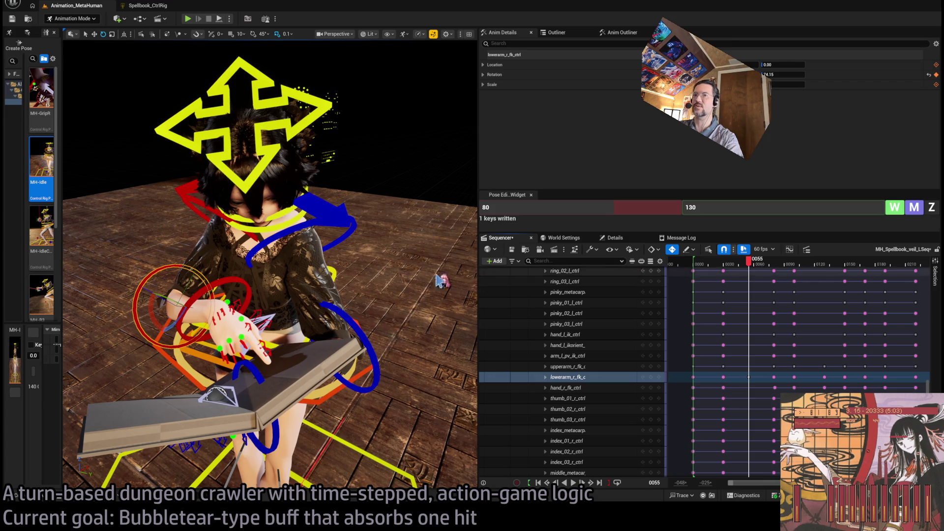
{"action": "key", "text": "space"}
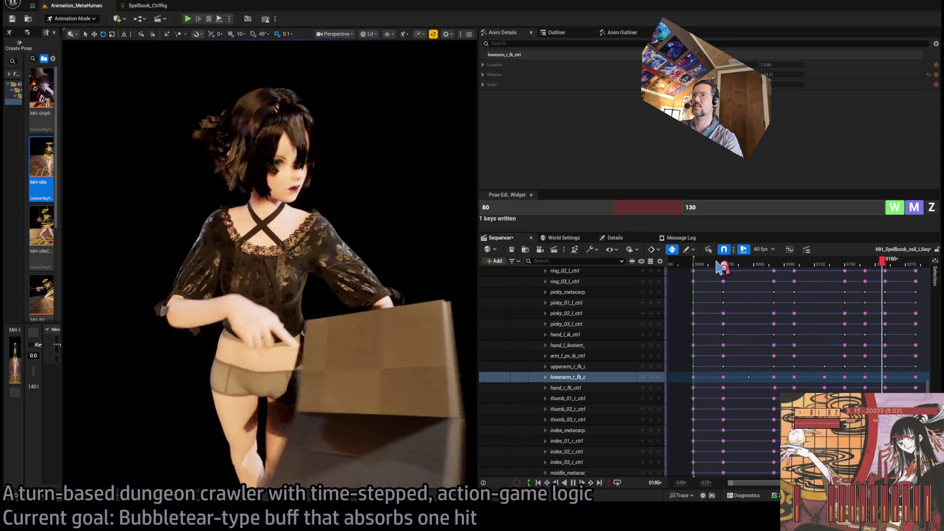
{"action": "key", "text": "space"}
{"action": "left_click", "coordinate": [842, 265]}
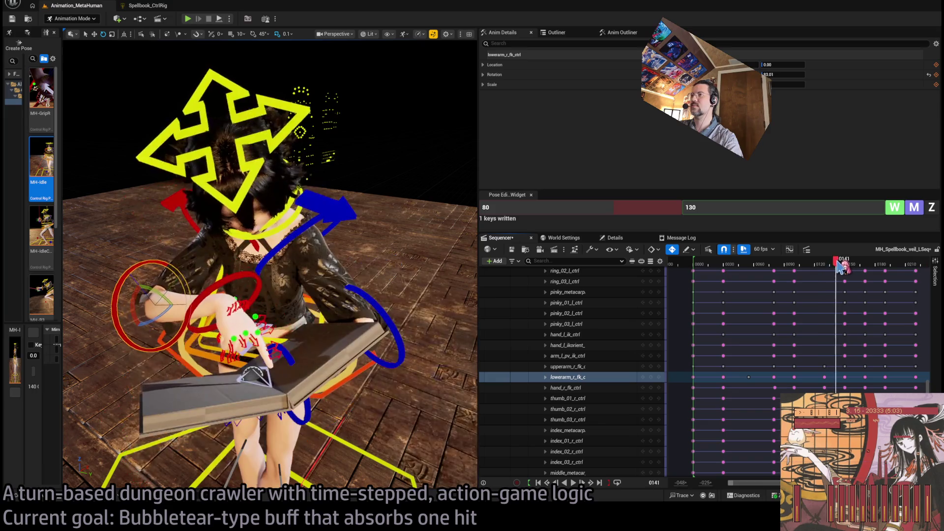
{"action": "left_click", "coordinate": [822, 268]}
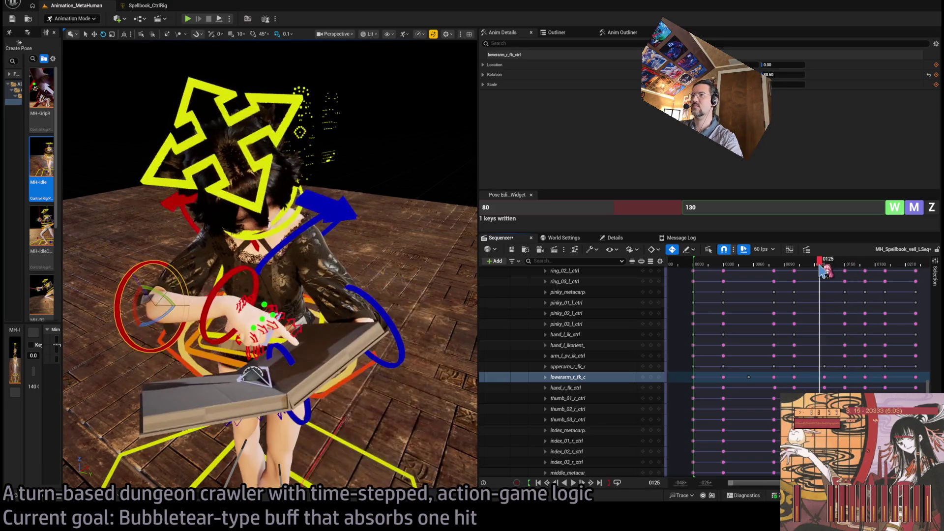
{"action": "key", "text": "space"}
{"action": "key", "text": "space"}
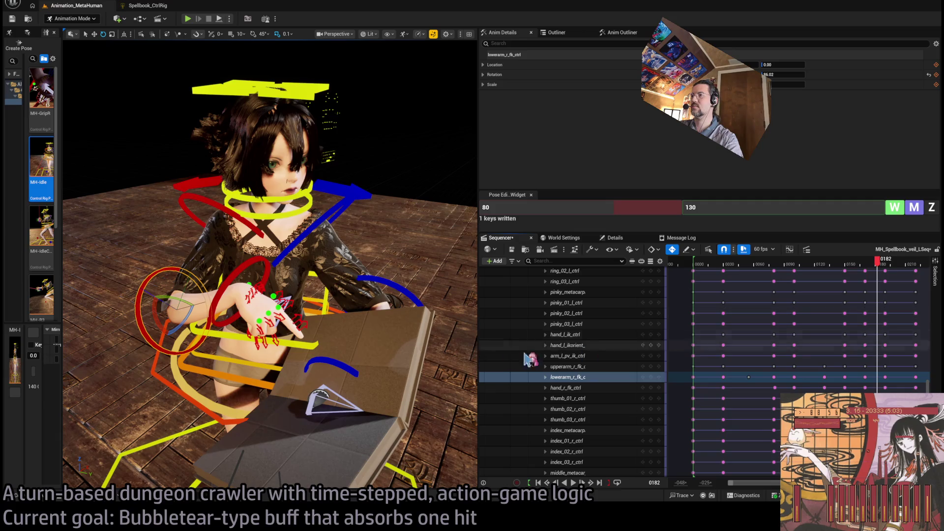
{"action": "scroll", "coordinate": [423, 265], "scroll_direction": "down", "scroll_amount": 5}
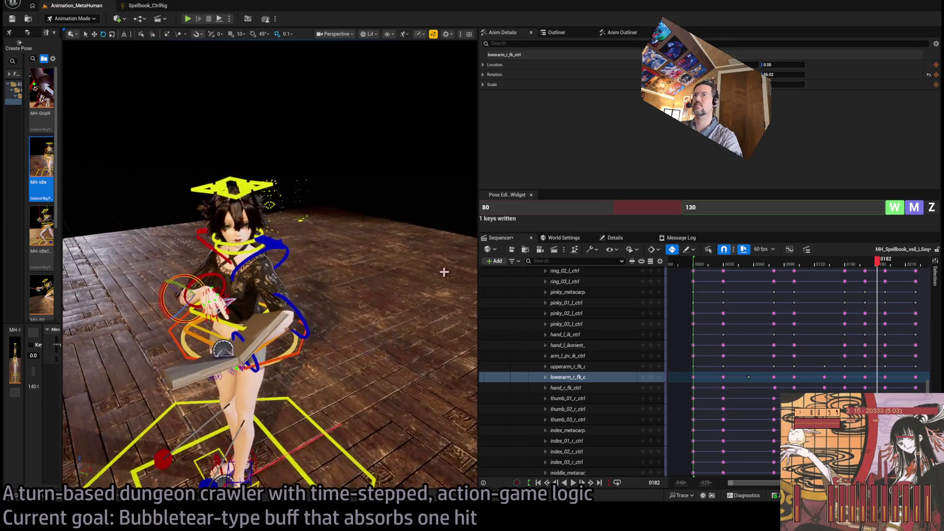
{"action": "mouse_move", "coordinate": [878, 264]}
{"action": "left_mouse_down"}
{"action": "mouse_move", "coordinate": [857, 265]}
{"action": "mouse_move", "coordinate": [917, 277]}
{"action": "mouse_move", "coordinate": [865, 283]}
{"action": "mouse_move", "coordinate": [900, 288]}
{"action": "mouse_move", "coordinate": [839, 283]}
{"action": "left_mouse_up"}
{"action": "key", "text": "space"}
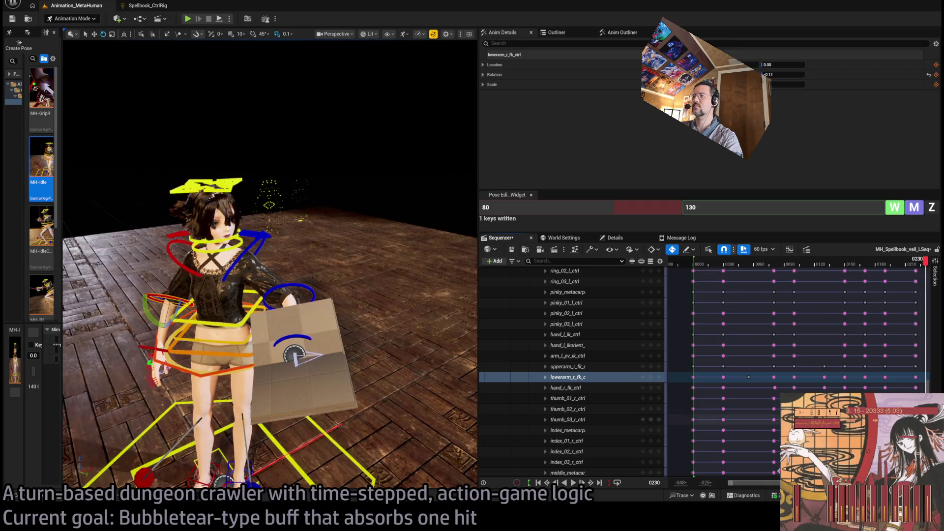
{"action": "mouse_move", "coordinate": [880, 266]}
{"action": "left_mouse_down"}
{"action": "mouse_move", "coordinate": [854, 265]}
{"action": "mouse_move", "coordinate": [899, 270]}
{"action": "mouse_move", "coordinate": [826, 274]}
{"action": "mouse_move", "coordinate": [882, 278]}
{"action": "mouse_move", "coordinate": [854, 284]}
{"action": "left_mouse_up"}
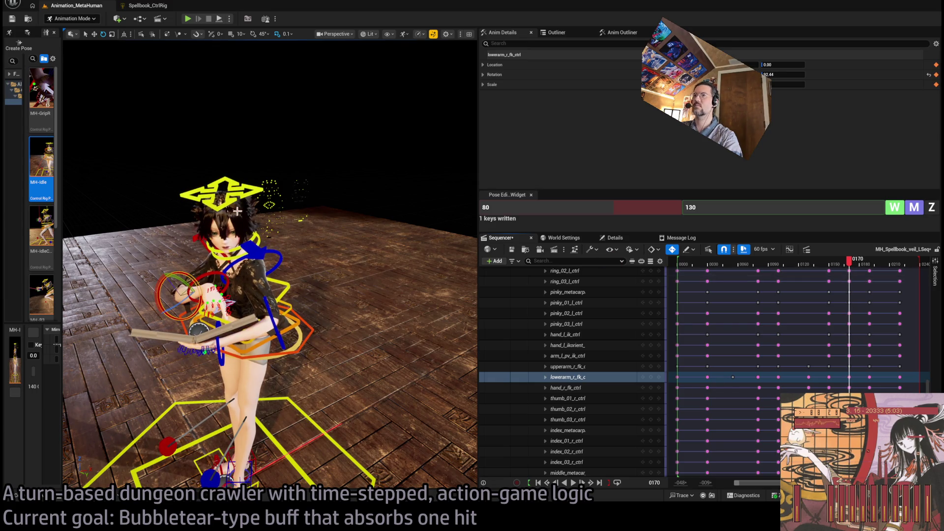
{"action": "left_click", "coordinate": [239, 237]}
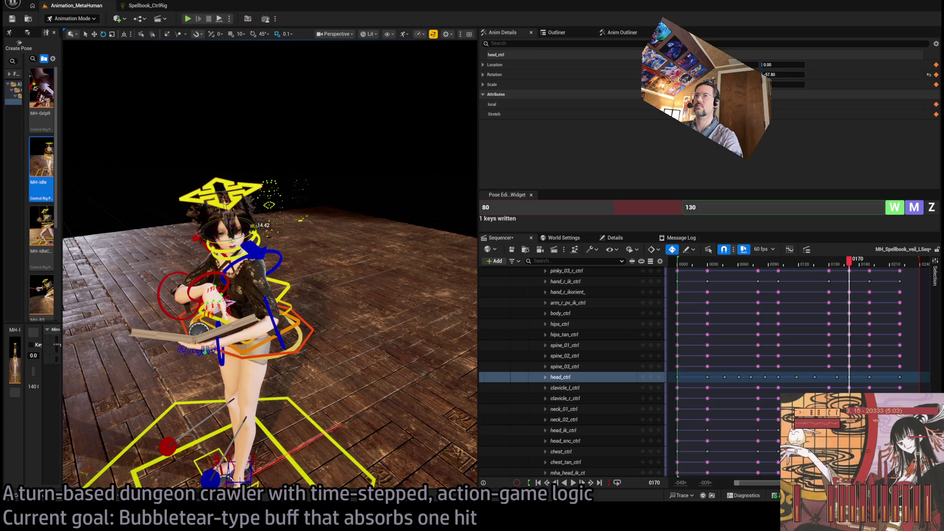
{"action": "mouse_move", "coordinate": [850, 267]}
{"action": "left_mouse_down"}
{"action": "mouse_move", "coordinate": [839, 270]}
{"action": "mouse_move", "coordinate": [867, 272]}
{"action": "mouse_move", "coordinate": [838, 282]}
{"action": "mouse_move", "coordinate": [887, 286]}
{"action": "mouse_move", "coordinate": [827, 290]}
{"action": "mouse_move", "coordinate": [898, 289]}
{"action": "mouse_move", "coordinate": [854, 297]}
{"action": "mouse_move", "coordinate": [843, 291]}
{"action": "mouse_move", "coordinate": [880, 275]}
{"action": "mouse_move", "coordinate": [807, 269]}
{"action": "left_mouse_up"}
{"action": "key", "text": "space"}
{"action": "left_click", "coordinate": [825, 265]}
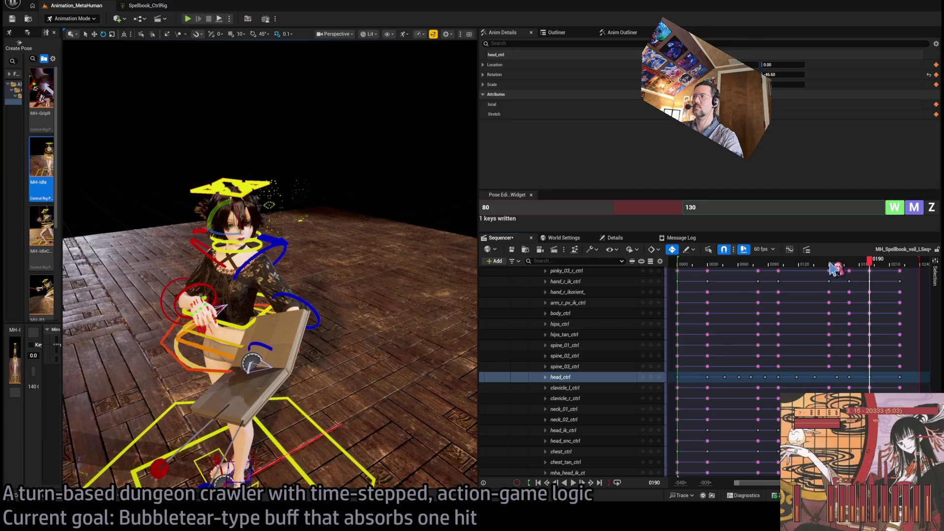
{"action": "left_click_drag", "start_coordinate": [829, 268], "coordinate": [852, 266]}
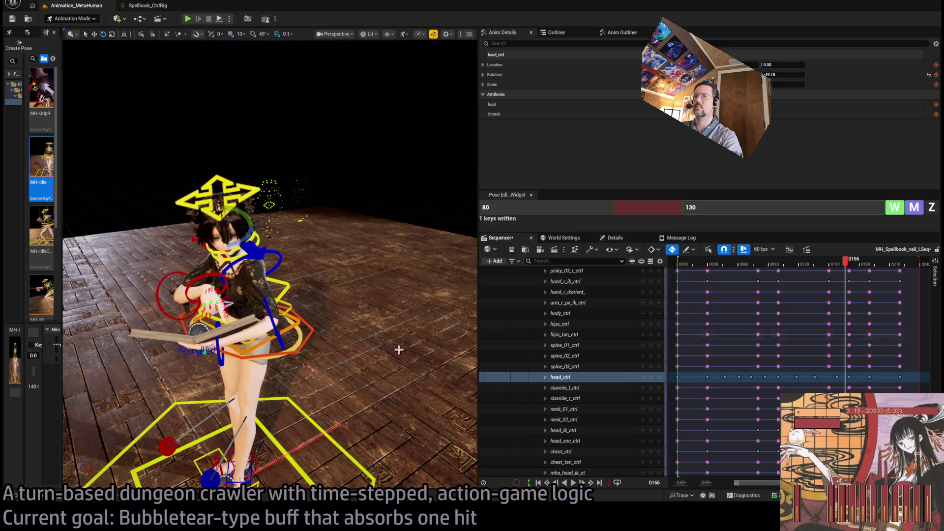
{"action": "left_click", "coordinate": [278, 322]}
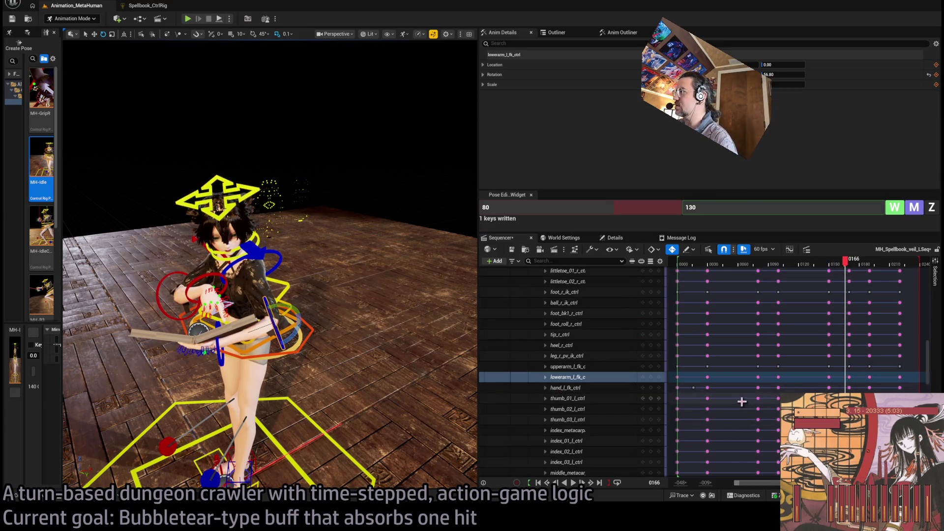
Drag the lowerarm_l_fk_ctrl key from about frame 0168 to 0160 and play back to check it
{"action": "left_click_drag", "start_coordinate": [850, 377], "coordinate": [842, 378]}
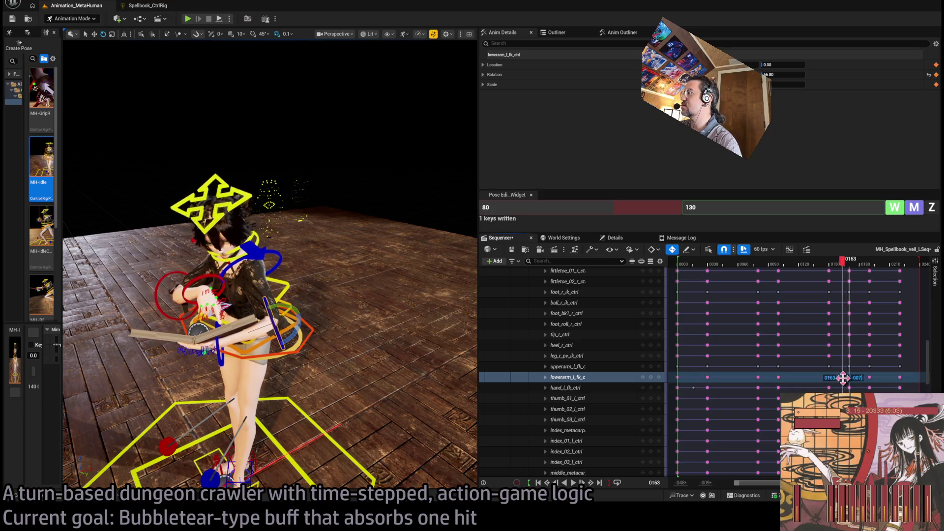
{"action": "left_click", "coordinate": [824, 266]}
{"action": "mouse_move", "coordinate": [825, 266]}
{"action": "left_mouse_down"}
{"action": "mouse_move", "coordinate": [861, 265]}
{"action": "mouse_move", "coordinate": [839, 270]}
{"action": "left_mouse_up"}
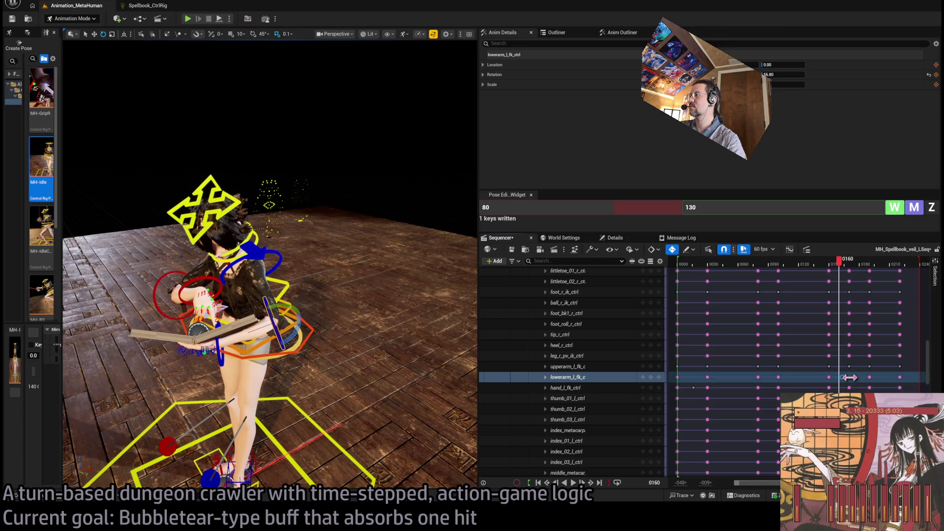
{"action": "left_click_drag", "start_coordinate": [832, 379], "coordinate": [830, 379]}
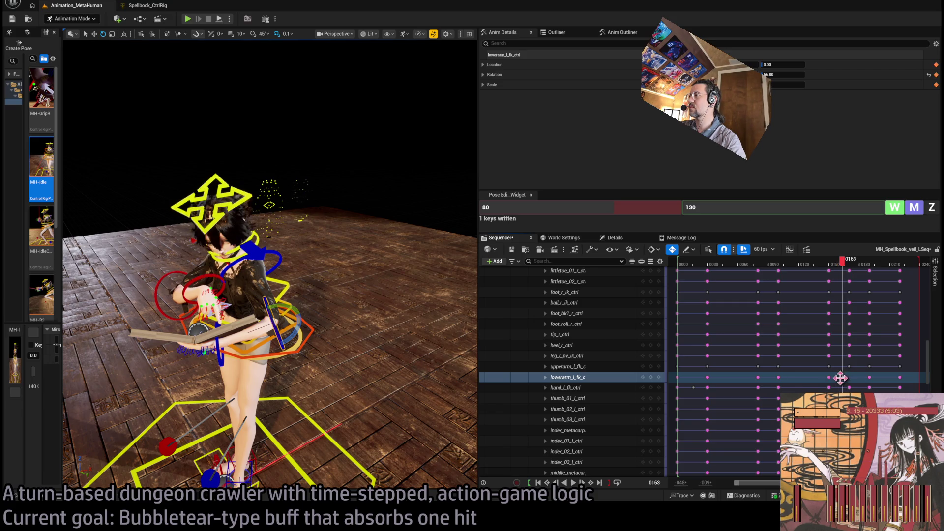
{"action": "left_click_drag", "start_coordinate": [835, 270], "coordinate": [869, 271]}
{"action": "key", "text": "space"}
{"action": "key", "text": "space"}
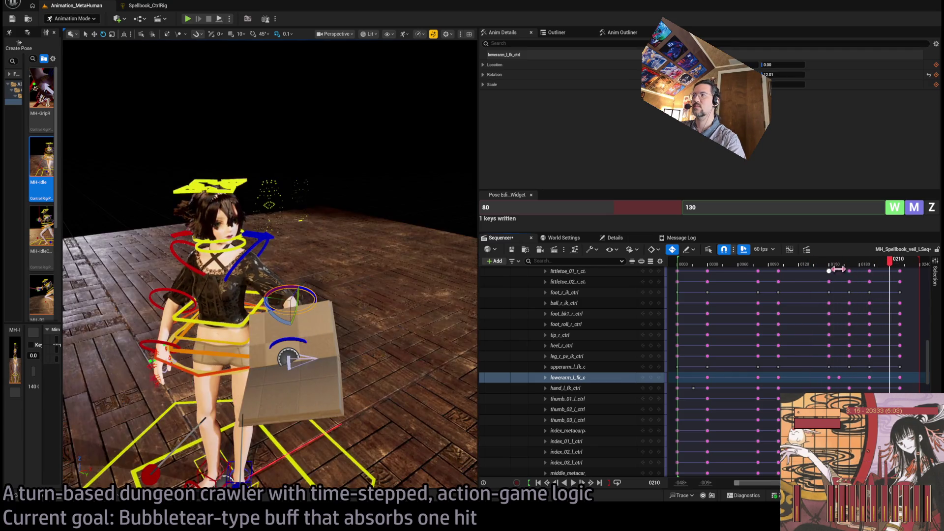
{"action": "left_click", "coordinate": [837, 269]}
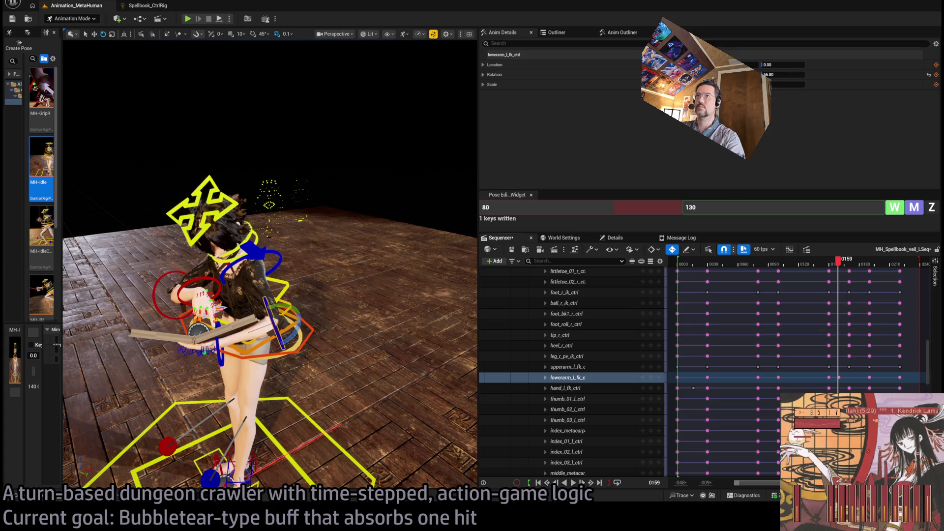
{"action": "left_click_drag", "start_coordinate": [832, 269], "coordinate": [764, 270]}
{"action": "key", "text": "space"}
{"action": "mouse_move", "coordinate": [855, 264]}
{"action": "left_mouse_down"}
{"action": "mouse_move", "coordinate": [797, 264]}
{"action": "mouse_move", "coordinate": [818, 265]}
{"action": "mouse_move", "coordinate": [804, 262]}
{"action": "left_mouse_up"}
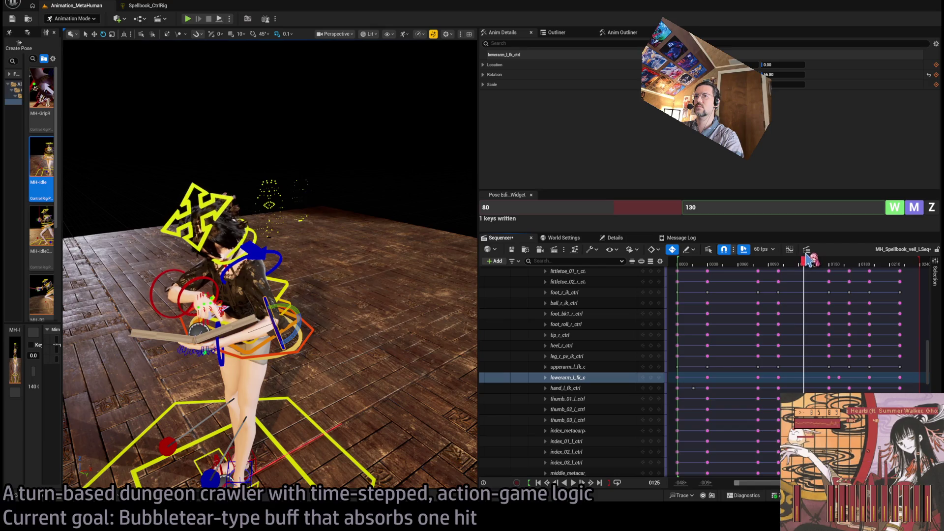
{"action": "left_click", "coordinate": [152, 291]}
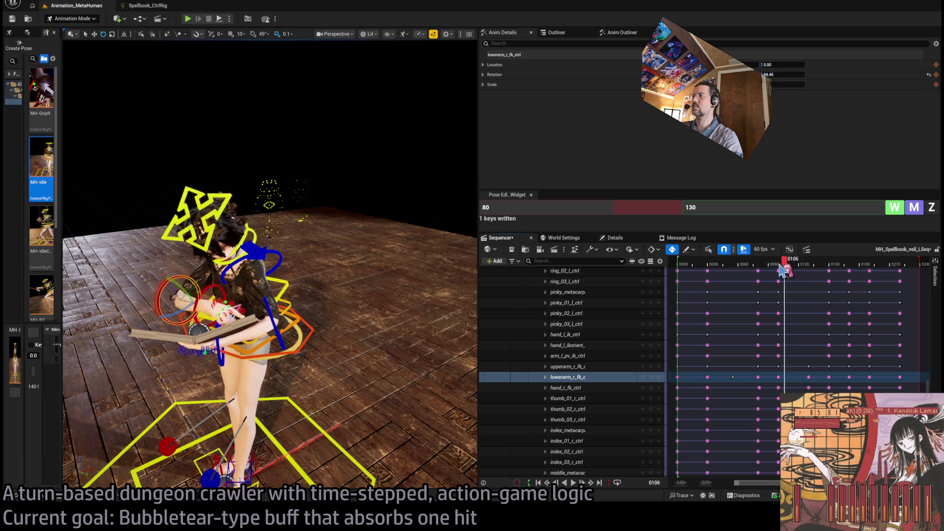
{"action": "left_click", "coordinate": [759, 264]}
{"action": "key", "text": "space"}
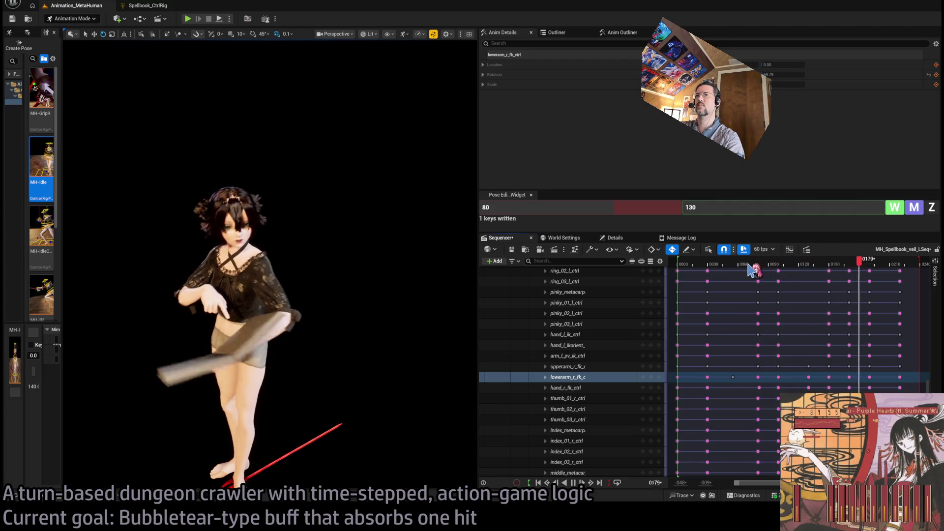
{"action": "key", "text": "space"}
{"action": "left_click", "coordinate": [856, 265]}
{"action": "mouse_move", "coordinate": [853, 268]}
{"action": "left_mouse_down"}
{"action": "mouse_move", "coordinate": [828, 267]}
{"action": "mouse_move", "coordinate": [882, 268]}
{"action": "mouse_move", "coordinate": [824, 275]}
{"action": "mouse_move", "coordinate": [846, 270]}
{"action": "mouse_move", "coordinate": [831, 271]}
{"action": "left_mouse_up"}
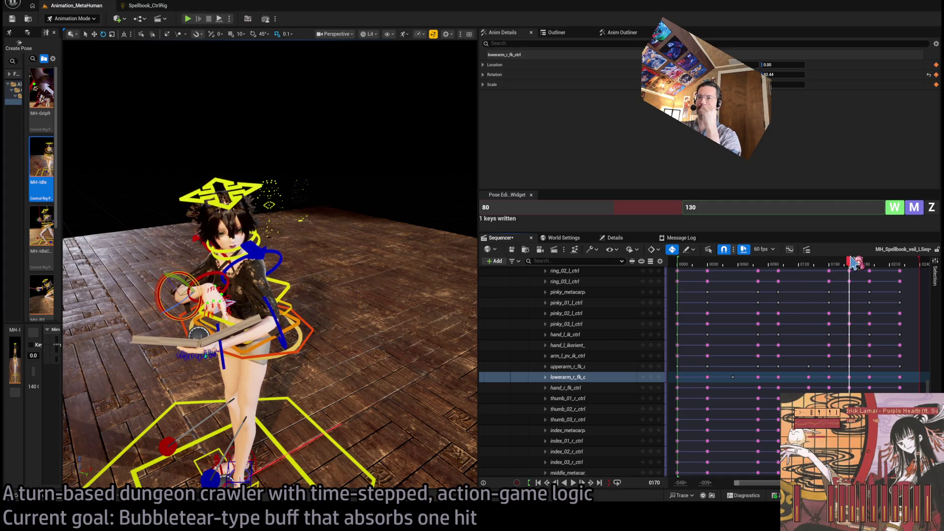
{"action": "left_click", "coordinate": [311, 330]}
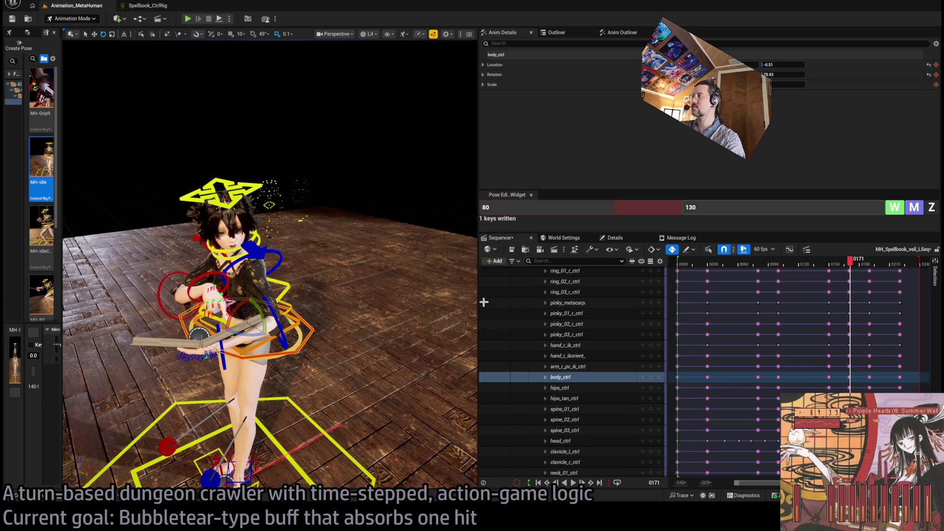
{"action": "mouse_move", "coordinate": [800, 287]}
{"action": "left_mouse_down"}
{"action": "mouse_move", "coordinate": [860, 289]}
{"action": "mouse_move", "coordinate": [842, 291]}
{"action": "mouse_move", "coordinate": [845, 284]}
{"action": "left_mouse_up"}
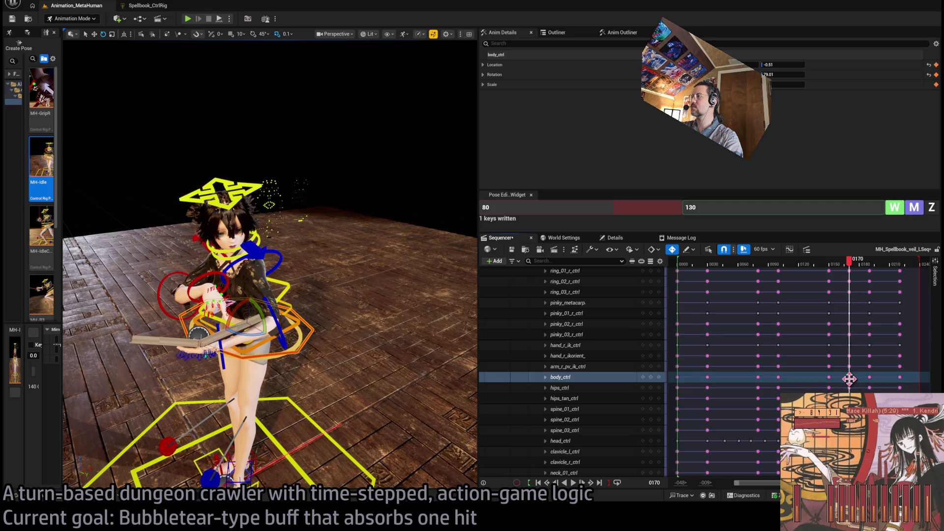
{"action": "left_click", "coordinate": [818, 265]}
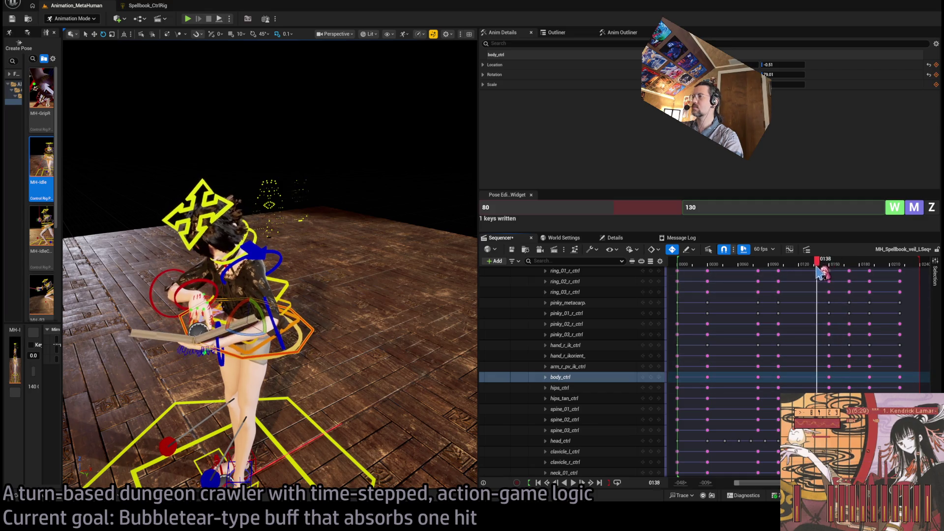
{"action": "key", "text": "space"}
{"action": "left_click", "coordinate": [828, 268]}
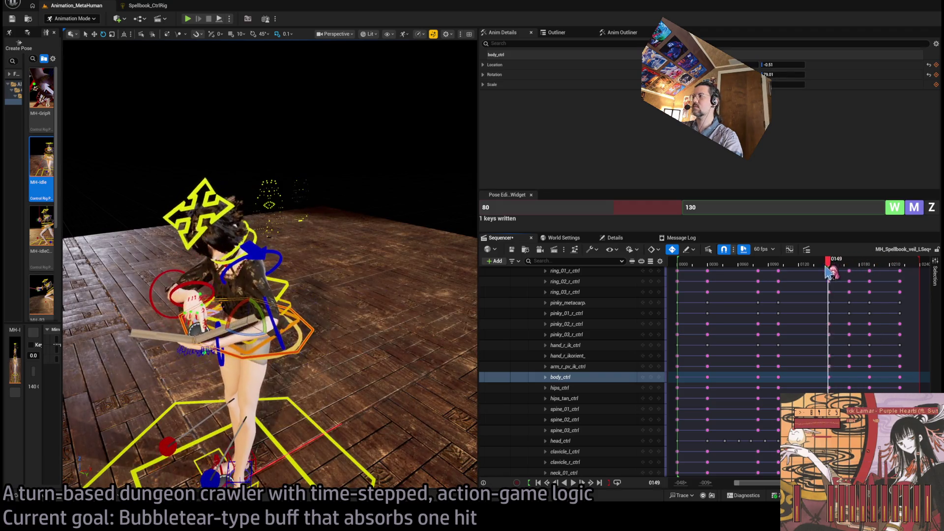
{"action": "key", "text": "space"}
{"action": "key", "text": "space"}
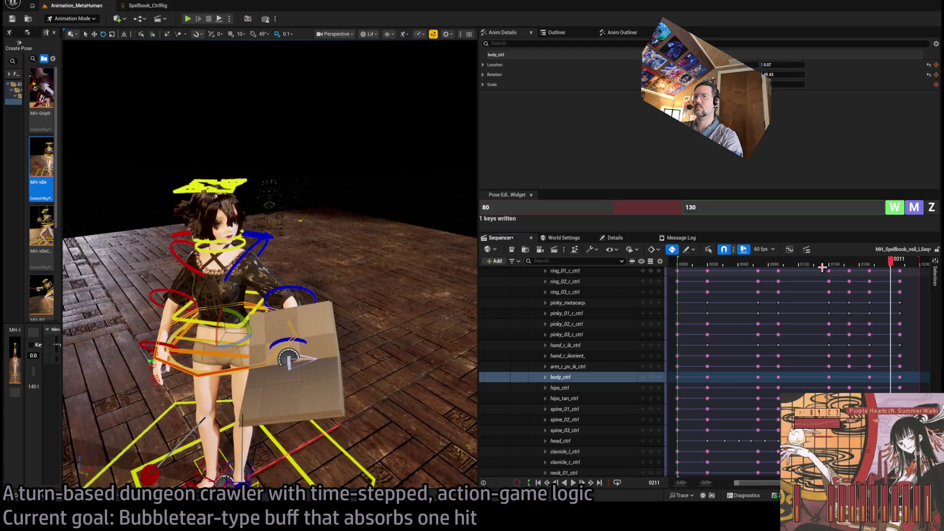
{"action": "left_click", "coordinate": [826, 265]}
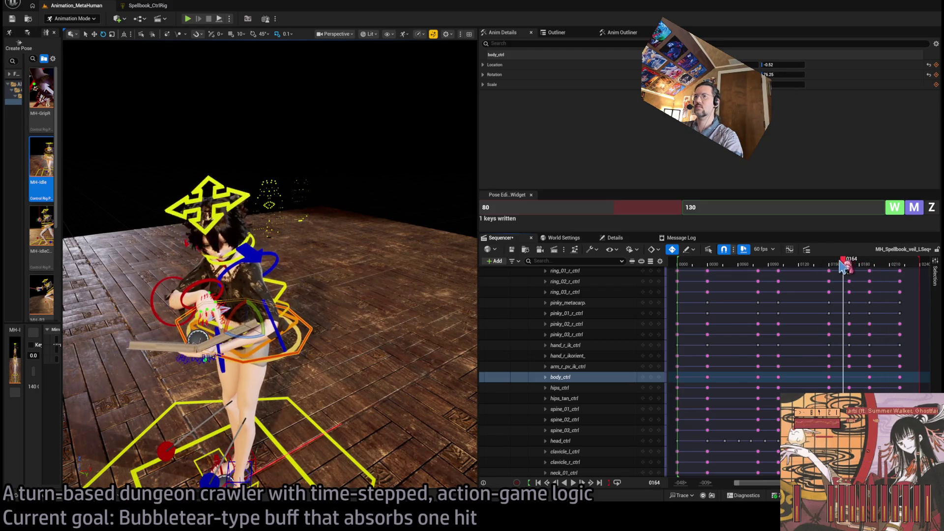
{"action": "left_click", "coordinate": [287, 282]}
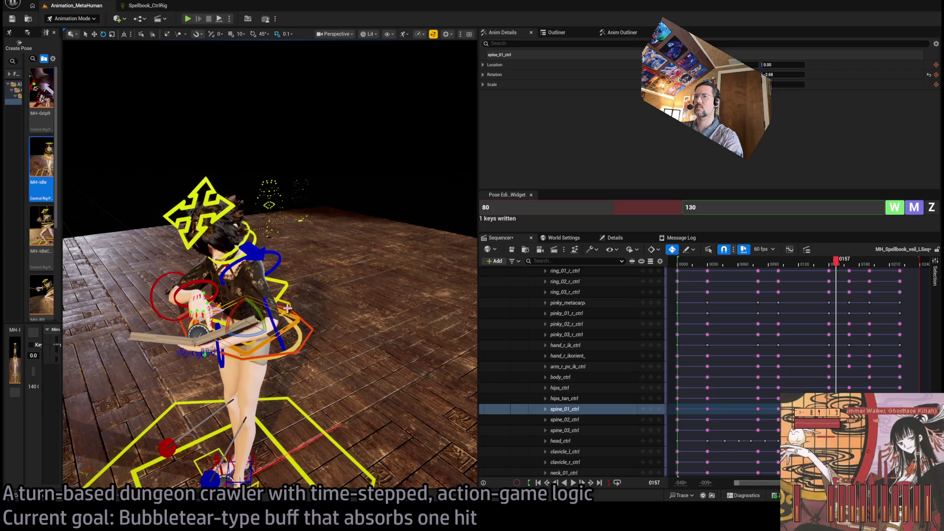
{"action": "left_click", "coordinate": [288, 283], "text": "ctrl"}
{"action": "left_click", "coordinate": [290, 290], "text": "ctrl"}
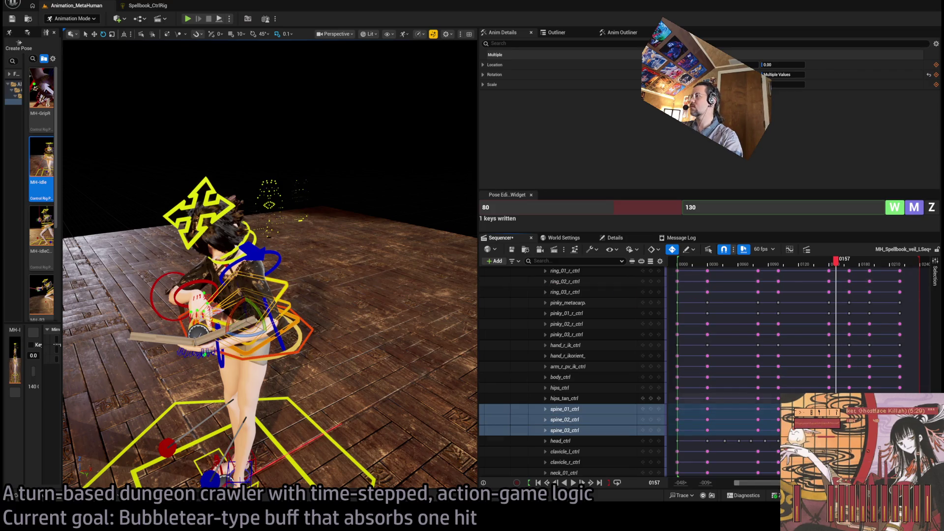
{"action": "key", "text": "period"}
{"action": "left_click_drag", "start_coordinate": [838, 260], "coordinate": [814, 269]}
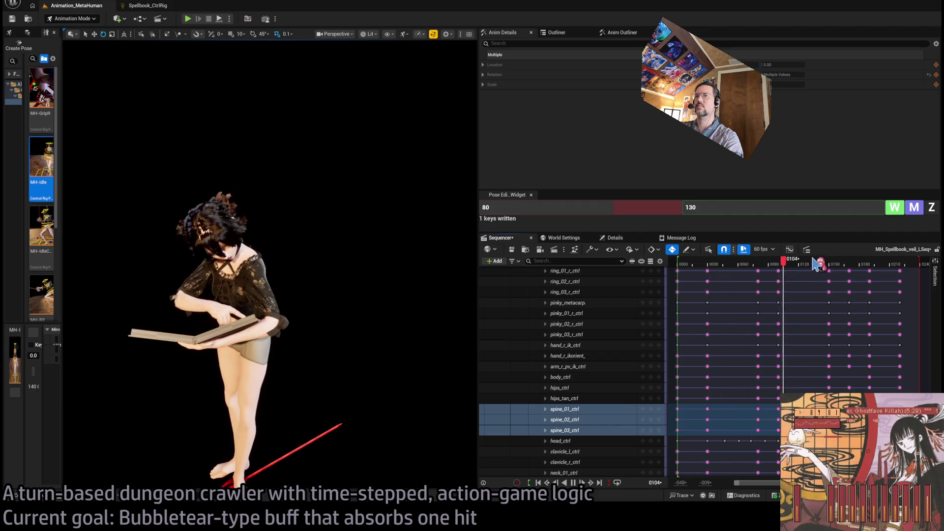
{"action": "mouse_move", "coordinate": [817, 264]}
{"action": "left_mouse_down"}
{"action": "mouse_move", "coordinate": [855, 264]}
{"action": "mouse_move", "coordinate": [844, 265]}
{"action": "left_mouse_up"}
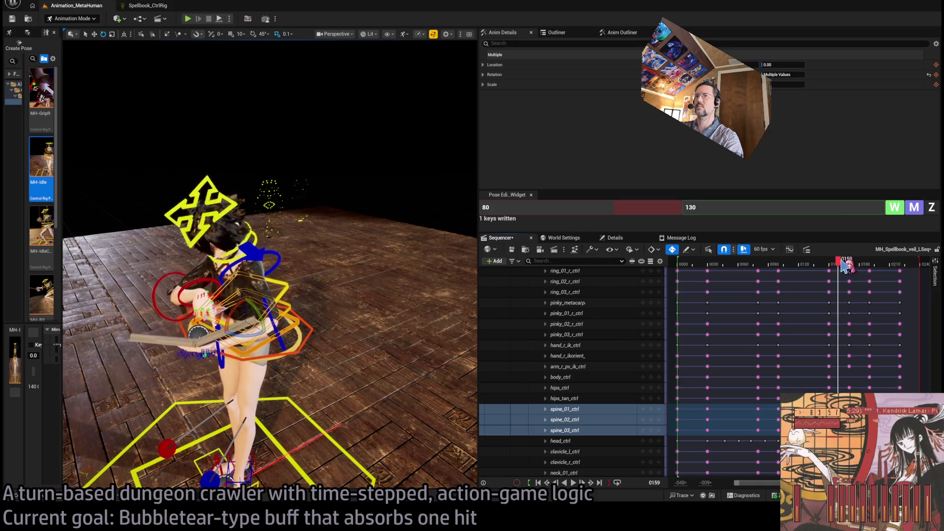
{"action": "left_click", "coordinate": [249, 189]}
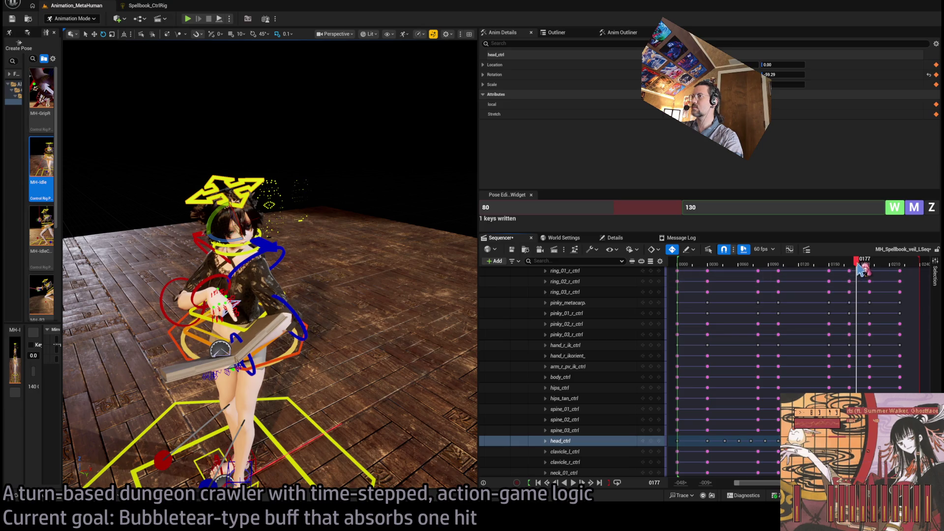
Review the head motion by playing from frame 0150 and stopping at frame 0198
{"action": "left_click_drag", "start_coordinate": [873, 270], "coordinate": [803, 272]}
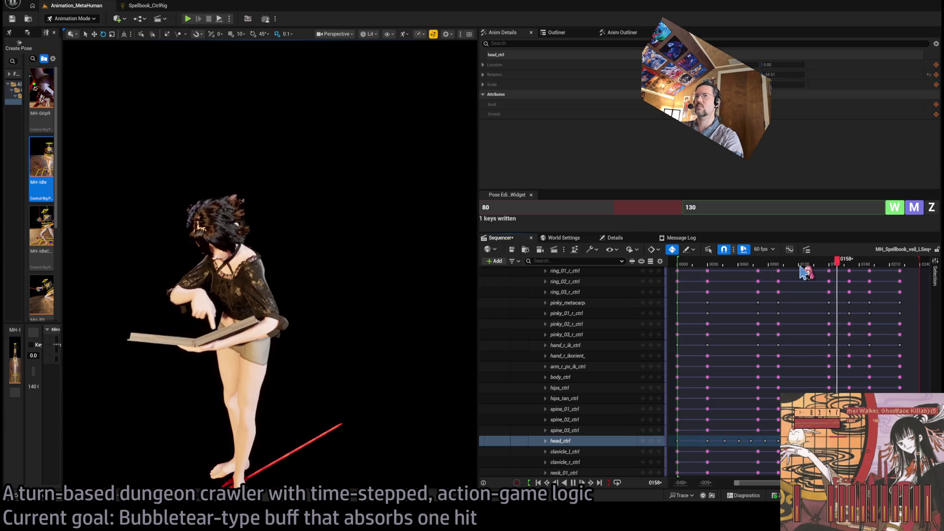
{"action": "left_click", "coordinate": [852, 265]}
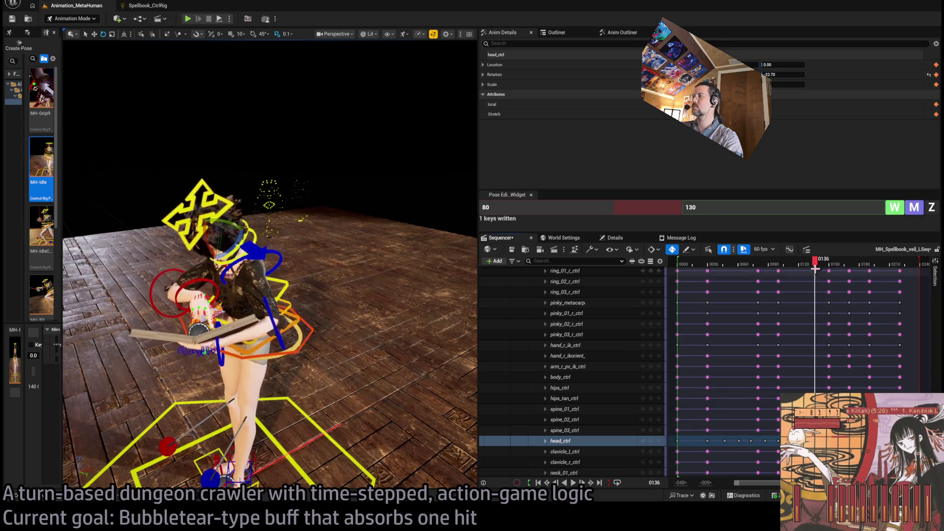
{"action": "key", "text": "space"}
{"action": "key", "text": "space"}
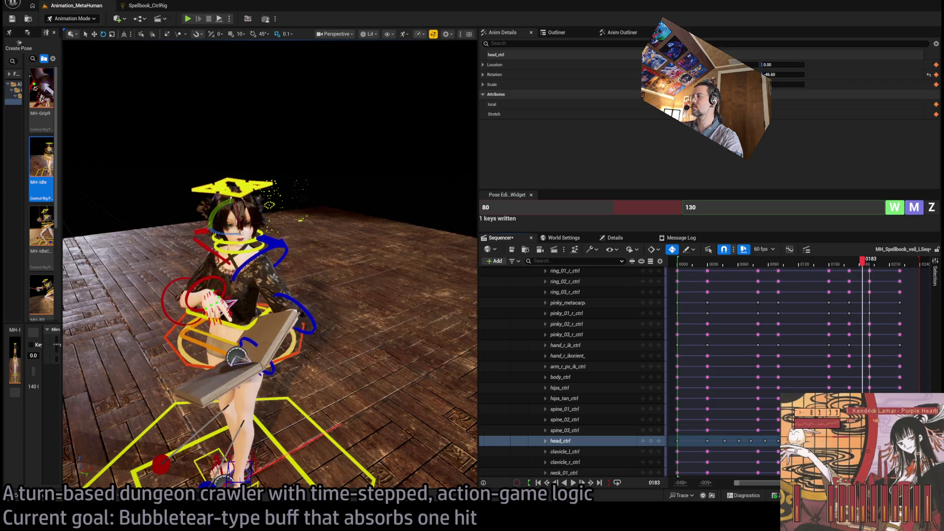
{"action": "left_click", "coordinate": [825, 266]}
{"action": "key", "text": "space"}
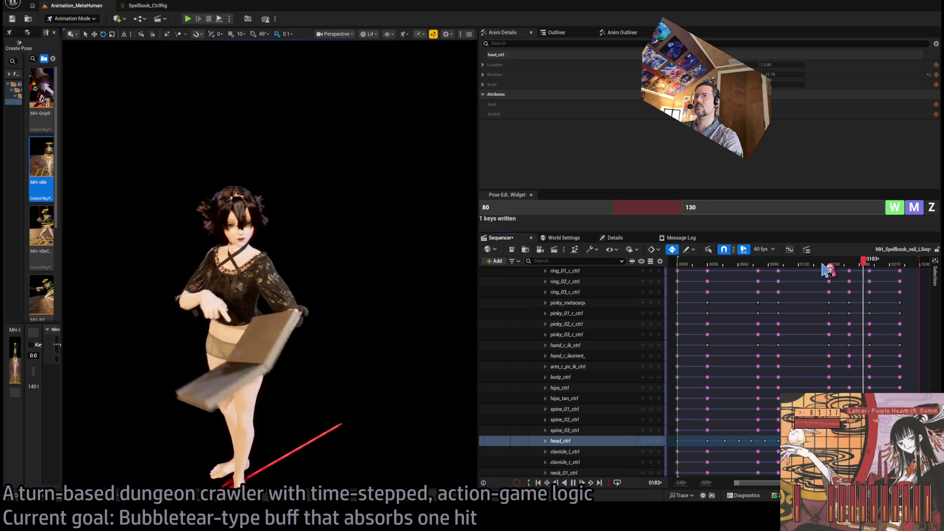
{"action": "left_click", "coordinate": [873, 265]}
{"action": "left_click_drag", "start_coordinate": [875, 265], "coordinate": [898, 264]}
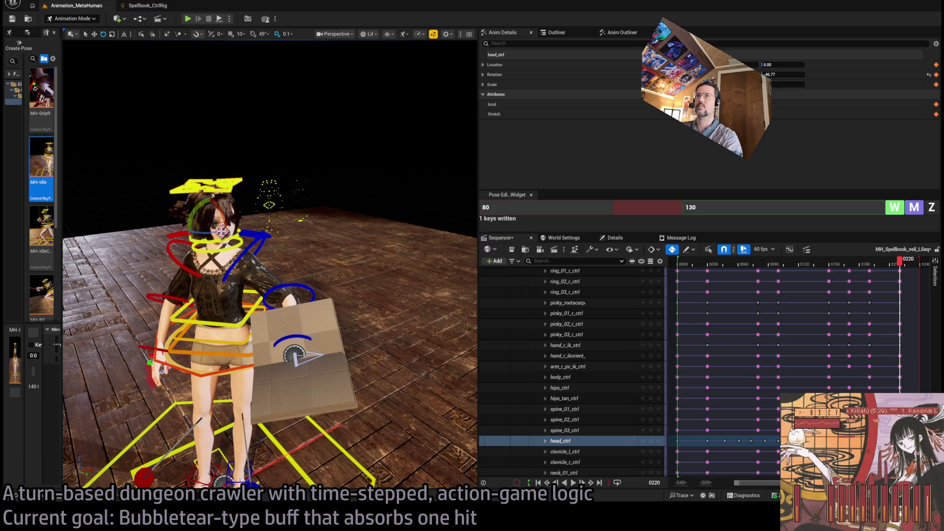
{"action": "mouse_move", "coordinate": [899, 265]}
{"action": "left_mouse_down"}
{"action": "mouse_move", "coordinate": [828, 273]}
{"action": "mouse_move", "coordinate": [894, 272]}
{"action": "mouse_move", "coordinate": [847, 274]}
{"action": "mouse_move", "coordinate": [866, 280]}
{"action": "mouse_move", "coordinate": [747, 268]}
{"action": "left_mouse_up"}
{"action": "key", "text": "space"}
{"action": "key", "text": "space"}
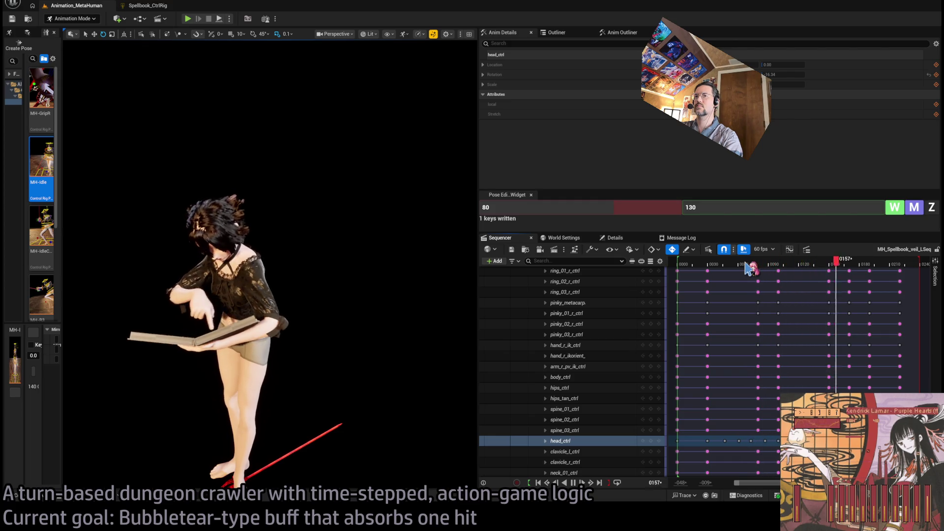
{"action": "key", "text": "space"}
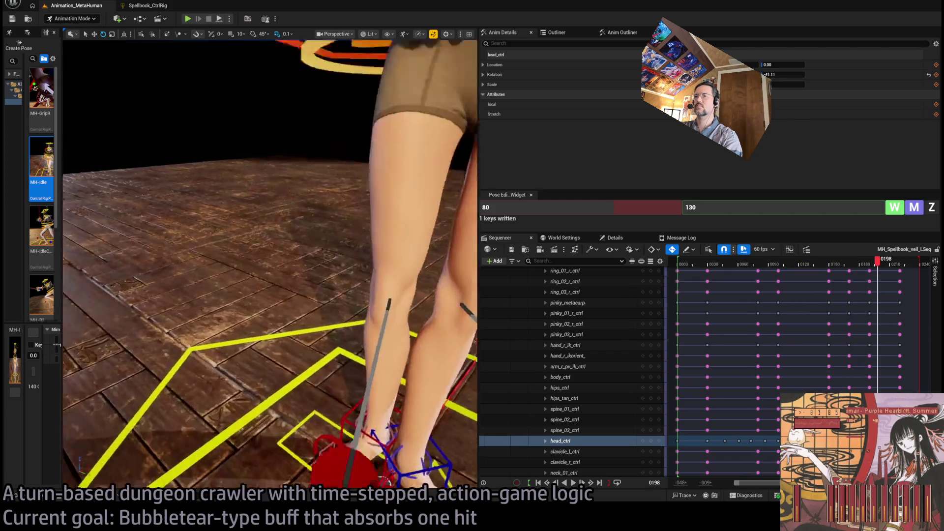
Shift the right foot control's key later to frame 0203 and play back the foot timing
{"action": "left_click_drag", "start_coordinate": [305, 377], "coordinate": [313, 379]}
{"action": "left_click", "coordinate": [318, 370]}
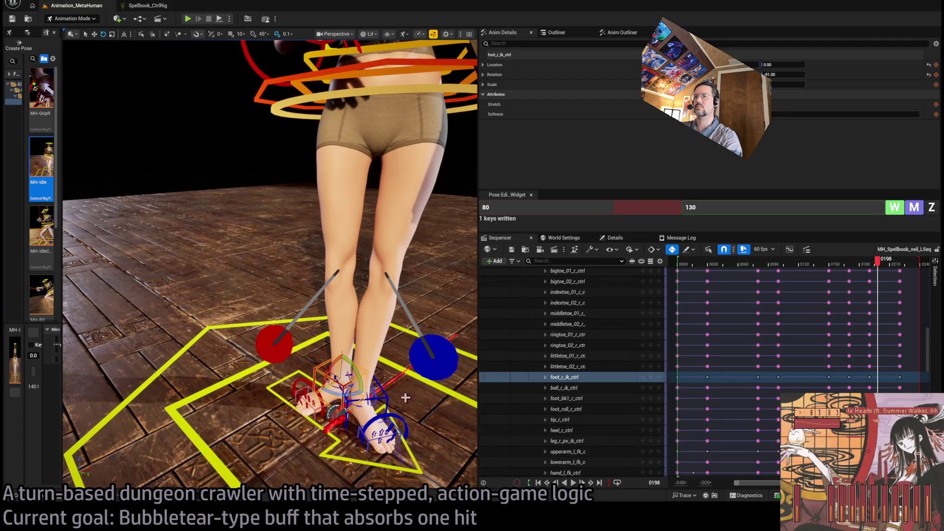
{"action": "mouse_move", "coordinate": [878, 262]}
{"action": "left_mouse_down"}
{"action": "mouse_move", "coordinate": [862, 266]}
{"action": "mouse_move", "coordinate": [904, 278]}
{"action": "mouse_move", "coordinate": [883, 274]}
{"action": "left_mouse_up"}
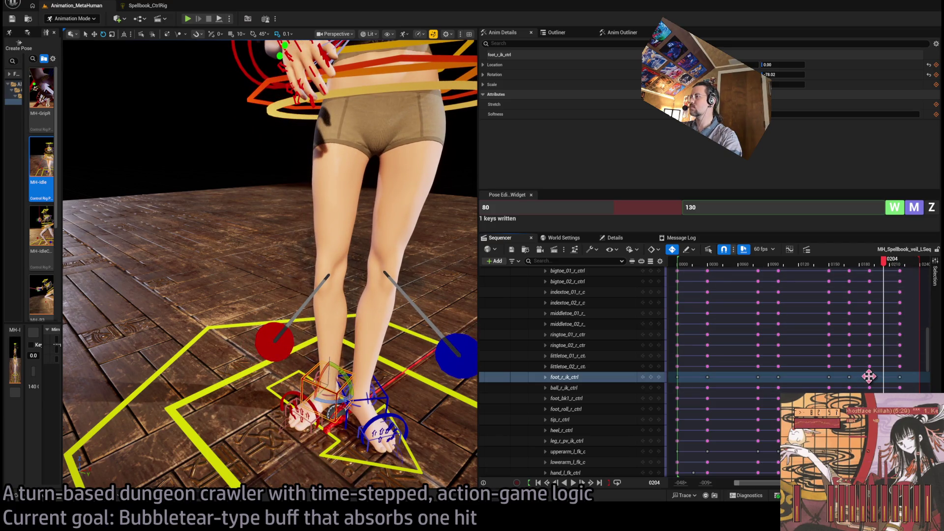
{"action": "left_click_drag", "start_coordinate": [869, 377], "coordinate": [878, 381]}
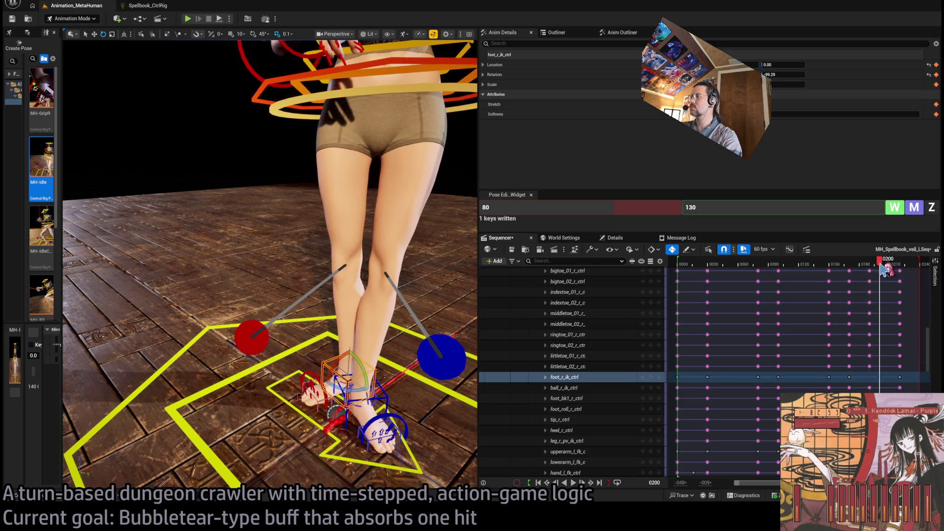
{"action": "key", "text": "space"}
{"action": "left_click_drag", "start_coordinate": [855, 264], "coordinate": [871, 265]}
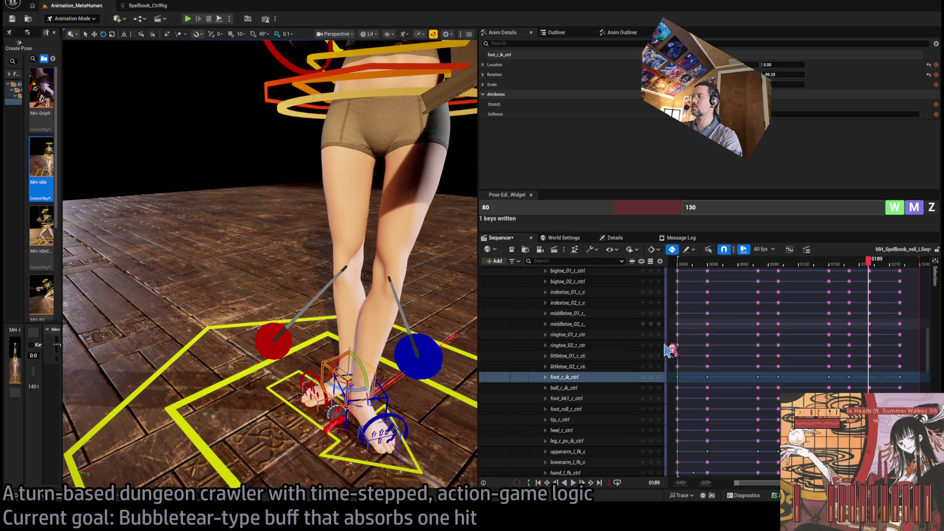
Roll the right foot about 15 degrees with foot_roll_r_ctrl at frame 0183
{"action": "key", "text": "Left"}
{"action": "key", "text": "f"}
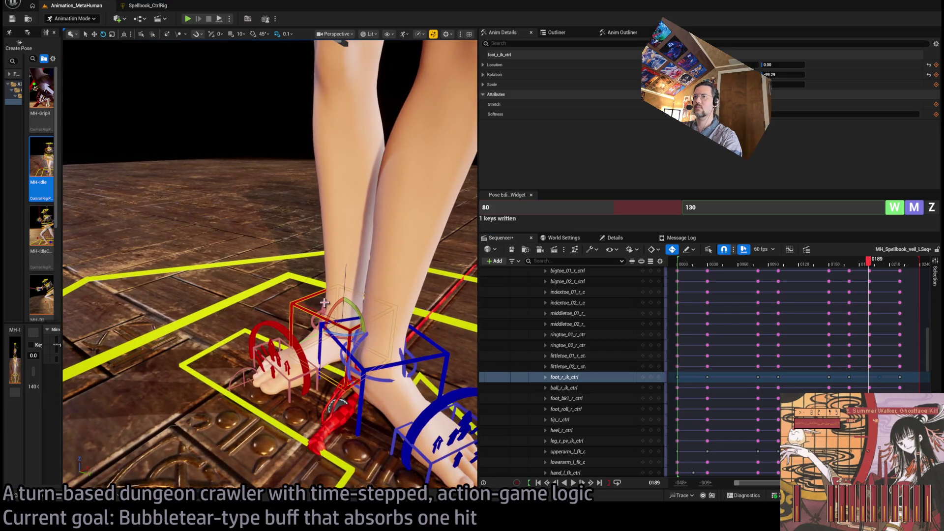
{"action": "left_click", "coordinate": [323, 304]}
{"action": "scroll", "coordinate": [472, 344], "scroll_direction": "down", "scroll_amount": 5}
{"action": "key", "text": "Left"}
{"action": "key", "text": "Right"}
{"action": "key", "text": "Right"}
{"action": "key", "text": "Right"}
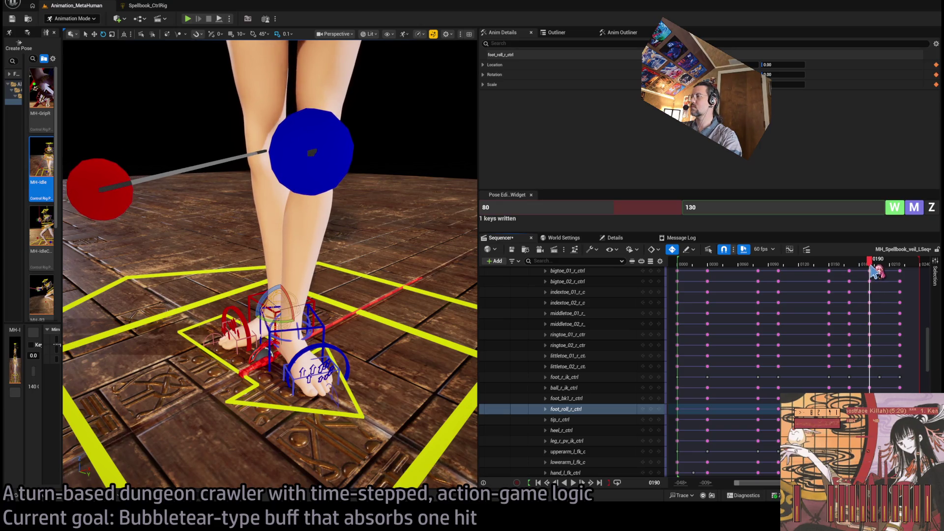
{"action": "mouse_move", "coordinate": [870, 261]}
{"action": "left_mouse_down"}
{"action": "mouse_move", "coordinate": [846, 269]}
{"action": "mouse_move", "coordinate": [864, 269]}
{"action": "left_mouse_up"}
{"action": "left_click_drag", "start_coordinate": [269, 294], "coordinate": [248, 311]}
{"action": "scroll", "coordinate": [269, 265], "scroll_direction": "down", "scroll_amount": 5}
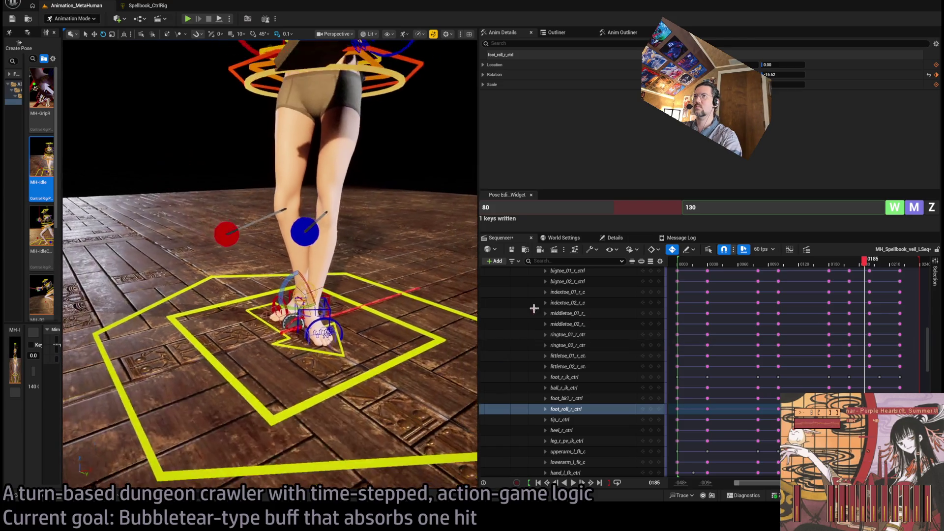
{"action": "mouse_move", "coordinate": [864, 268]}
{"action": "left_mouse_down"}
{"action": "mouse_move", "coordinate": [847, 269]}
{"action": "mouse_move", "coordinate": [884, 276]}
{"action": "mouse_move", "coordinate": [864, 286]}
{"action": "mouse_move", "coordinate": [908, 289]}
{"action": "mouse_move", "coordinate": [872, 293]}
{"action": "mouse_move", "coordinate": [884, 288]}
{"action": "mouse_move", "coordinate": [884, 268]}
{"action": "left_mouse_up"}
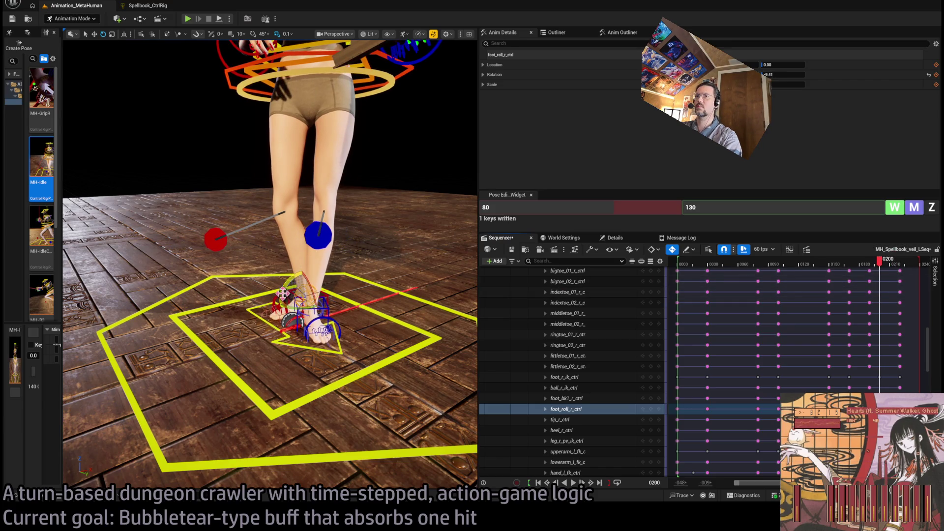
Zero the right foot roll control (foot_roll_r_ctrl) at frame 200
{"action": "left_click", "coordinate": [654, 409]}
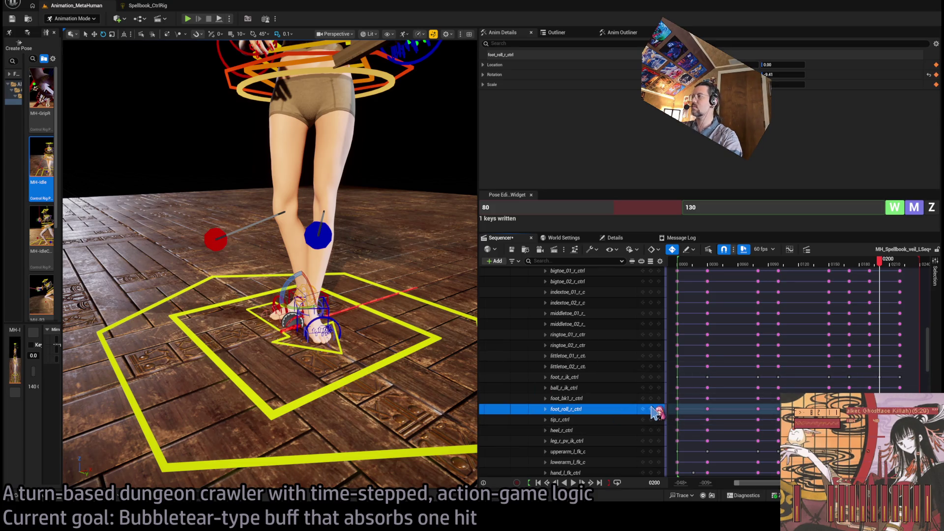
{"action": "left_click", "coordinate": [759, 205]}
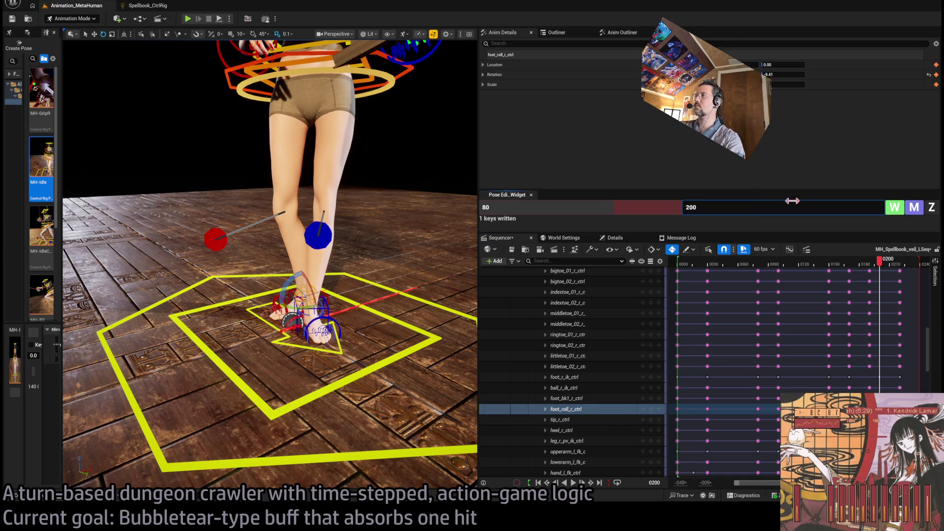
{"action": "left_click", "coordinate": [931, 206]}
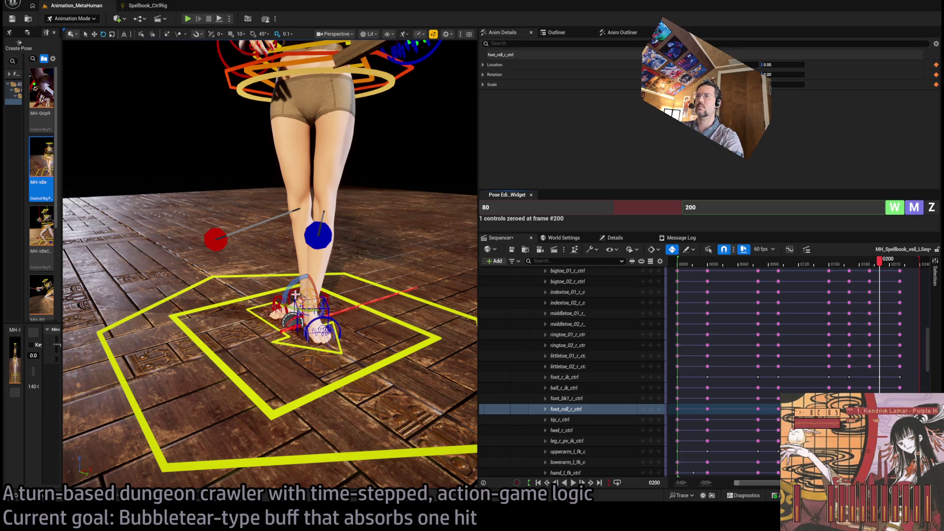
Raise the right foot IK control so the leg bends, then preview around frames 181–197
{"action": "left_click", "coordinate": [302, 289]}
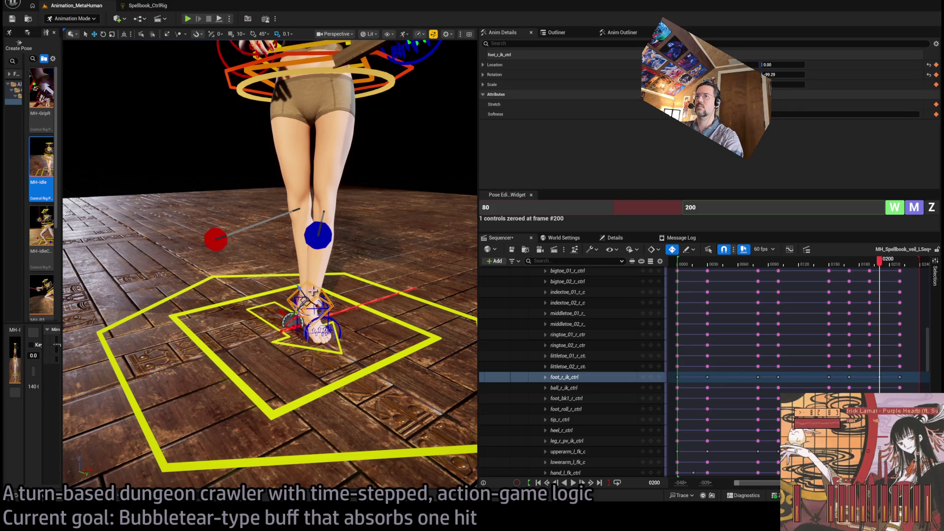
{"action": "left_click_drag", "start_coordinate": [301, 300], "coordinate": [294, 286]}
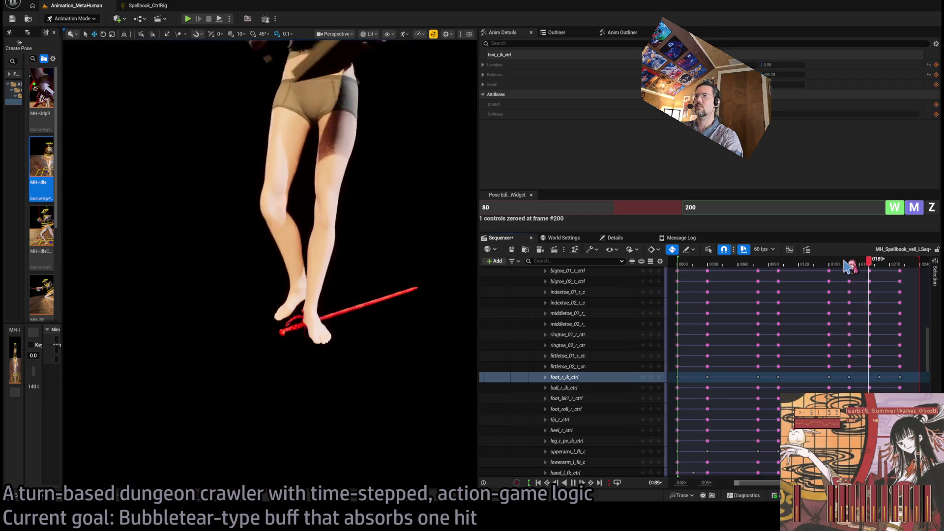
{"action": "mouse_move", "coordinate": [885, 267]}
{"action": "left_mouse_down"}
{"action": "mouse_move", "coordinate": [869, 265]}
{"action": "mouse_move", "coordinate": [881, 263]}
{"action": "left_mouse_up"}
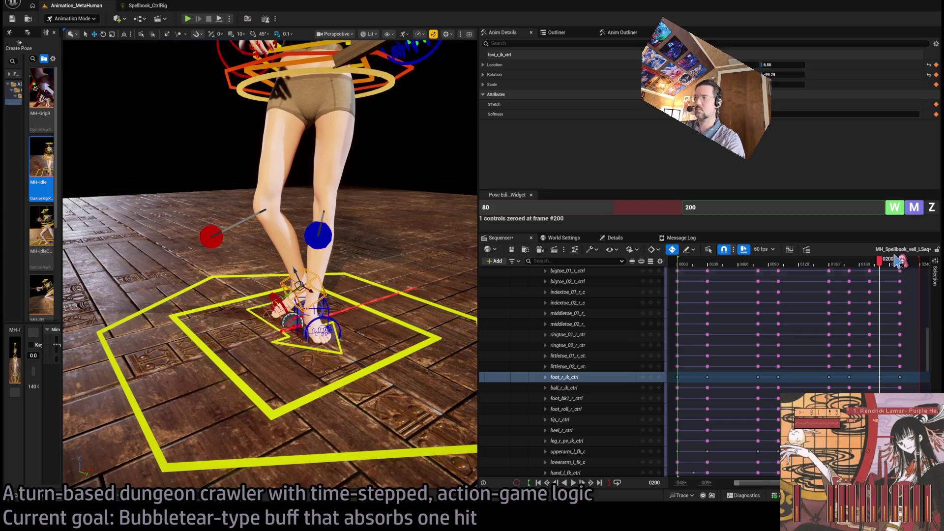
{"action": "left_click_drag", "start_coordinate": [880, 265], "coordinate": [858, 267]}
{"action": "key", "text": "space"}
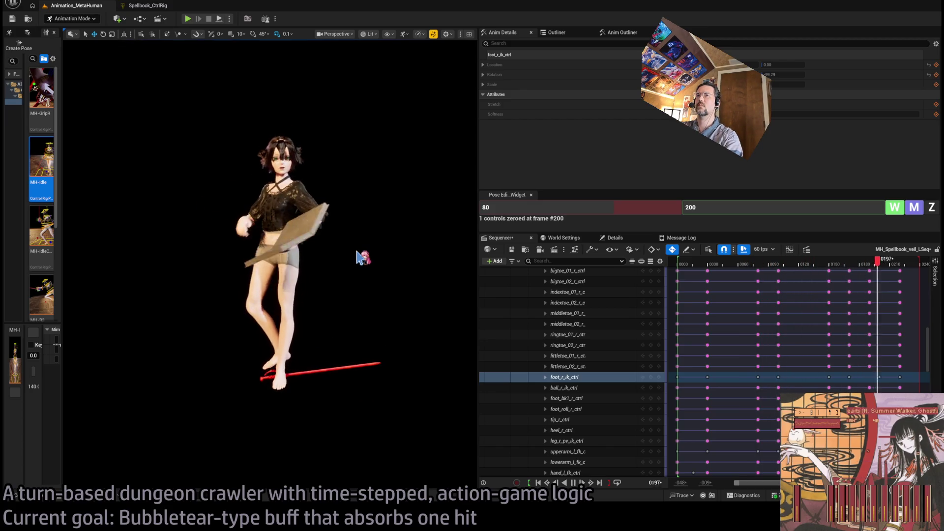
Drag the right foot IK key earlier than frame 0220 and scrub back to review
{"action": "left_click", "coordinate": [898, 264]}
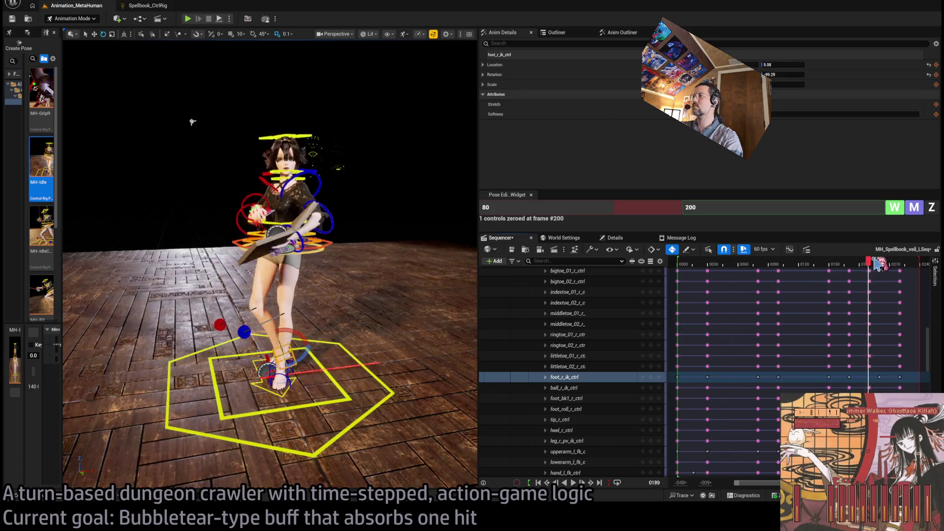
{"action": "left_click_drag", "start_coordinate": [899, 262], "coordinate": [901, 261]}
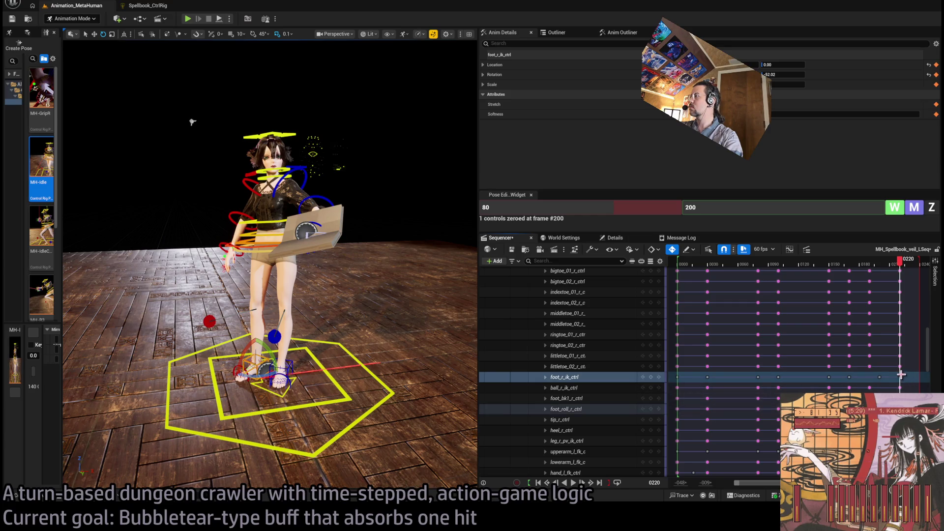
{"action": "left_click_drag", "start_coordinate": [900, 377], "coordinate": [879, 377]}
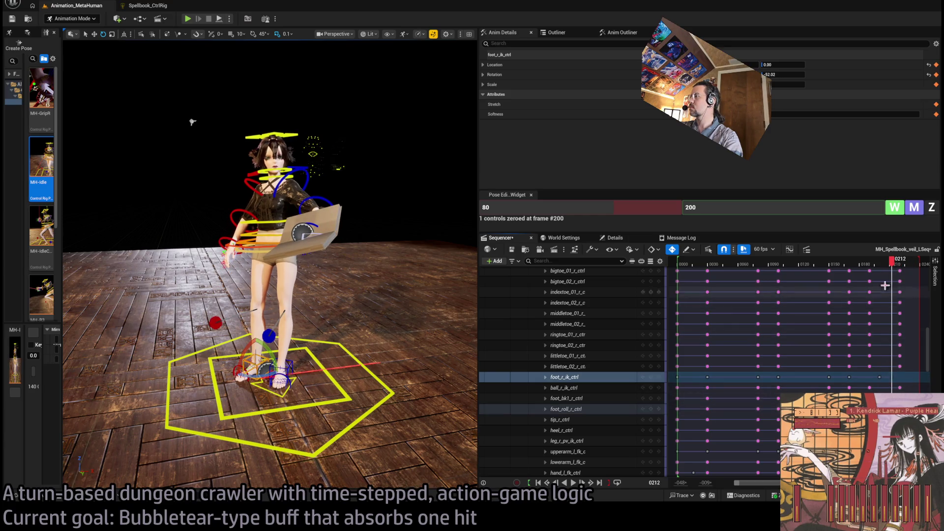
{"action": "left_click", "coordinate": [860, 265]}
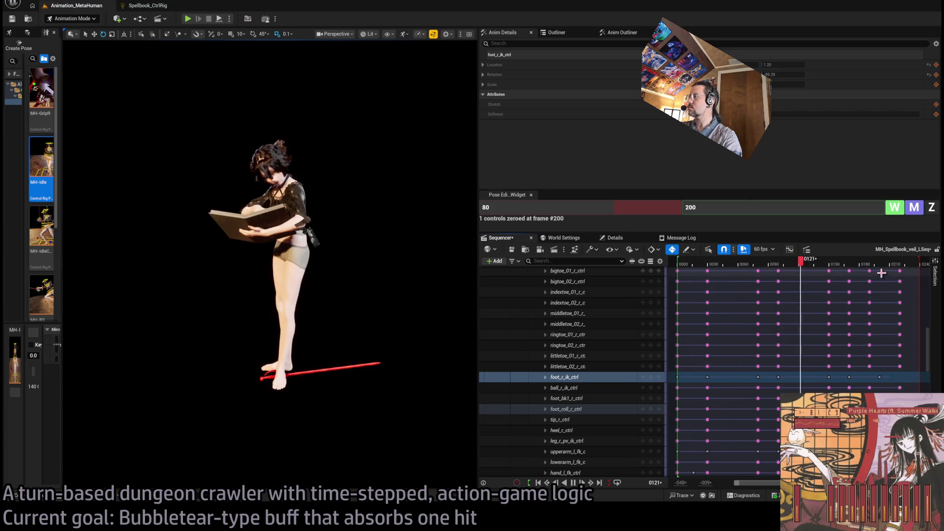
{"action": "key", "text": "space"}
{"action": "left_click_drag", "start_coordinate": [895, 265], "coordinate": [868, 275]}
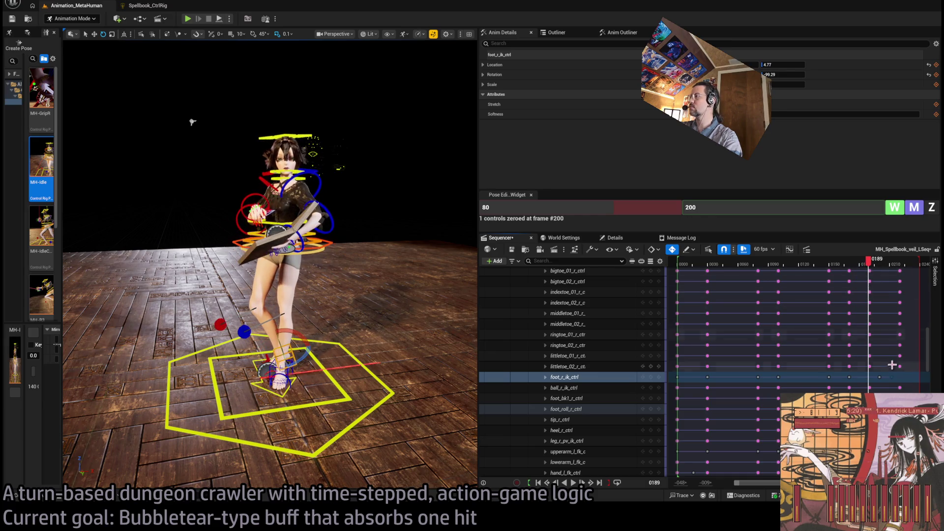
Move the foot IK key near 0210 earlier again and play back frames 161–178
{"action": "left_click_drag", "start_coordinate": [900, 373], "coordinate": [883, 390]}
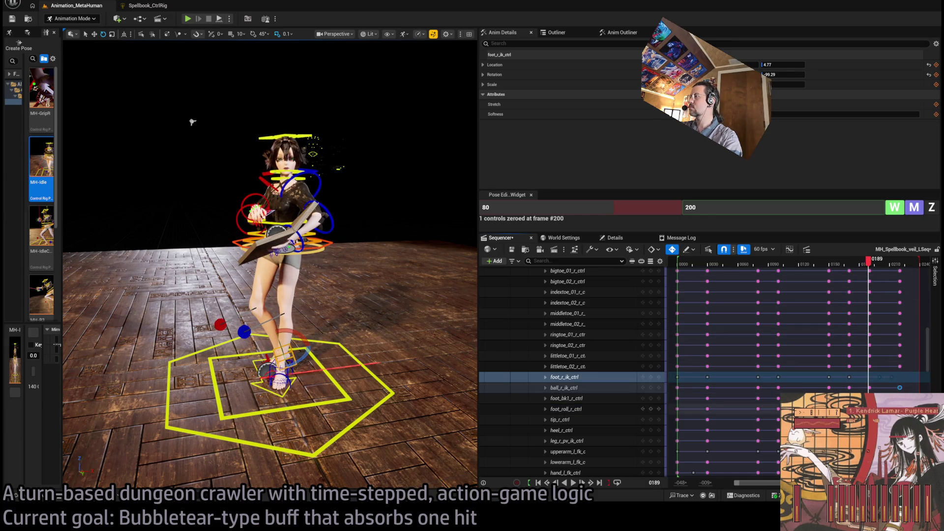
{"action": "key", "text": "space"}
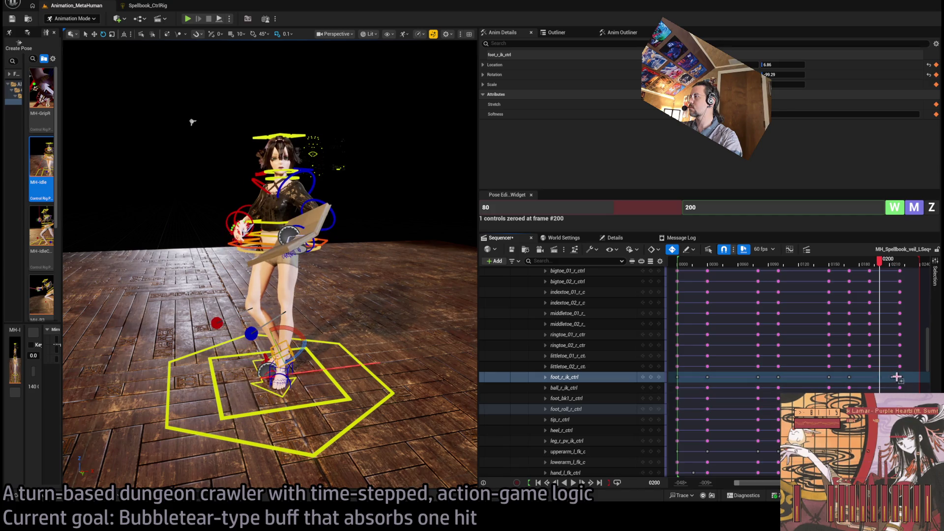
{"action": "left_click_drag", "start_coordinate": [885, 378], "coordinate": [885, 377]}
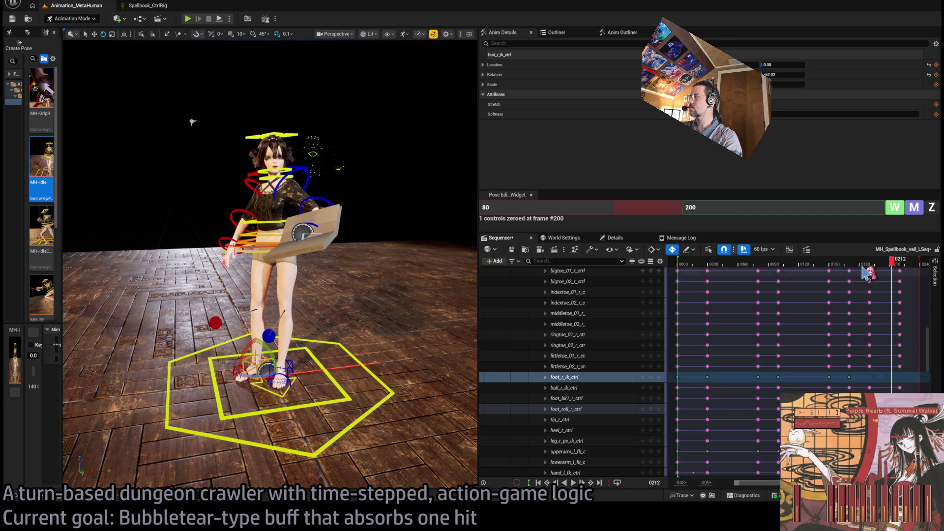
{"action": "left_click", "coordinate": [846, 265]}
{"action": "key", "text": "space"}
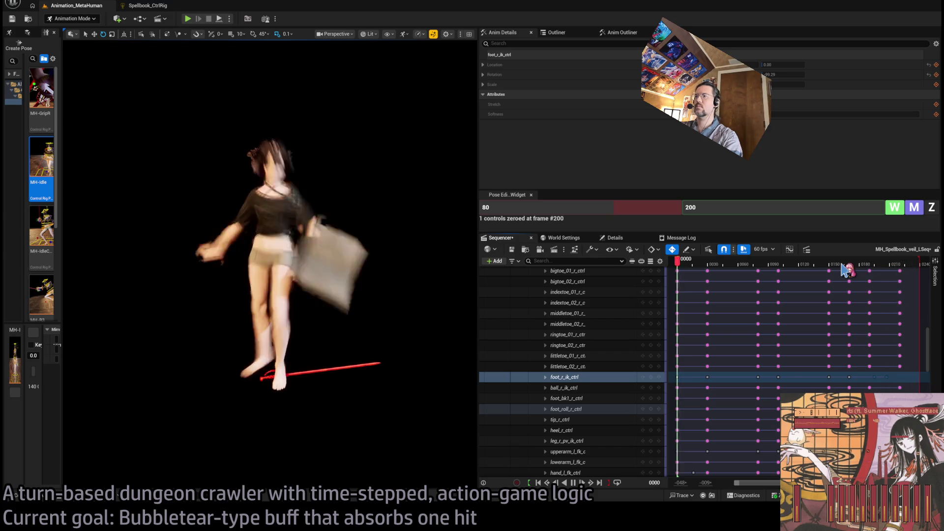
{"action": "left_click", "coordinate": [846, 265]}
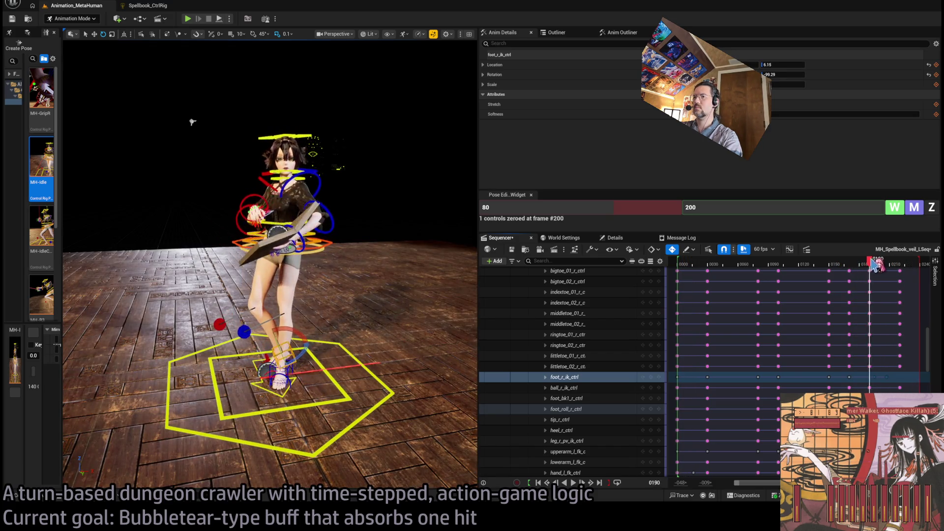
{"action": "left_click_drag", "start_coordinate": [877, 264], "coordinate": [858, 265]}
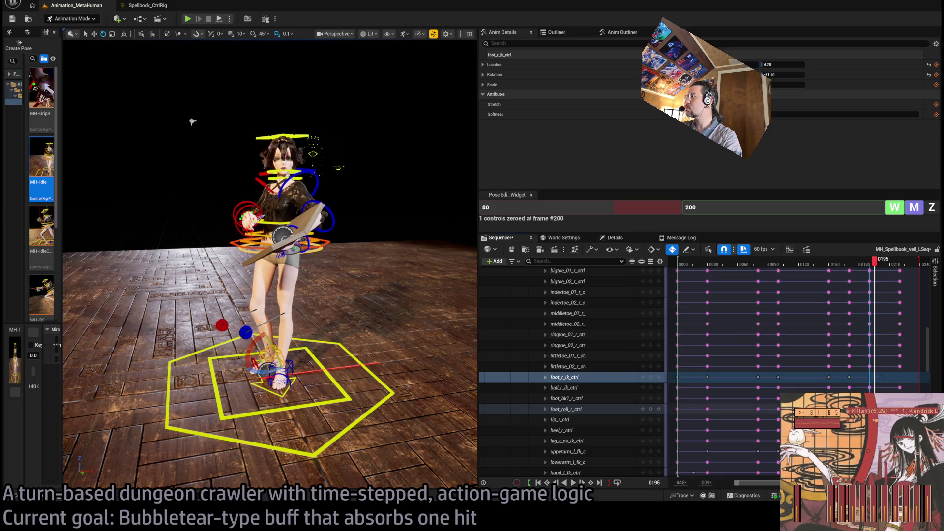
{"action": "left_click_drag", "start_coordinate": [878, 264], "coordinate": [844, 267]}
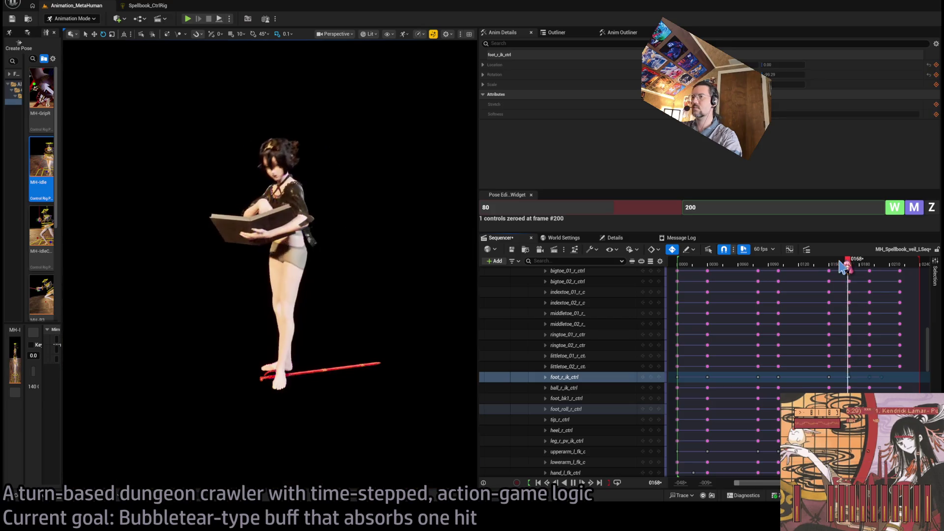
Place the right foot IK key at frame 0179 and scrub to confirm the timing
{"action": "left_click", "coordinate": [838, 263]}
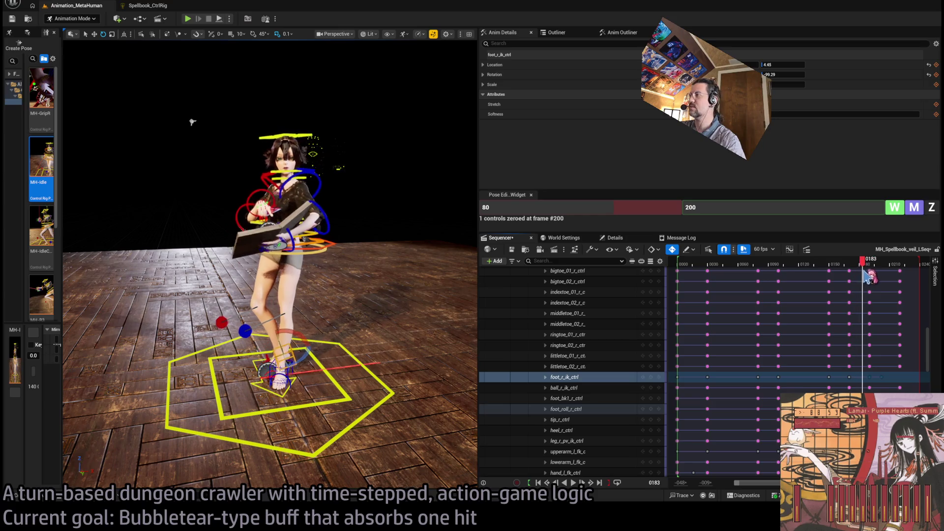
{"action": "left_click_drag", "start_coordinate": [863, 276], "coordinate": [871, 277]}
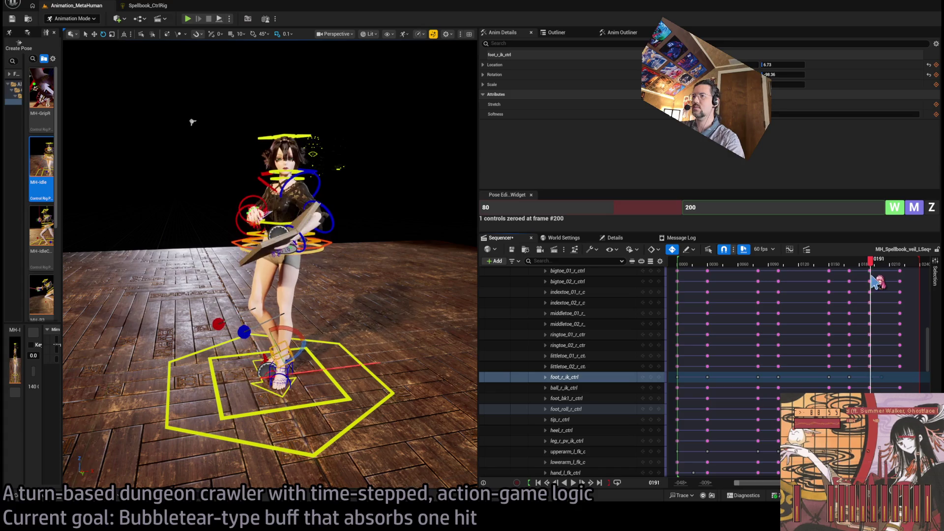
{"action": "left_click", "coordinate": [850, 377]}
{"action": "left_click_drag", "start_coordinate": [858, 377], "coordinate": [860, 378]}
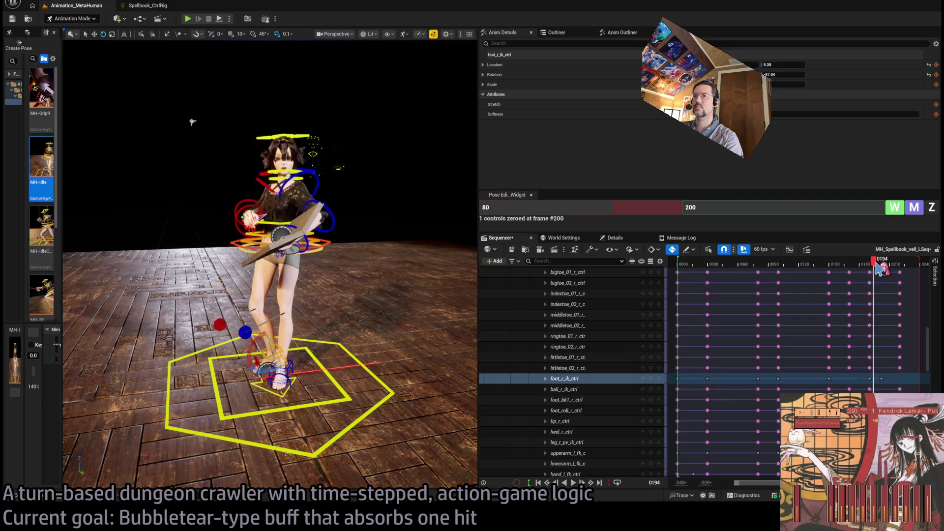
{"action": "mouse_move", "coordinate": [863, 269]}
{"action": "left_mouse_down"}
{"action": "mouse_move", "coordinate": [849, 268]}
{"action": "mouse_move", "coordinate": [865, 266]}
{"action": "left_mouse_up"}
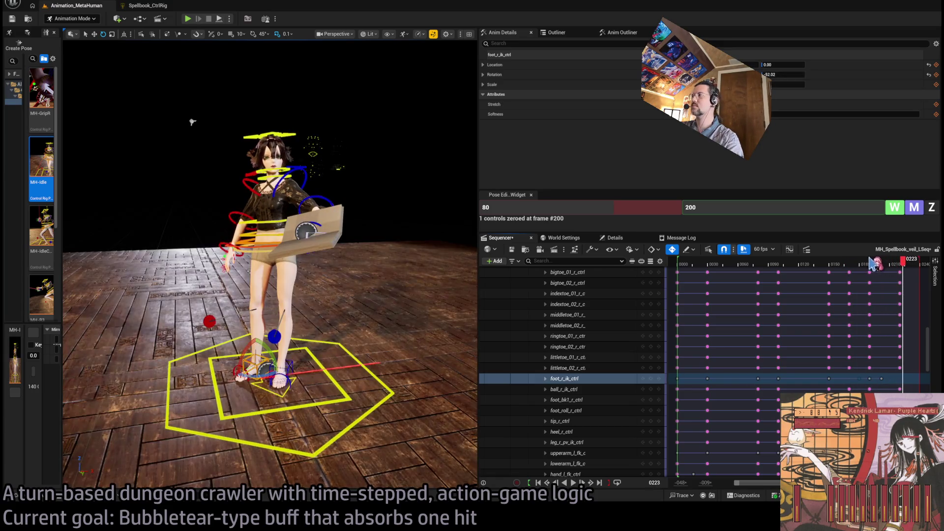
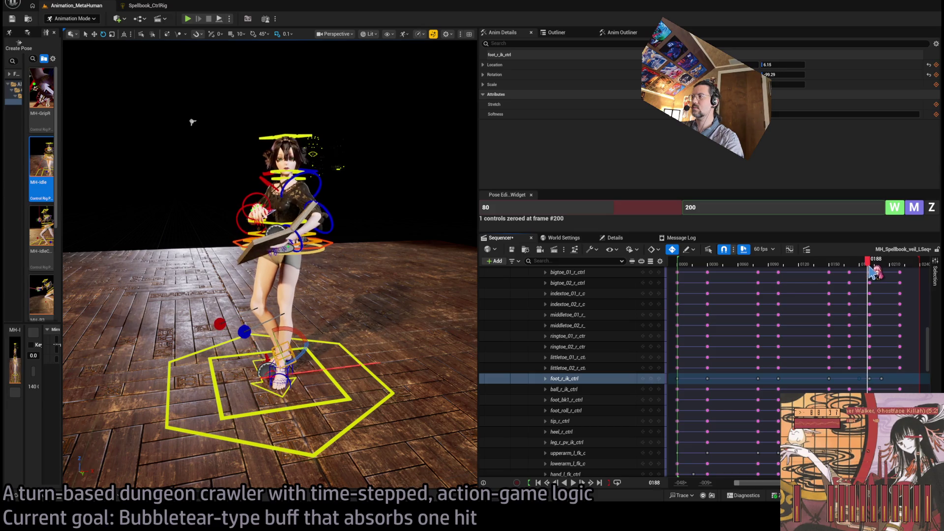
Scrub and replay frames 167–210 of the veil animation, then orbit close to the legs
{"action": "left_click_drag", "start_coordinate": [855, 273], "coordinate": [865, 266]}
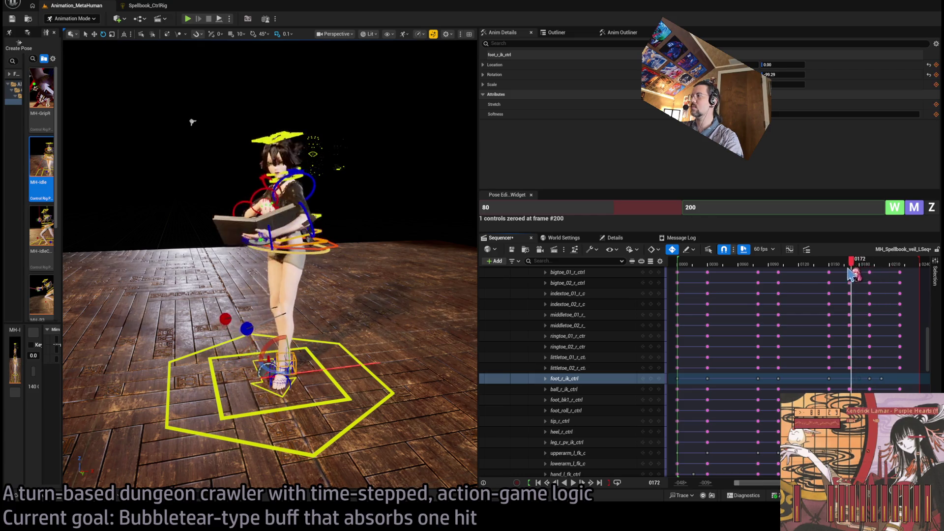
{"action": "key", "text": "space"}
{"action": "mouse_move", "coordinate": [831, 268]}
{"action": "left_mouse_down"}
{"action": "mouse_move", "coordinate": [863, 270]}
{"action": "mouse_move", "coordinate": [854, 274]}
{"action": "left_mouse_up"}
{"action": "key", "text": "space"}
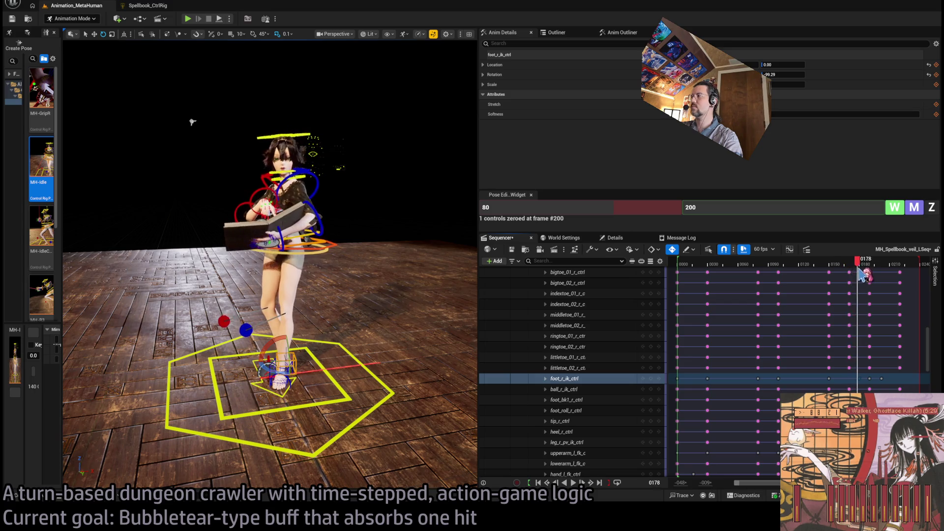
{"action": "mouse_move", "coordinate": [295, 295]}
{"action": "left_mouse_down"}
{"action": "mouse_move", "coordinate": [344, 196]}
{"action": "mouse_move", "coordinate": [294, 330]}
{"action": "left_mouse_up"}
Nudge foot_r_ik_ctrl and roll foot_roll_r_ctrl at frame 180 so the heel lifts
{"action": "left_click_drag", "start_coordinate": [290, 265], "coordinate": [302, 283]}
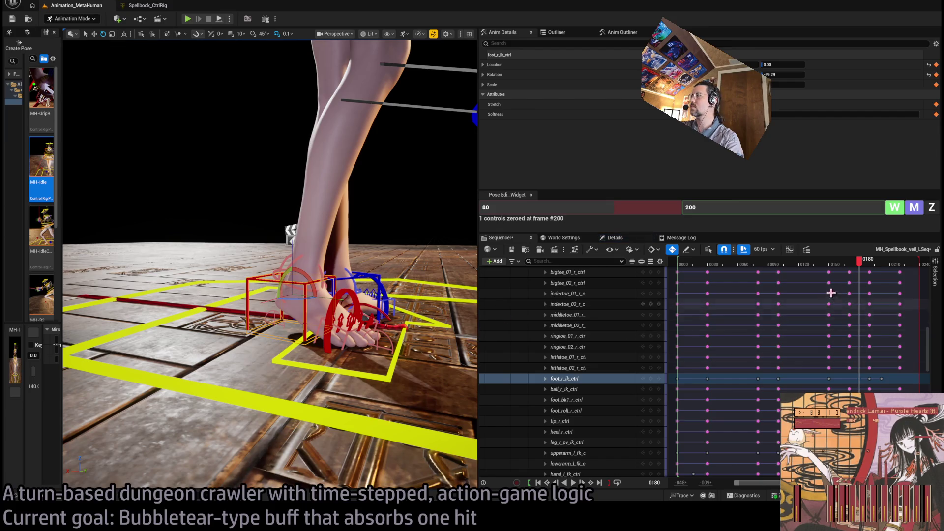
{"action": "mouse_move", "coordinate": [870, 269]}
{"action": "left_mouse_down"}
{"action": "mouse_move", "coordinate": [844, 270]}
{"action": "mouse_move", "coordinate": [863, 270]}
{"action": "left_mouse_up"}
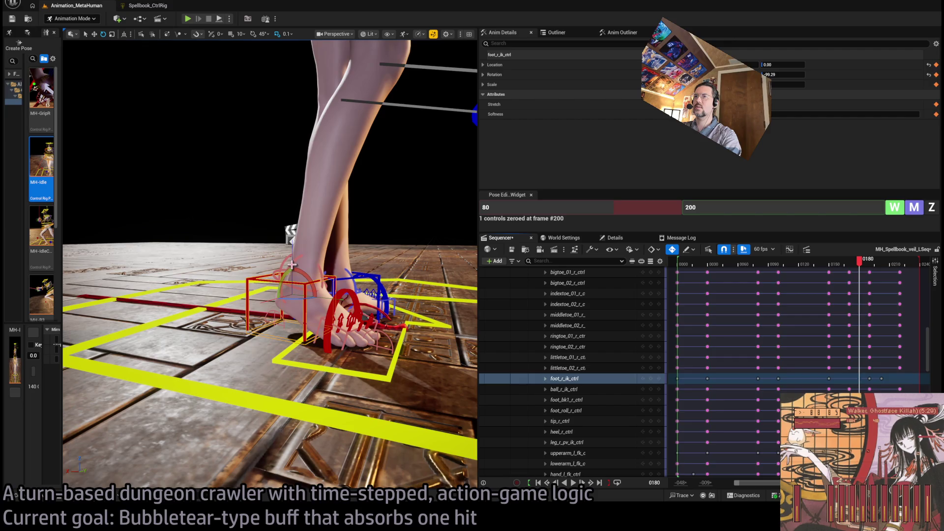
{"action": "left_click", "coordinate": [331, 284]}
{"action": "left_click_drag", "start_coordinate": [328, 297], "coordinate": [347, 288]}
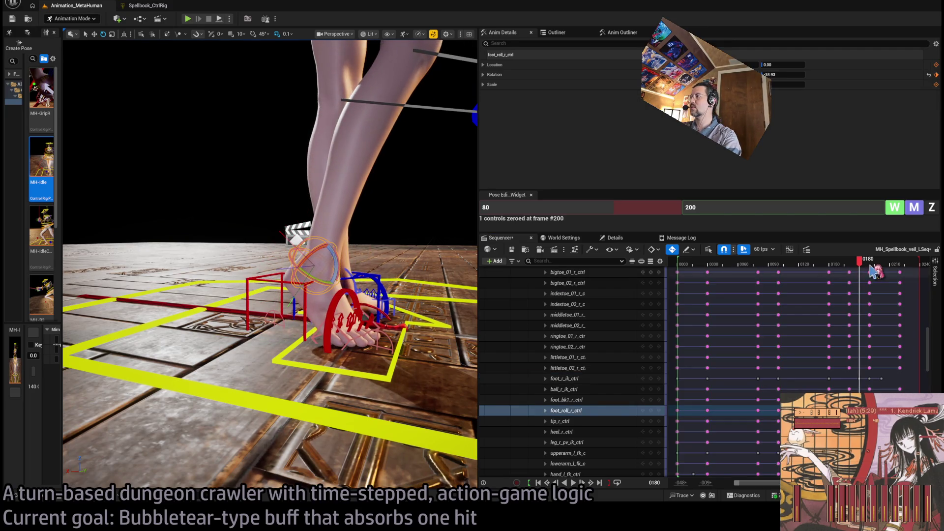
{"action": "mouse_move", "coordinate": [860, 263]}
{"action": "left_mouse_down"}
{"action": "mouse_move", "coordinate": [868, 262]}
{"action": "mouse_move", "coordinate": [848, 266]}
{"action": "mouse_move", "coordinate": [860, 269]}
{"action": "left_mouse_up"}
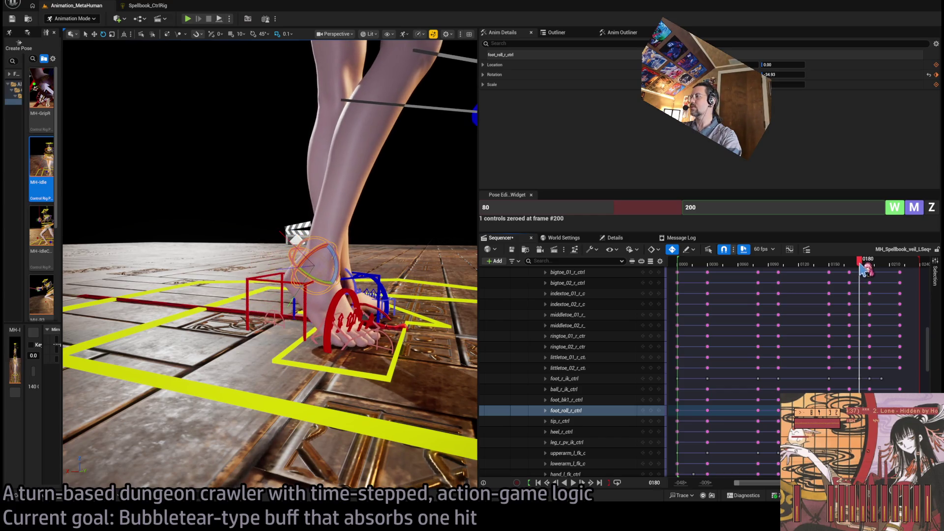
{"action": "left_click_drag", "start_coordinate": [334, 261], "coordinate": [331, 257]}
{"action": "left_click_drag", "start_coordinate": [860, 260], "coordinate": [873, 273]}
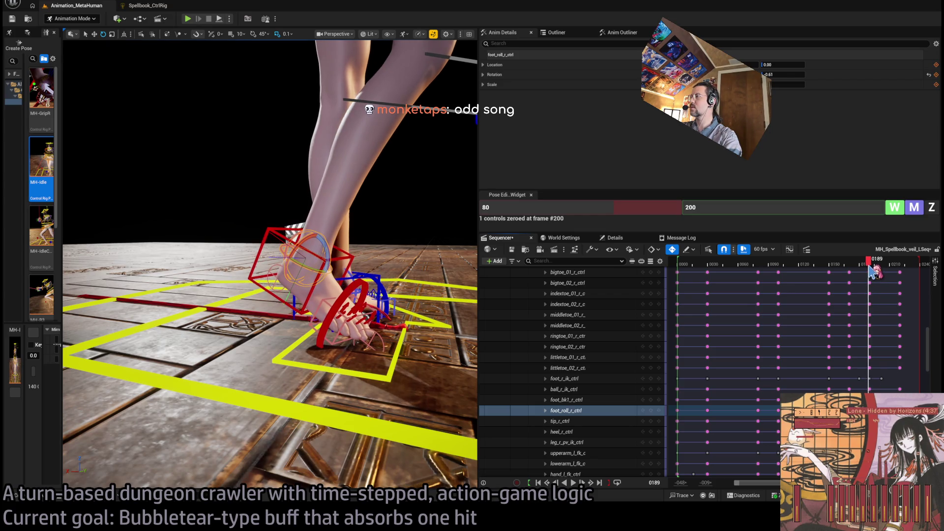
Compare frames 182–194 and retime the foot_r_ik_ctrl key to frame 192
{"action": "key", "text": "Right"}
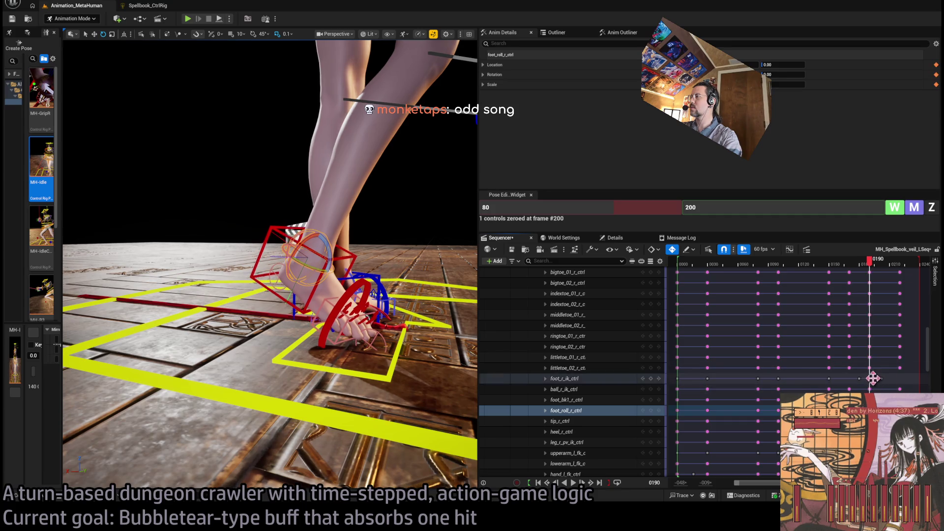
{"action": "key", "text": "Right"}
{"action": "key", "text": "Right"}
{"action": "key", "text": "Right"}
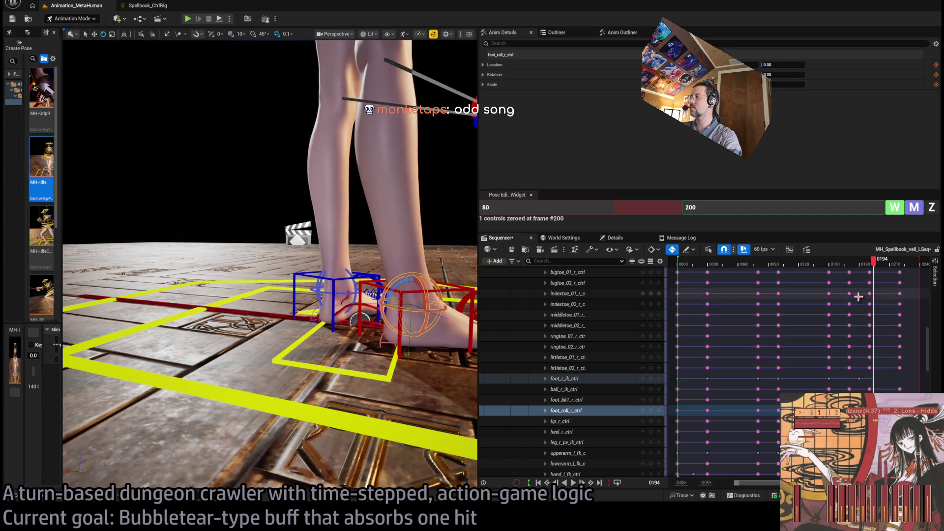
{"action": "key", "text": "ctrl+z"}
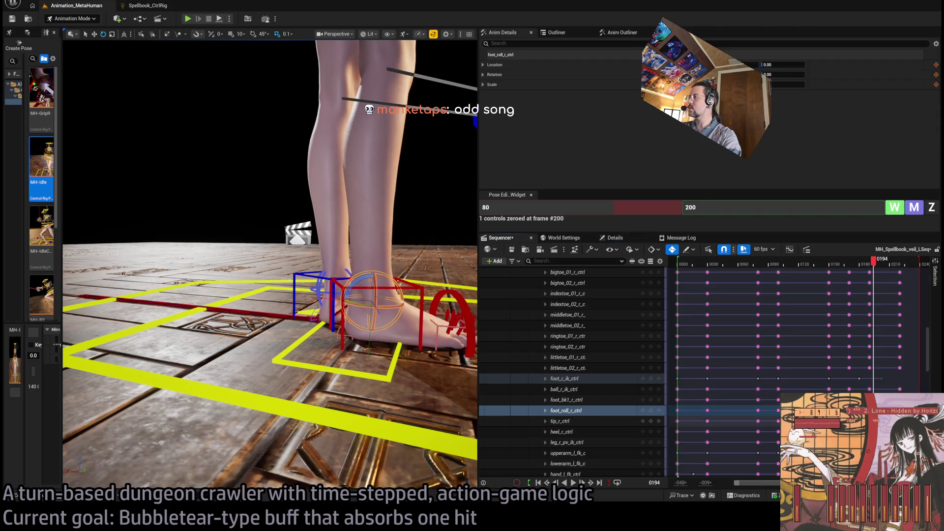
{"action": "key", "text": "Left"}
{"action": "key", "text": "Left"}
{"action": "key", "text": "Left"}
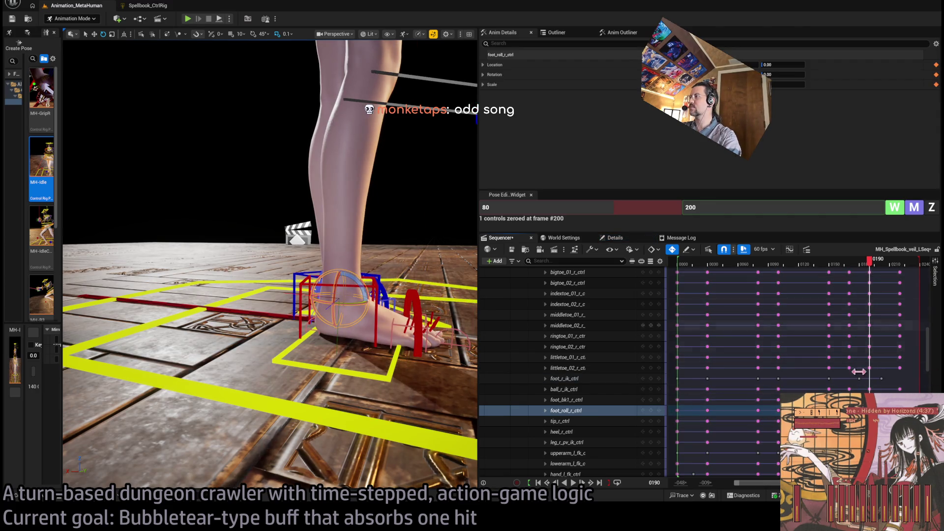
{"action": "mouse_move", "coordinate": [869, 261]}
{"action": "left_mouse_down"}
{"action": "mouse_move", "coordinate": [846, 263]}
{"action": "mouse_move", "coordinate": [887, 266]}
{"action": "mouse_move", "coordinate": [858, 268]}
{"action": "mouse_move", "coordinate": [875, 264]}
{"action": "left_mouse_up"}
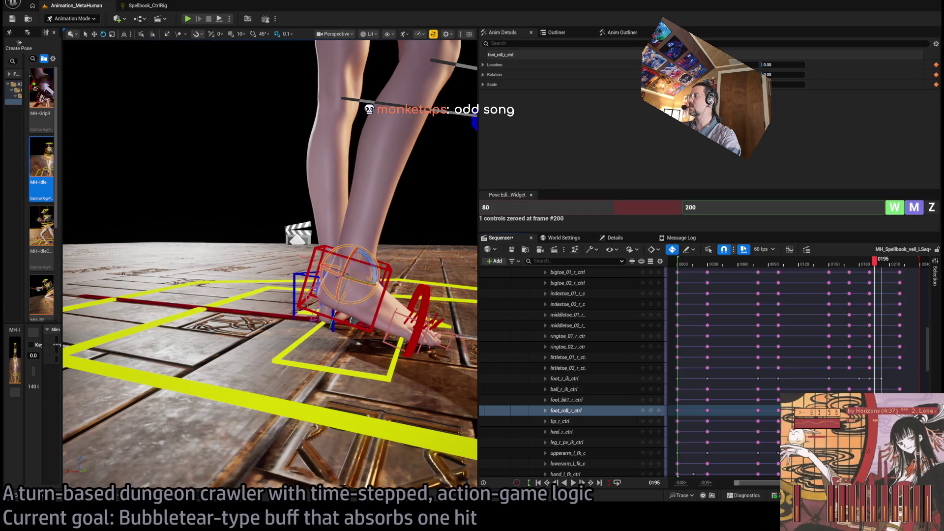
{"action": "left_click", "coordinate": [881, 378]}
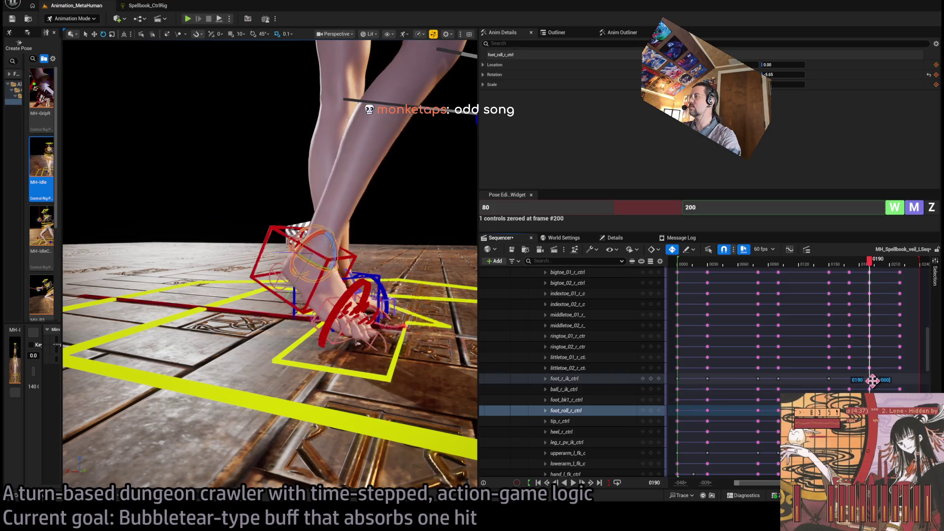
{"action": "mouse_move", "coordinate": [874, 264]}
{"action": "left_mouse_down"}
{"action": "mouse_move", "coordinate": [857, 264]}
{"action": "mouse_move", "coordinate": [891, 266]}
{"action": "left_mouse_up"}
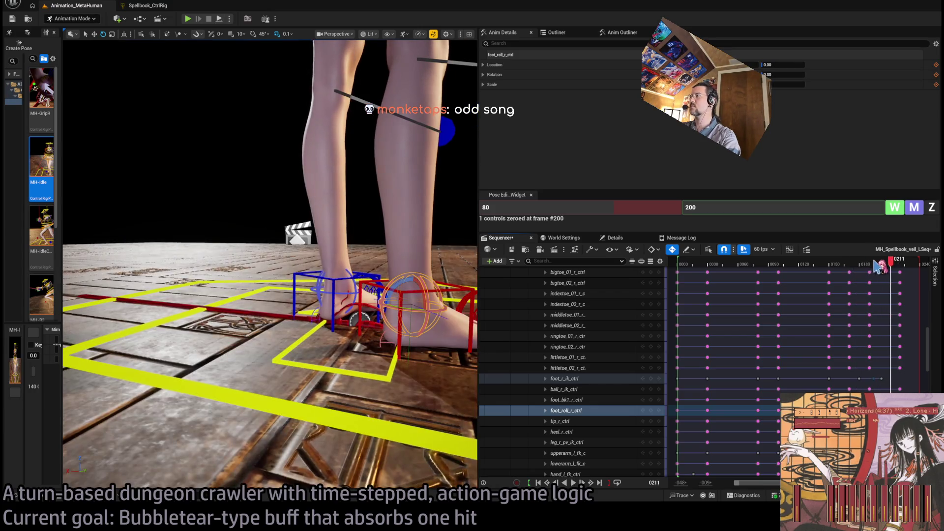
{"action": "left_click", "coordinate": [874, 263]}
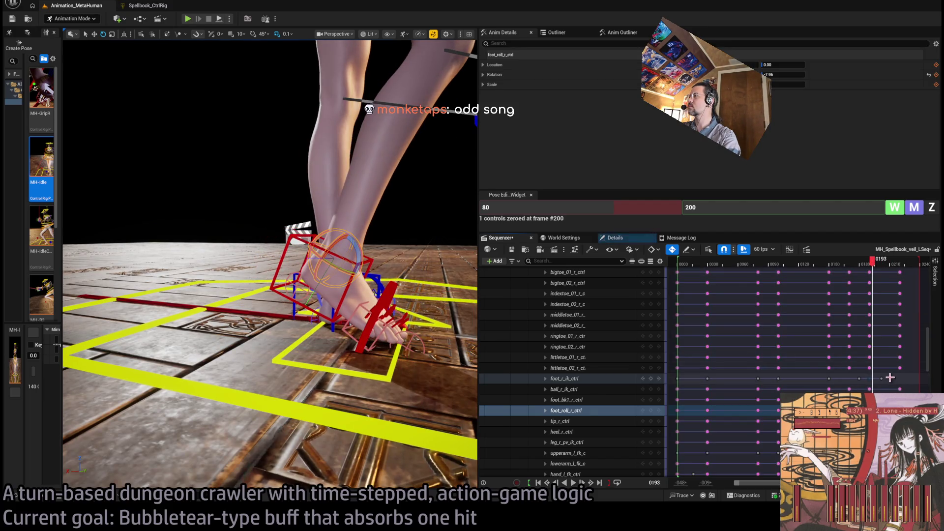
{"action": "left_click_drag", "start_coordinate": [871, 379], "coordinate": [874, 379]}
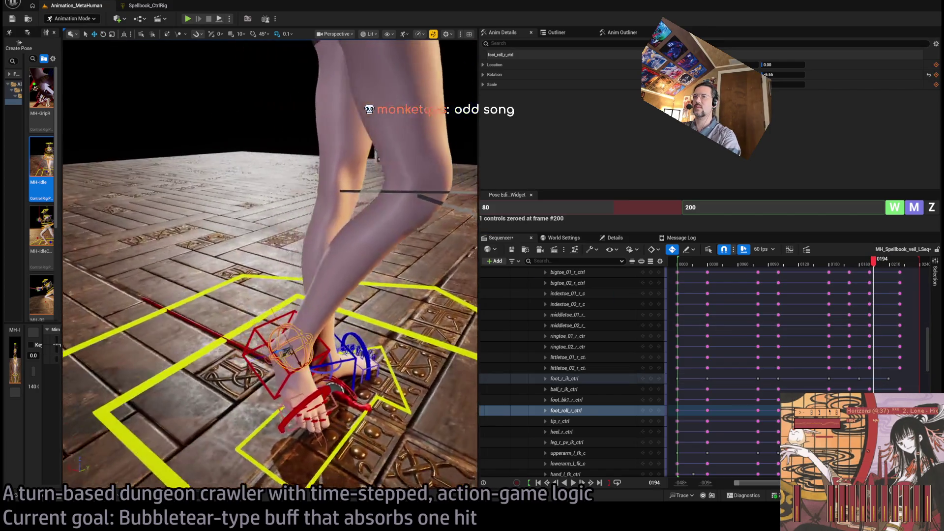
At frame 194, translate foot_r_ik_ctrl in world space, then scrub to 200 and play back
{"action": "left_click", "coordinate": [310, 373]}
{"action": "left_click", "coordinate": [869, 260]}
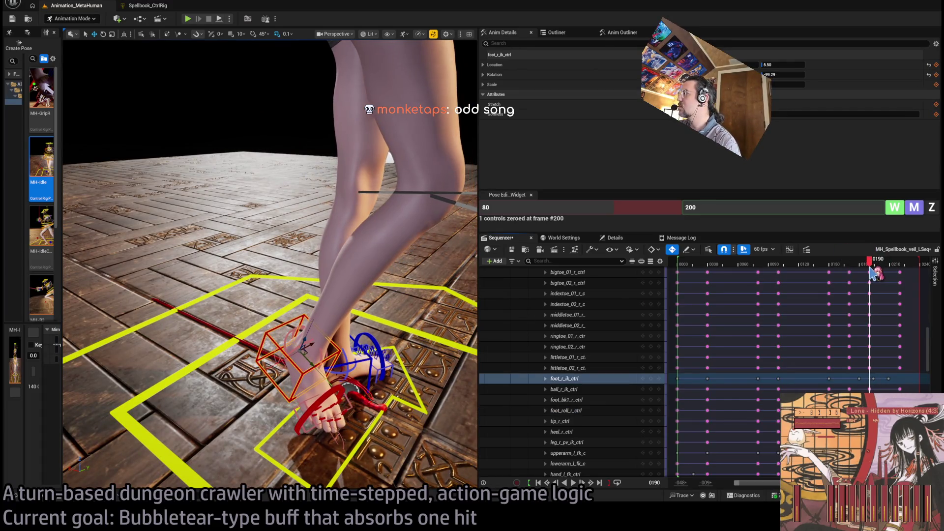
{"action": "left_click_drag", "start_coordinate": [871, 268], "coordinate": [873, 267]}
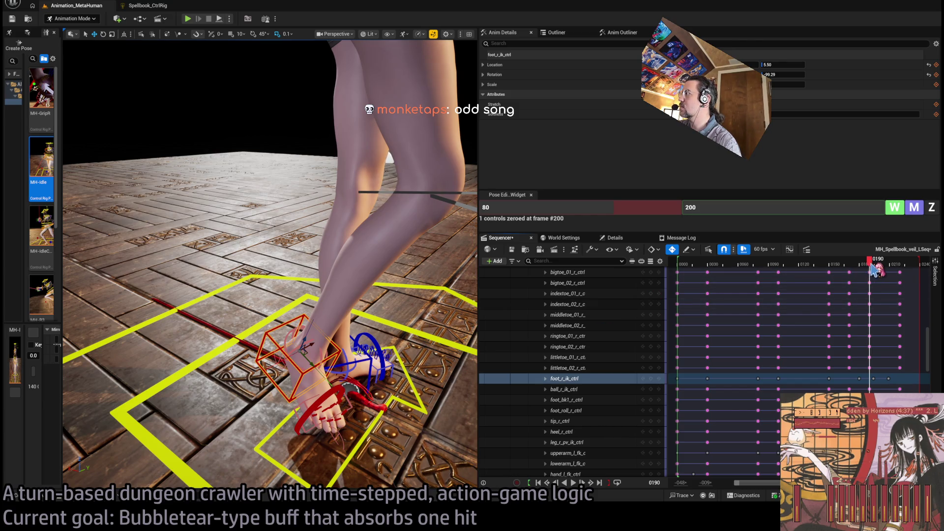
{"action": "left_click", "coordinate": [874, 268]}
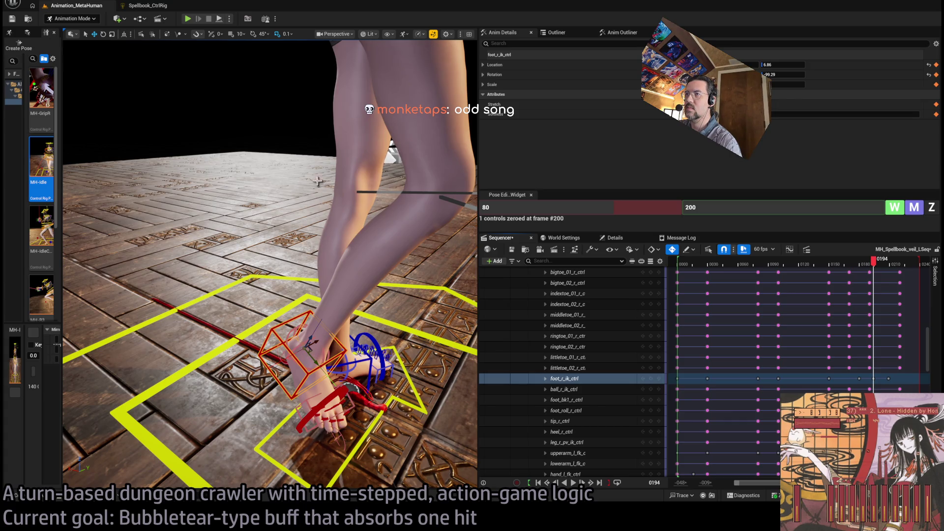
{"action": "left_click", "coordinate": [126, 36]}
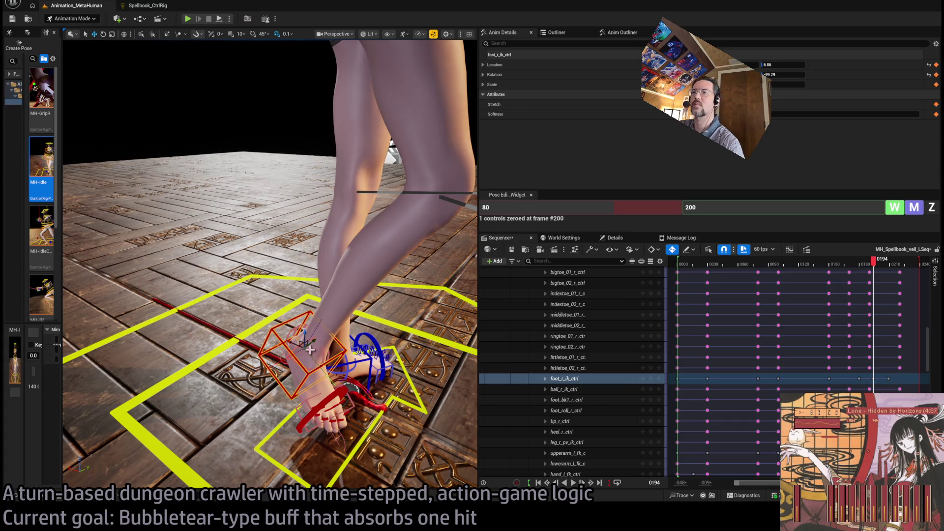
{"action": "left_click_drag", "start_coordinate": [301, 347], "coordinate": [344, 345]}
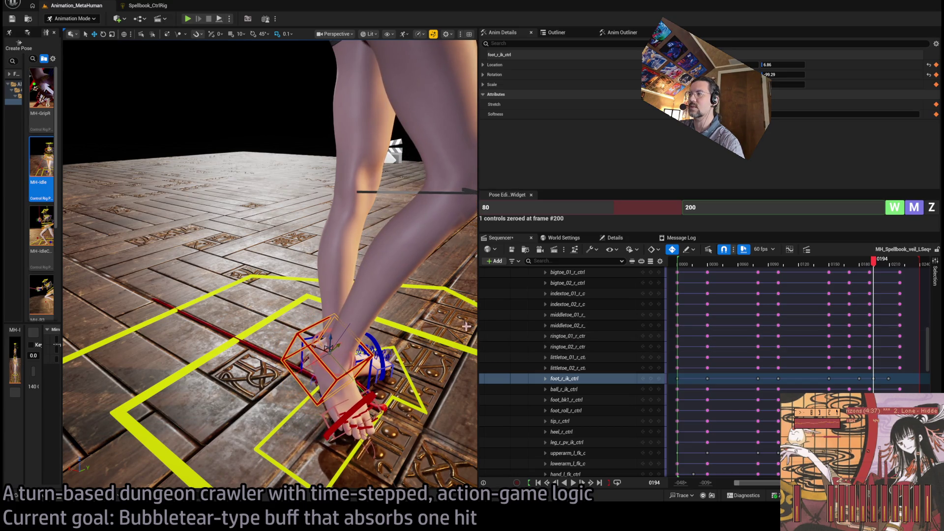
{"action": "mouse_move", "coordinate": [878, 270]}
{"action": "left_mouse_down"}
{"action": "mouse_move", "coordinate": [861, 272]}
{"action": "mouse_move", "coordinate": [885, 278]}
{"action": "left_mouse_up"}
{"action": "key", "text": "space"}
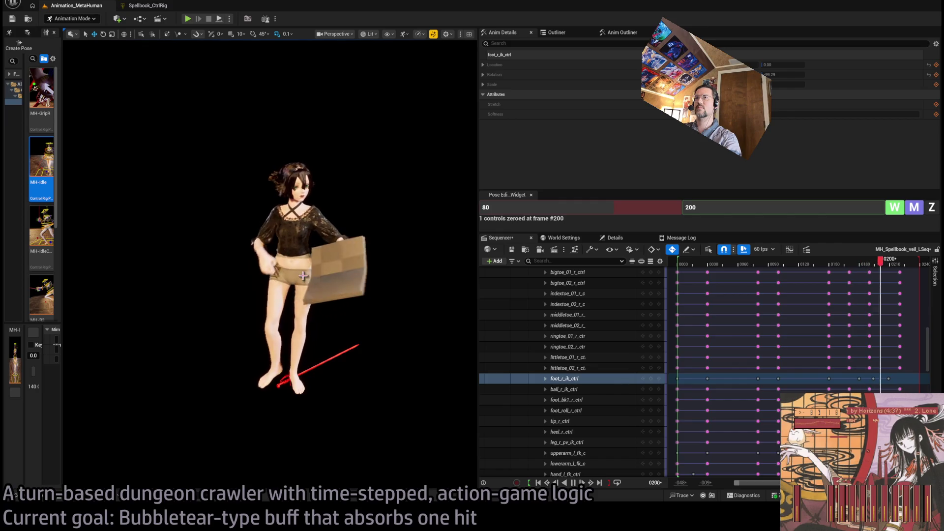
At the last frame, swing the right upper arm outward and twist the right hand
{"action": "key", "text": "space"}
{"action": "left_click_drag", "start_coordinate": [813, 269], "coordinate": [901, 266]}
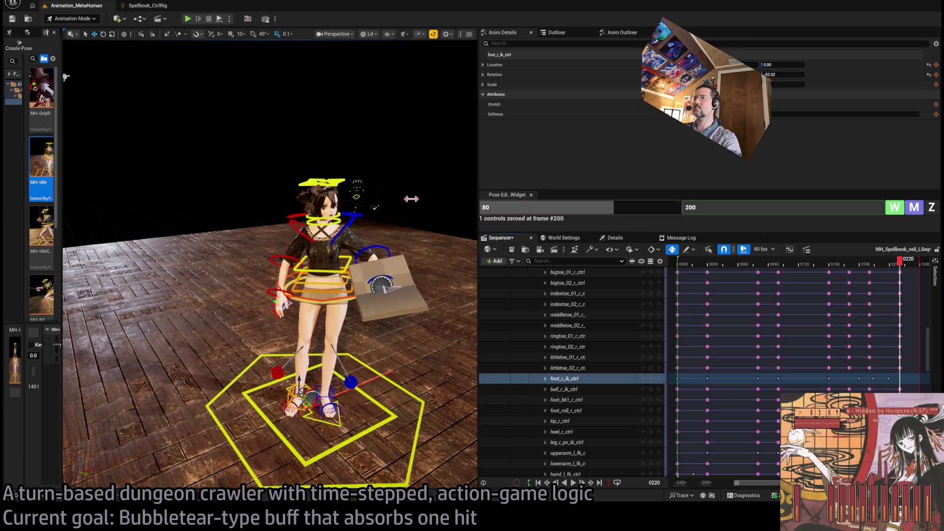
{"action": "left_click", "coordinate": [285, 258]}
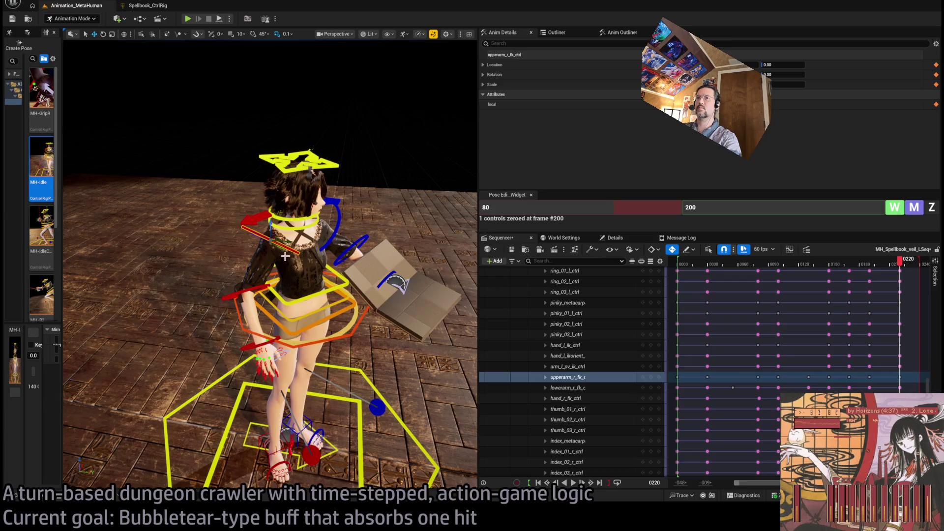
{"action": "left_click_drag", "start_coordinate": [284, 263], "coordinate": [305, 266]}
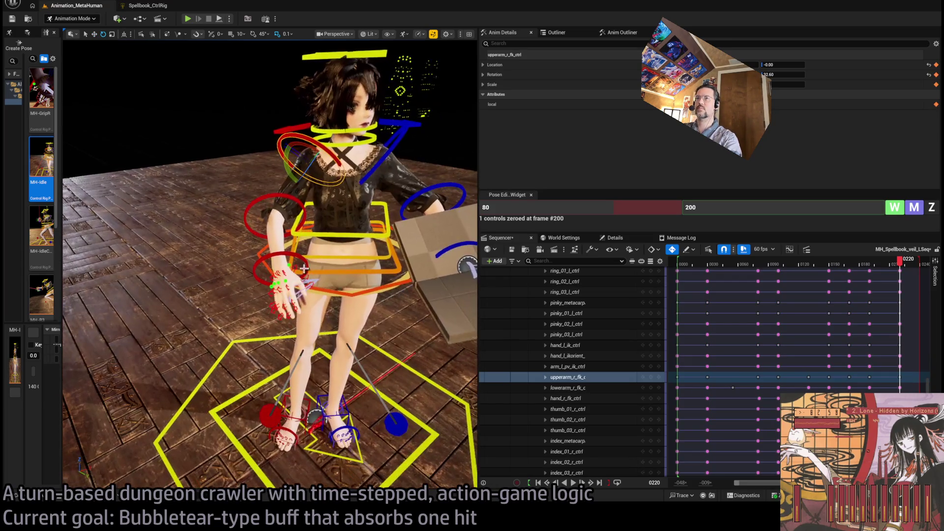
{"action": "left_click", "coordinate": [308, 267]}
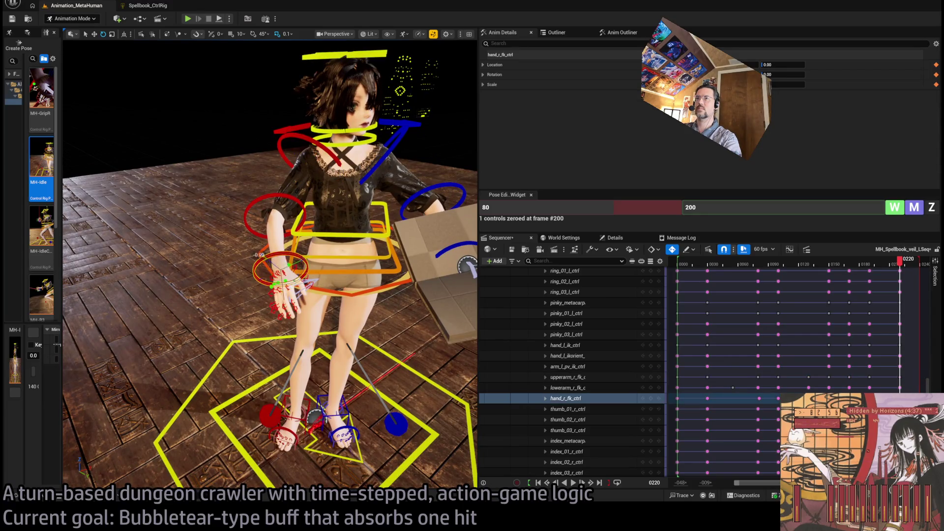
{"action": "left_click_drag", "start_coordinate": [263, 257], "coordinate": [250, 273]}
Bring the book into view and replay the animation from frame 135
{"action": "left_click_drag", "start_coordinate": [299, 255], "coordinate": [344, 255]}
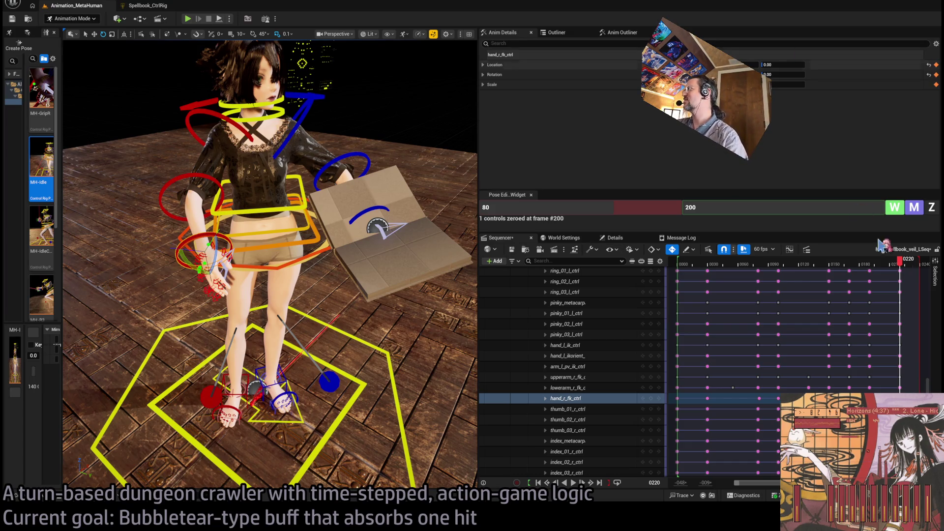
{"action": "left_click_drag", "start_coordinate": [900, 268], "coordinate": [809, 290]}
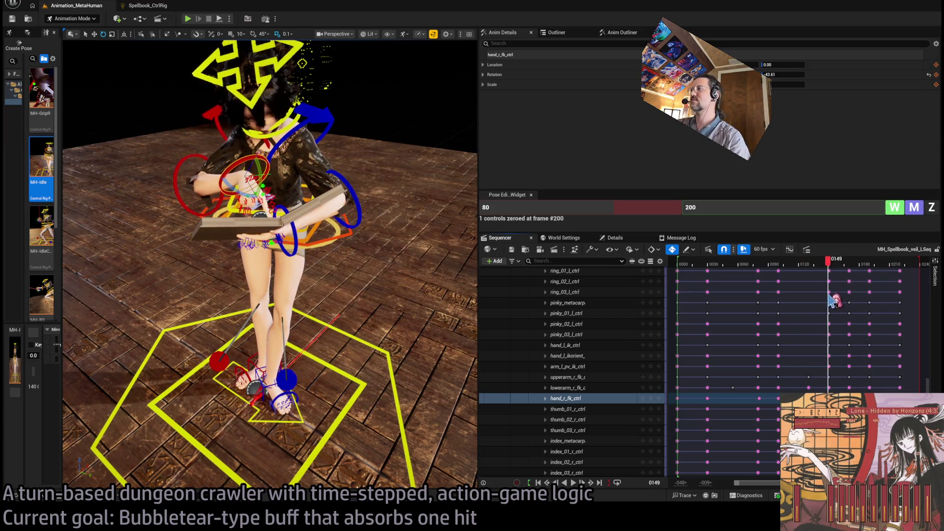
{"action": "key", "text": "space"}
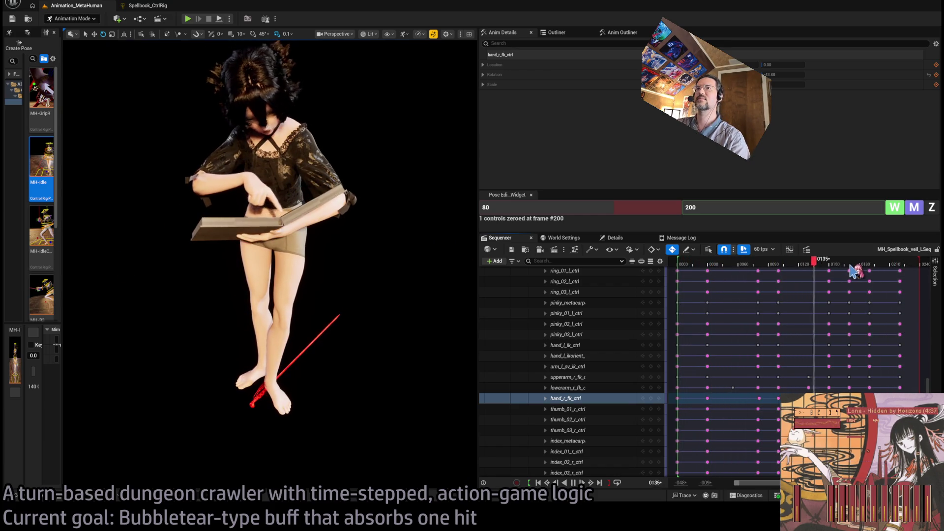
Rotate lowerarm_r_fk_ctrl slightly around frame 130 and review frames 114–142
{"action": "left_click", "coordinate": [829, 271]}
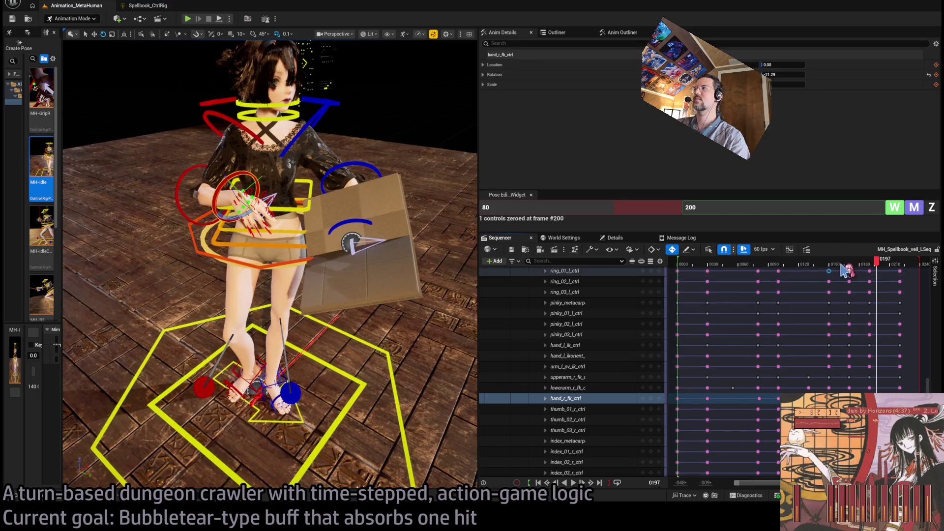
{"action": "left_click", "coordinate": [785, 265]}
{"action": "left_click_drag", "start_coordinate": [813, 266], "coordinate": [820, 270]}
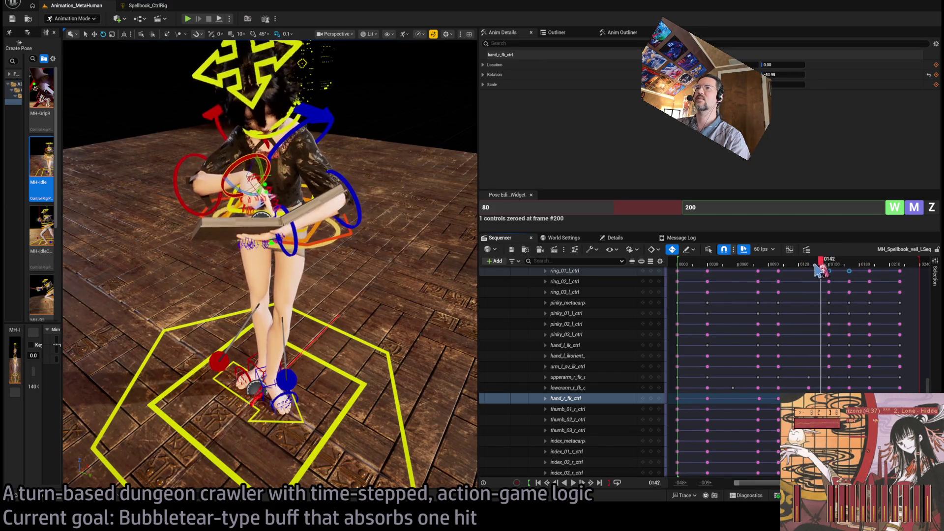
{"action": "left_click", "coordinate": [177, 167]}
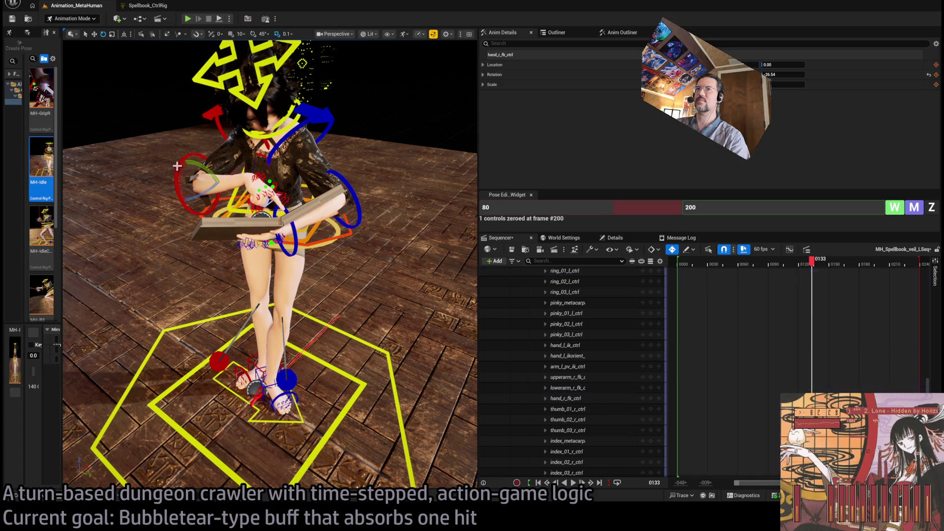
{"action": "left_click", "coordinate": [811, 271]}
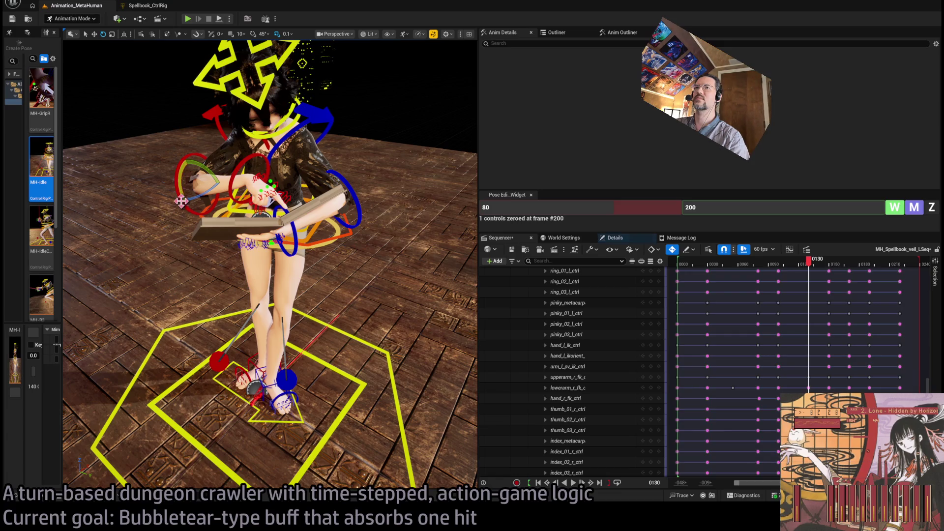
{"action": "left_click", "coordinate": [179, 166]}
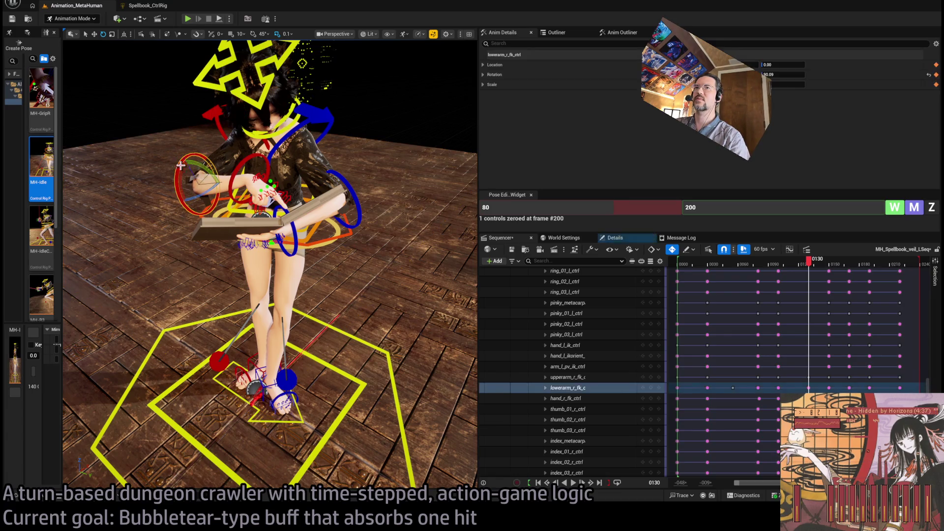
{"action": "left_click_drag", "start_coordinate": [198, 165], "coordinate": [194, 179]}
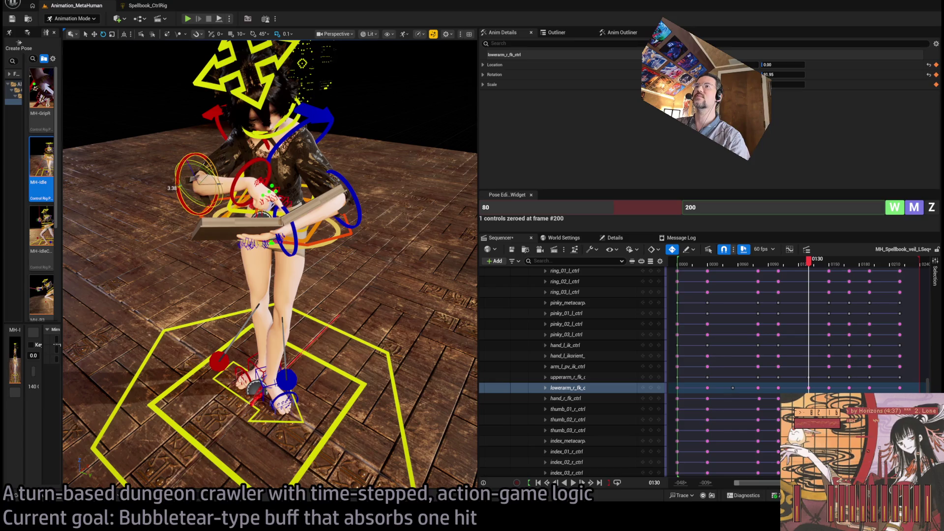
{"action": "mouse_move", "coordinate": [810, 267]}
{"action": "left_mouse_down"}
{"action": "mouse_move", "coordinate": [770, 268]}
{"action": "mouse_move", "coordinate": [823, 270]}
{"action": "mouse_move", "coordinate": [805, 270]}
{"action": "left_mouse_up"}
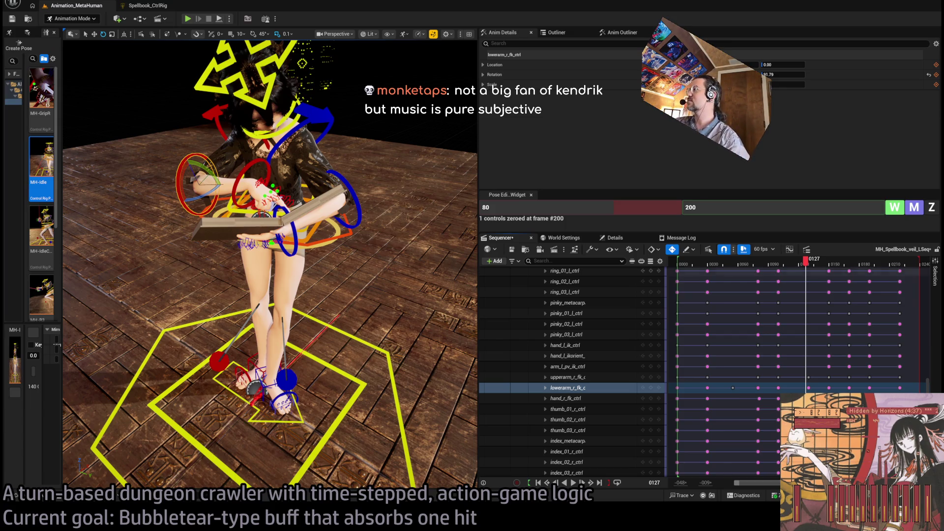
{"action": "mouse_move", "coordinate": [794, 267]}
{"action": "left_mouse_down"}
{"action": "mouse_move", "coordinate": [779, 269]}
{"action": "mouse_move", "coordinate": [843, 281]}
{"action": "mouse_move", "coordinate": [752, 288]}
{"action": "left_mouse_up"}
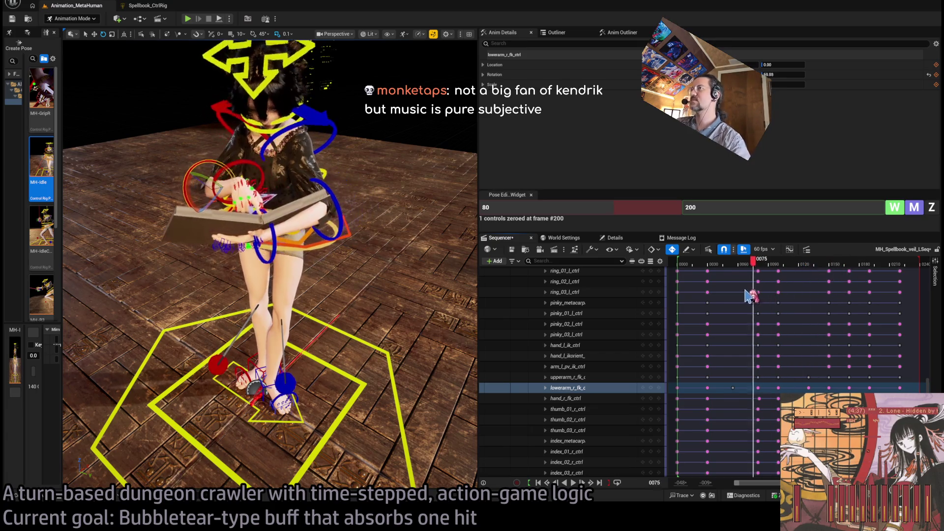
Play the animation twice, then move to frame 191 and select the left forearm control
{"action": "key", "text": "space"}
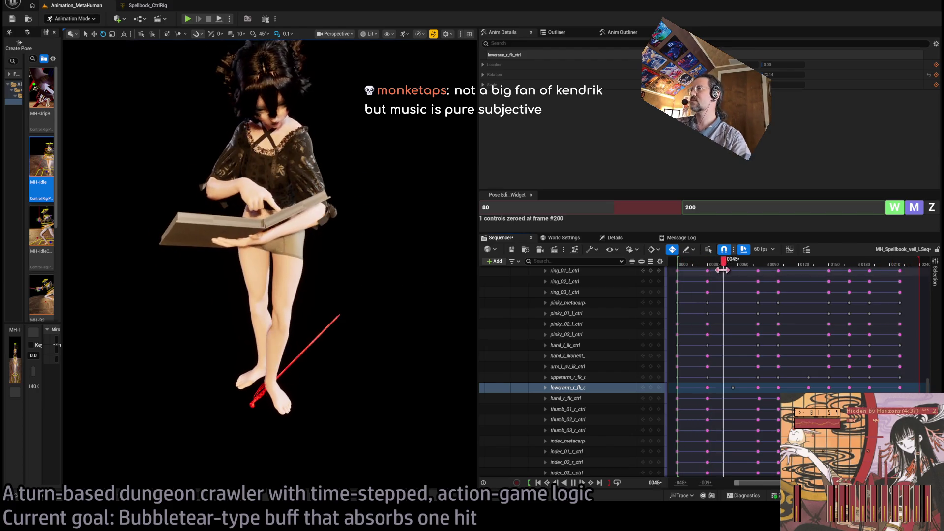
{"action": "key", "text": "space"}
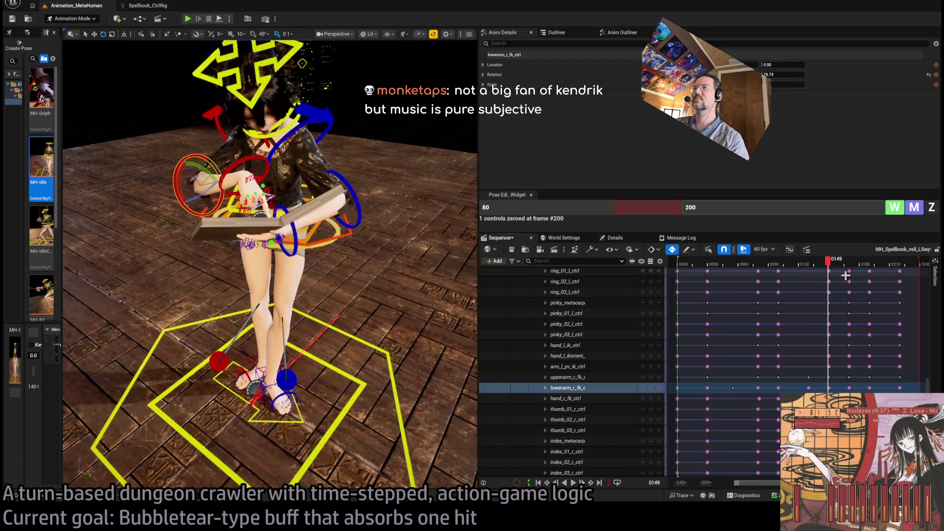
{"action": "key", "text": "space"}
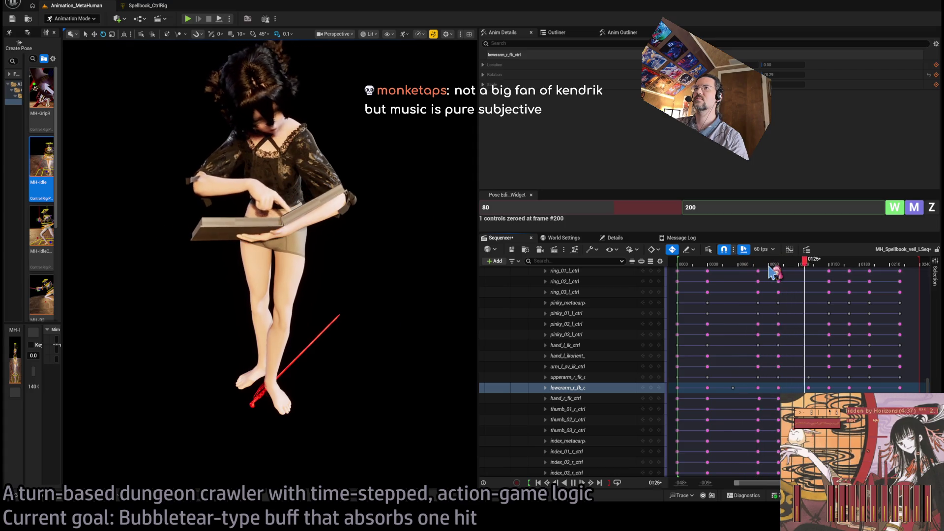
{"action": "key", "text": "space"}
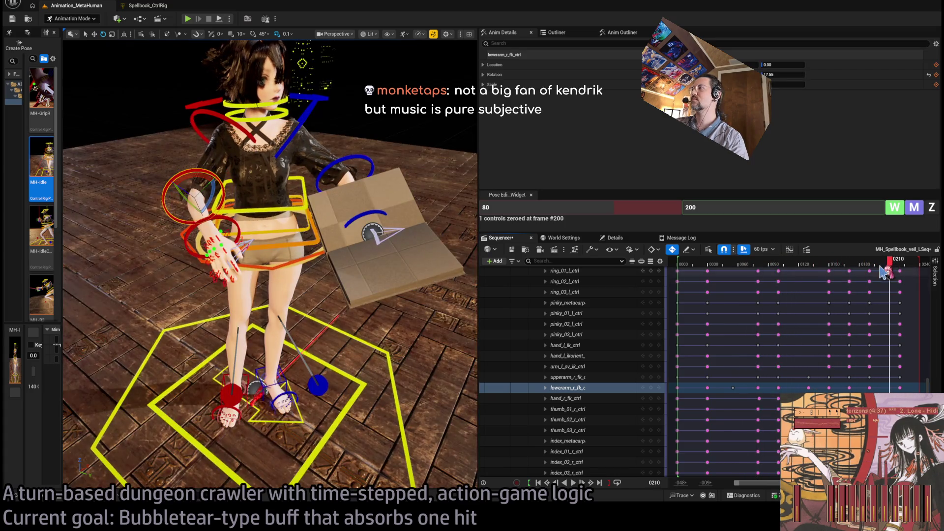
{"action": "left_click", "coordinate": [859, 265]}
{"action": "mouse_move", "coordinate": [859, 270]}
{"action": "left_mouse_down"}
{"action": "mouse_move", "coordinate": [885, 274]}
{"action": "mouse_move", "coordinate": [836, 273]}
{"action": "mouse_move", "coordinate": [891, 267]}
{"action": "left_mouse_up"}
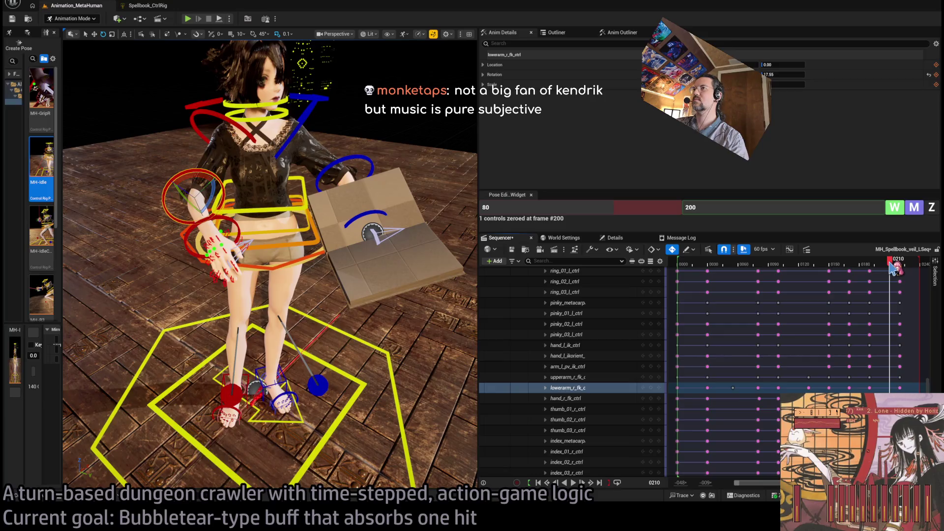
{"action": "left_click", "coordinate": [344, 172]}
At frame 218, rotate lowerarm_l_fk_ctrl to tilt the book
{"action": "mouse_move", "coordinate": [344, 172]}
{"action": "left_mouse_down"}
{"action": "mouse_move", "coordinate": [296, 198]}
{"action": "mouse_move", "coordinate": [320, 202]}
{"action": "left_mouse_up"}
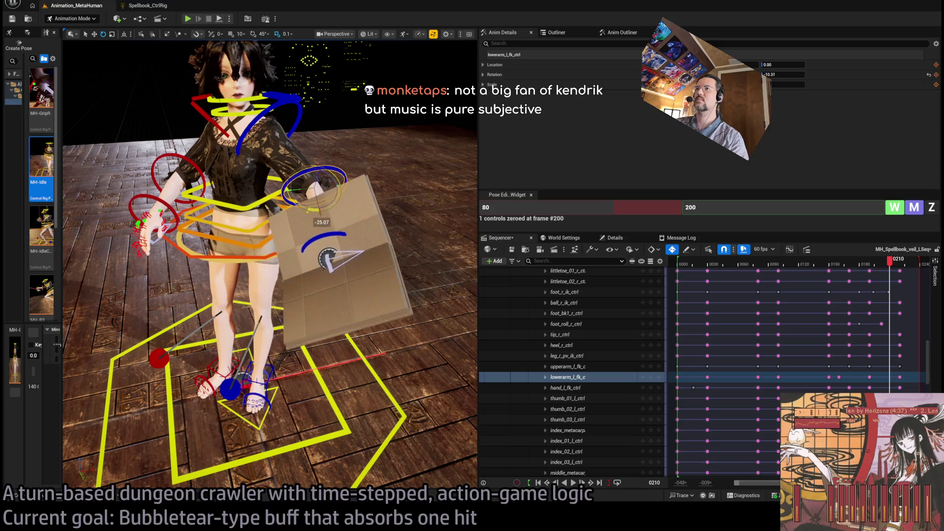
{"action": "left_click_drag", "start_coordinate": [890, 265], "coordinate": [900, 270]}
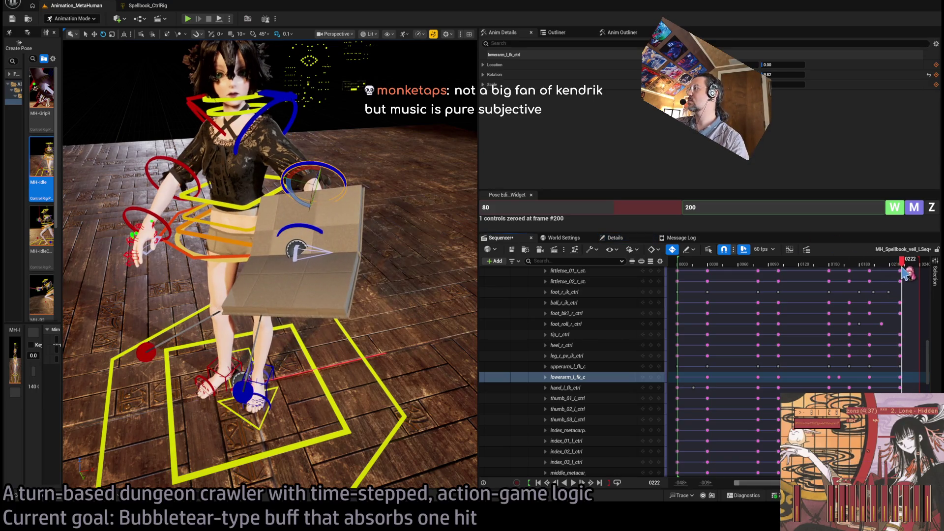
{"action": "left_click_drag", "start_coordinate": [292, 188], "coordinate": [322, 211]}
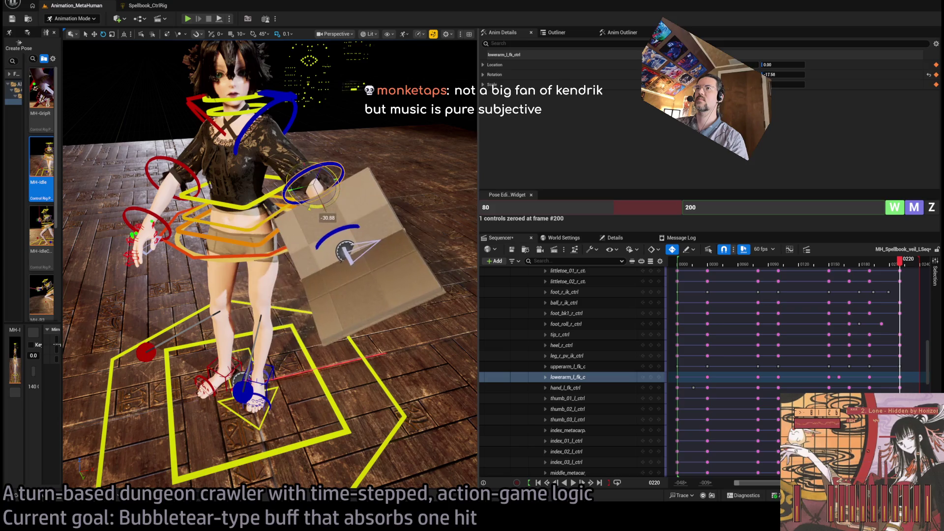
Replay from frame 127, then rewind to frame 0 and play from the start
{"action": "left_click_drag", "start_coordinate": [899, 266], "coordinate": [797, 271]}
{"action": "key", "text": "space"}
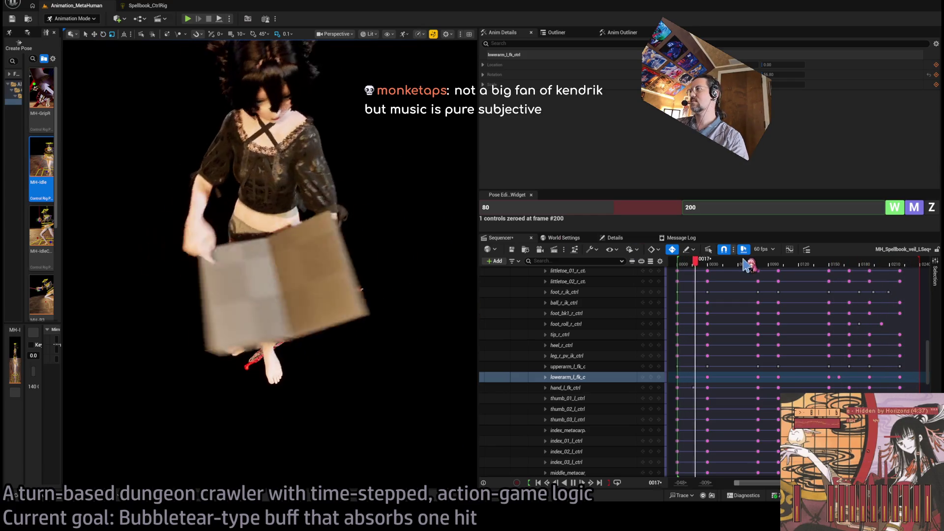
{"action": "left_click", "coordinate": [726, 261]}
{"action": "left_click", "coordinate": [679, 264]}
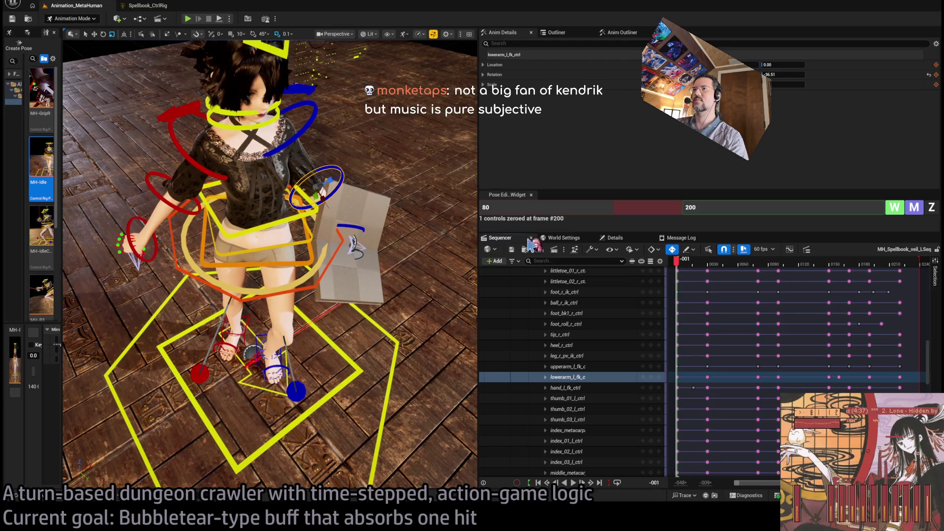
{"action": "key", "text": "space"}
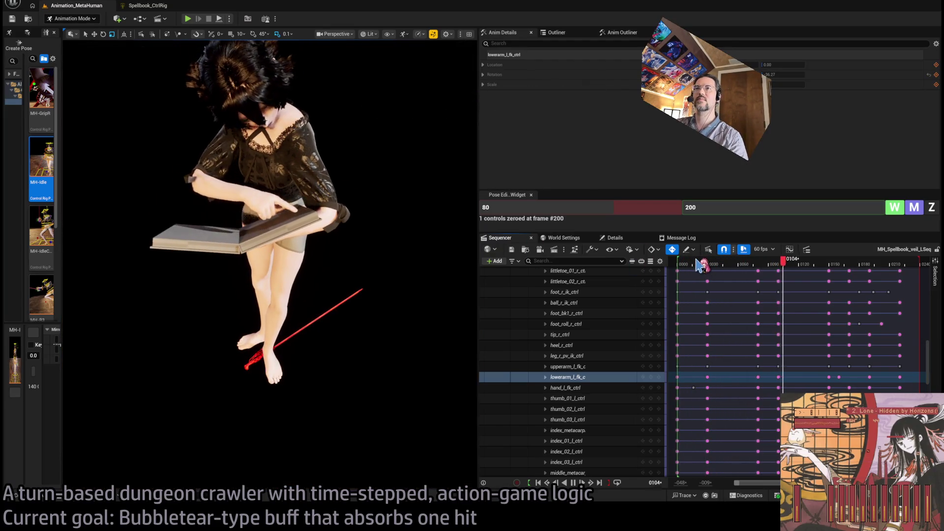
{"action": "mouse_move", "coordinate": [698, 265]}
{"action": "left_mouse_down"}
{"action": "mouse_move", "coordinate": [765, 265]}
{"action": "mouse_move", "coordinate": [702, 266]}
{"action": "mouse_move", "coordinate": [763, 276]}
{"action": "left_mouse_up"}
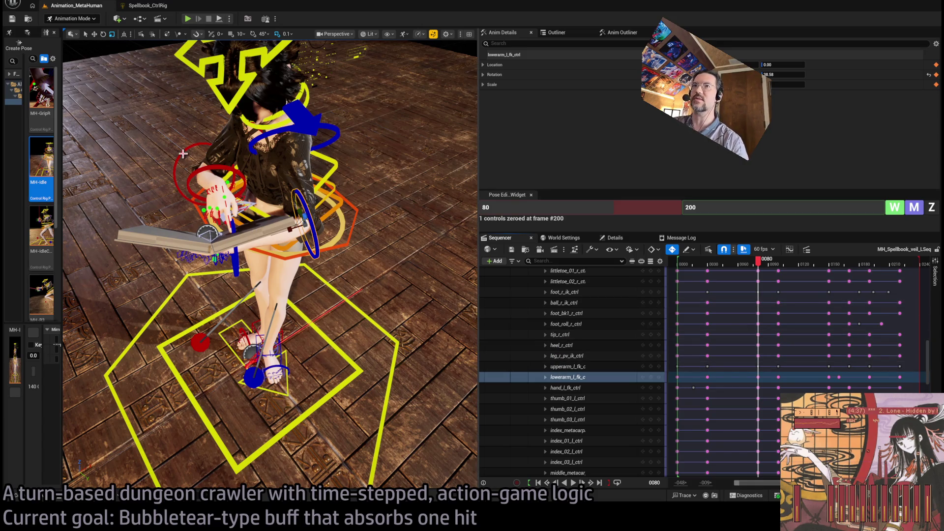
Select and frame the right forearm and hand, previewing the arm from frame 55 to 82
{"action": "left_click", "coordinate": [196, 165]}
{"action": "left_click", "coordinate": [222, 168], "text": "ctrl"}
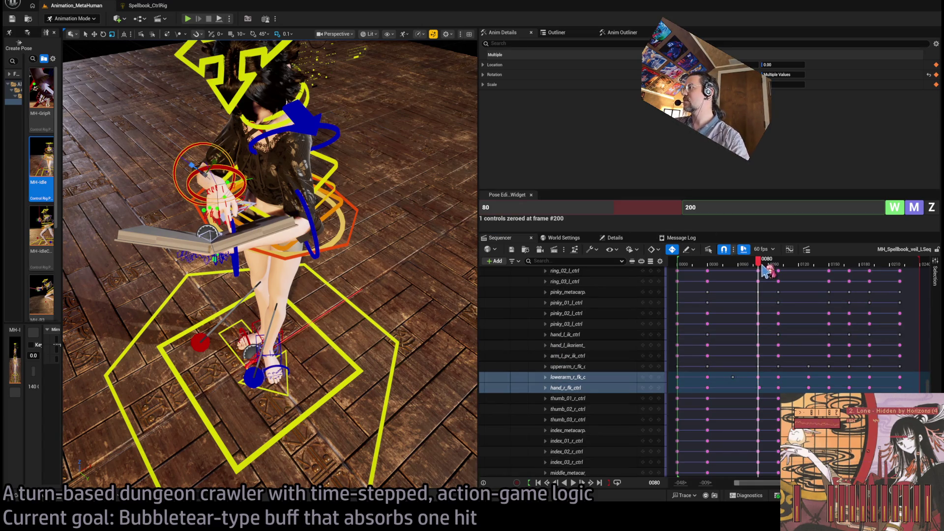
{"action": "key", "text": "Right"}
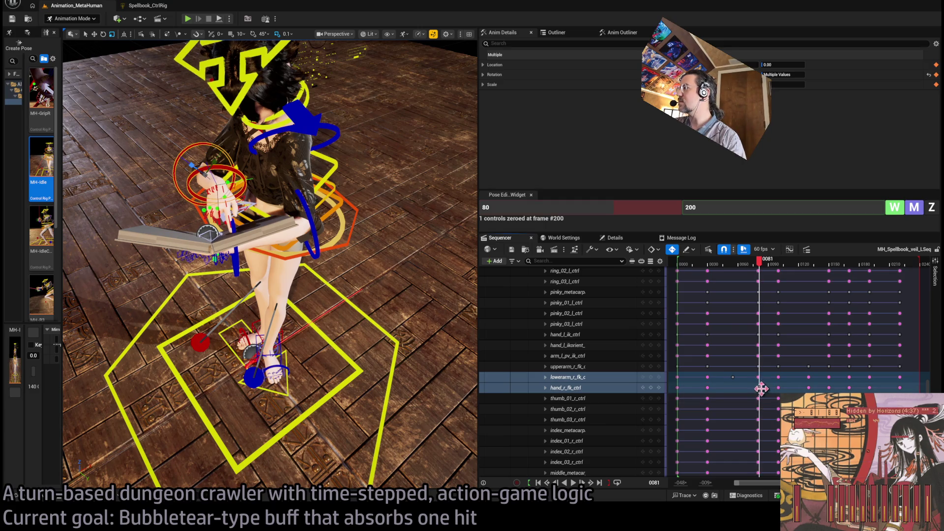
{"action": "mouse_move", "coordinate": [759, 263]}
{"action": "left_mouse_down"}
{"action": "mouse_move", "coordinate": [689, 270]}
{"action": "mouse_move", "coordinate": [759, 276]}
{"action": "left_mouse_up"}
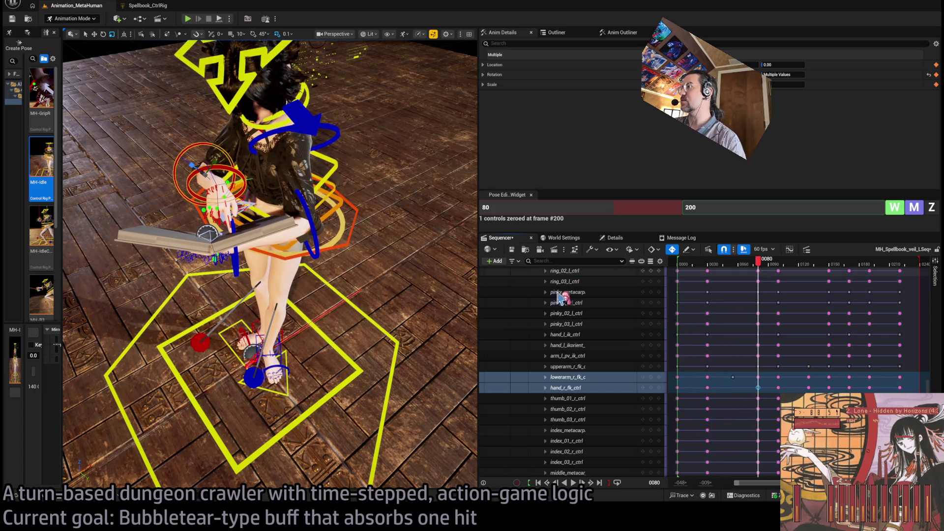
{"action": "key", "text": "f"}
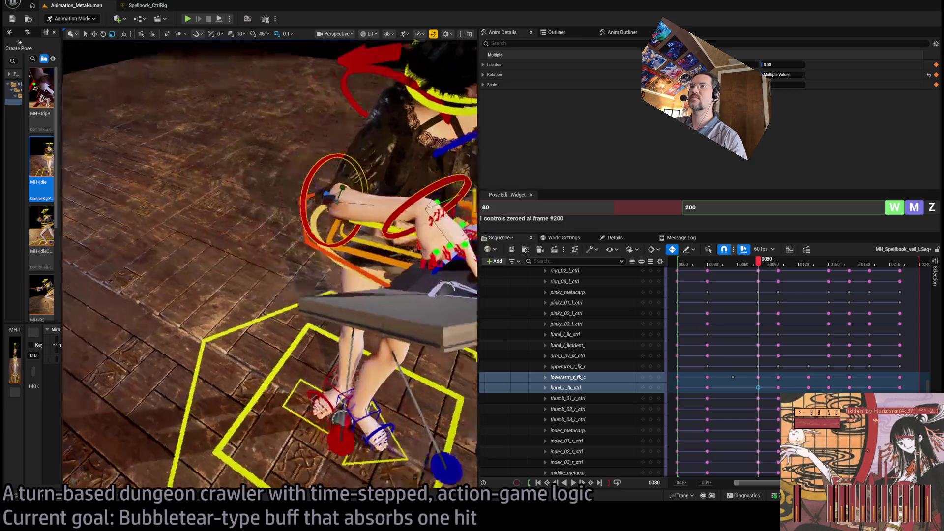
{"action": "left_click", "coordinate": [658, 389]}
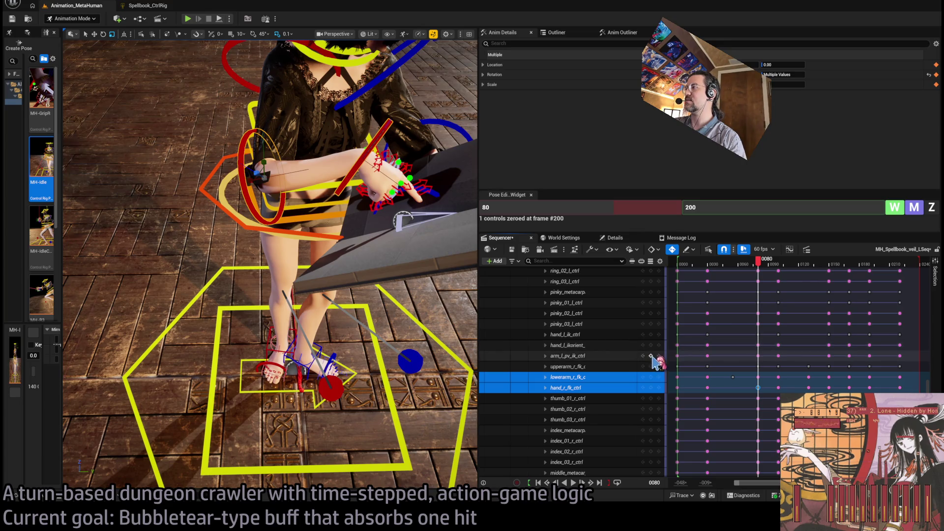
{"action": "left_click", "coordinate": [748, 265]}
{"action": "left_click_drag", "start_coordinate": [750, 266], "coordinate": [732, 265]}
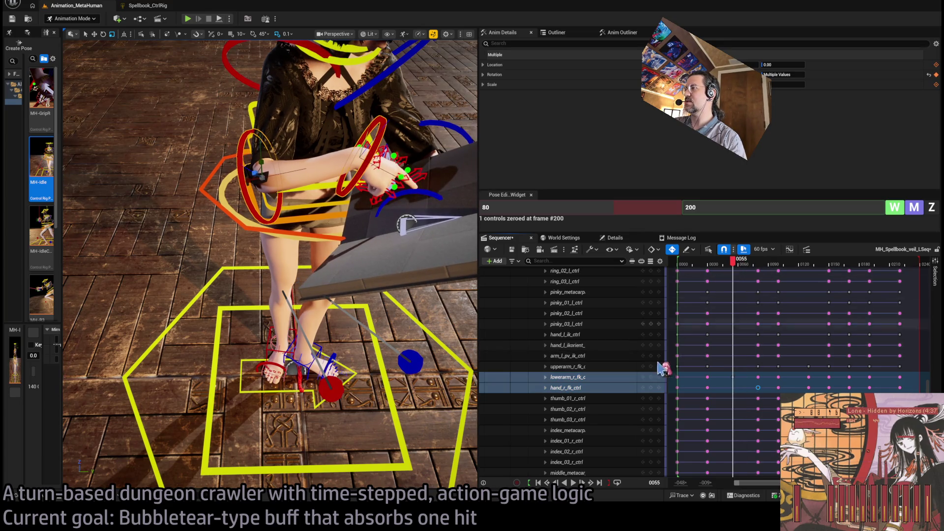
{"action": "left_click", "coordinate": [661, 377]}
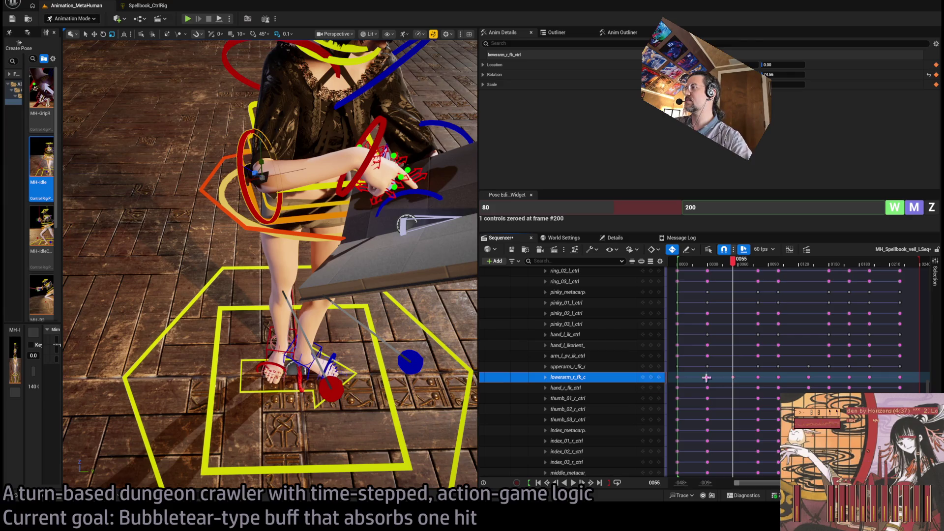
{"action": "left_click_drag", "start_coordinate": [729, 265], "coordinate": [761, 280]}
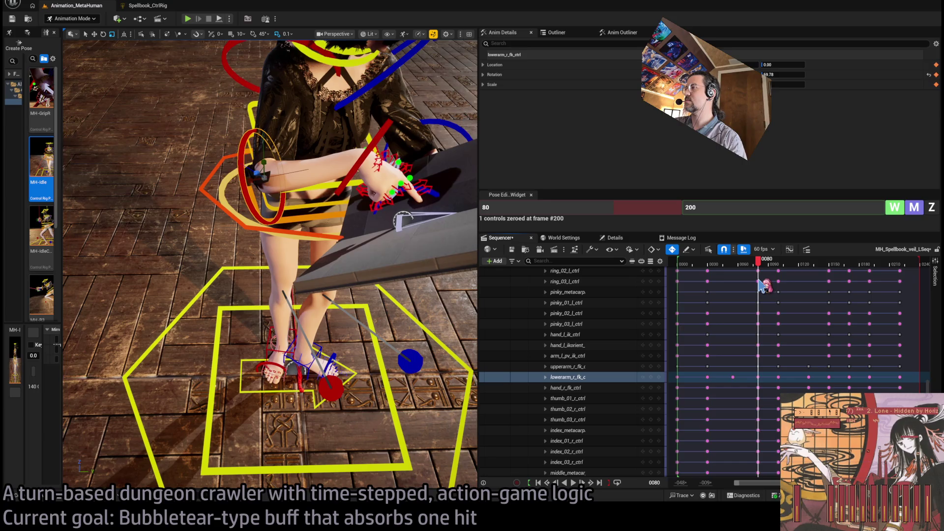
Select the upper arm, orbit close on the hand and book, and scrub frames 37–129
{"action": "left_click", "coordinate": [610, 368]}
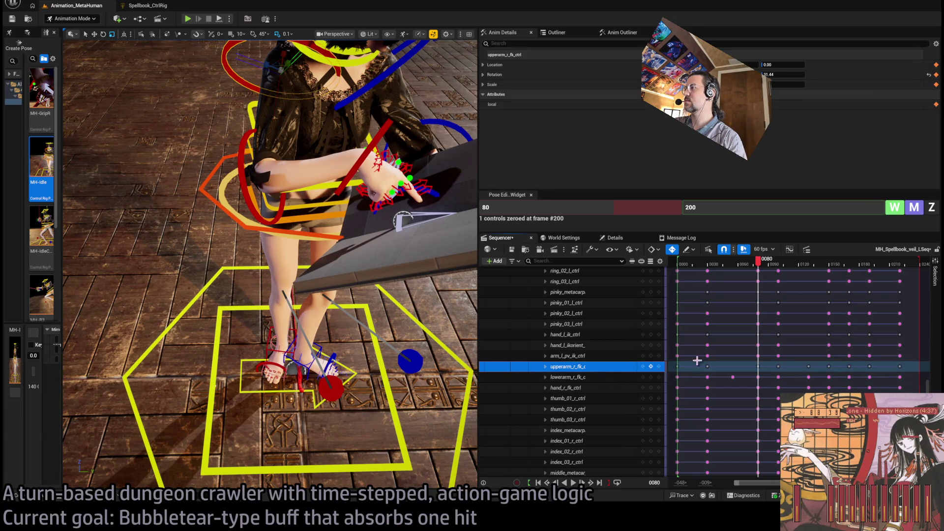
{"action": "left_click_drag", "start_coordinate": [409, 225], "coordinate": [364, 246]}
{"action": "mouse_move", "coordinate": [761, 268]}
{"action": "left_mouse_down"}
{"action": "mouse_move", "coordinate": [677, 271]}
{"action": "mouse_move", "coordinate": [764, 272]}
{"action": "left_mouse_up"}
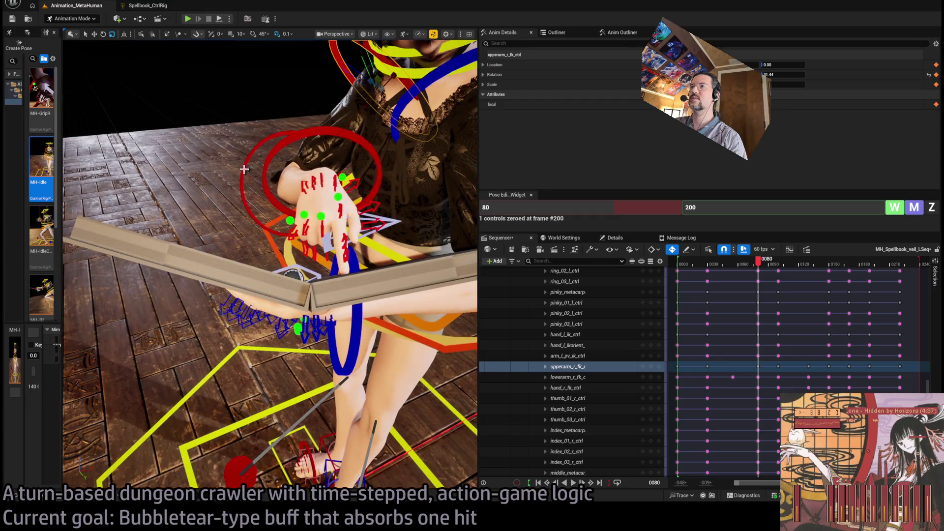
{"action": "left_click", "coordinate": [295, 184]}
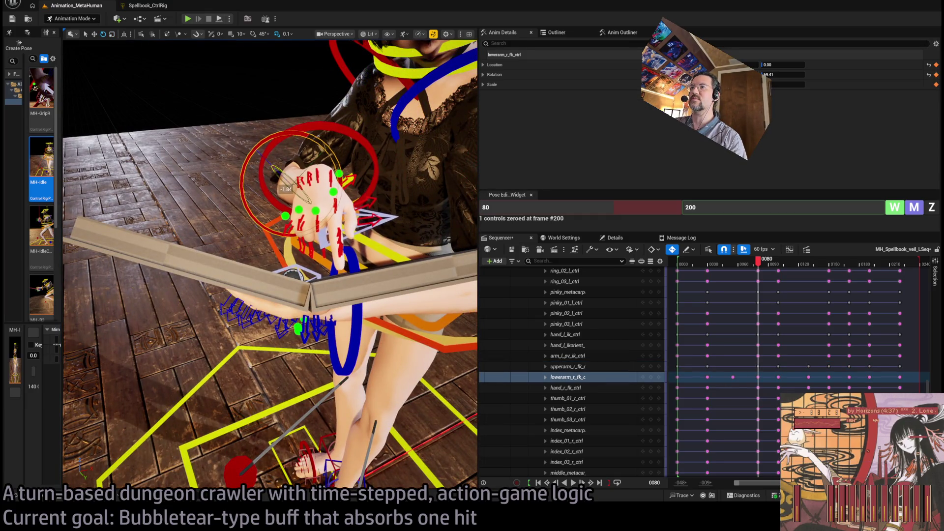
{"action": "mouse_move", "coordinate": [759, 262]}
{"action": "left_mouse_down"}
{"action": "mouse_move", "coordinate": [742, 274]}
{"action": "mouse_move", "coordinate": [678, 274]}
{"action": "mouse_move", "coordinate": [719, 278]}
{"action": "mouse_move", "coordinate": [708, 284]}
{"action": "mouse_move", "coordinate": [723, 274]}
{"action": "mouse_move", "coordinate": [791, 278]}
{"action": "left_mouse_up"}
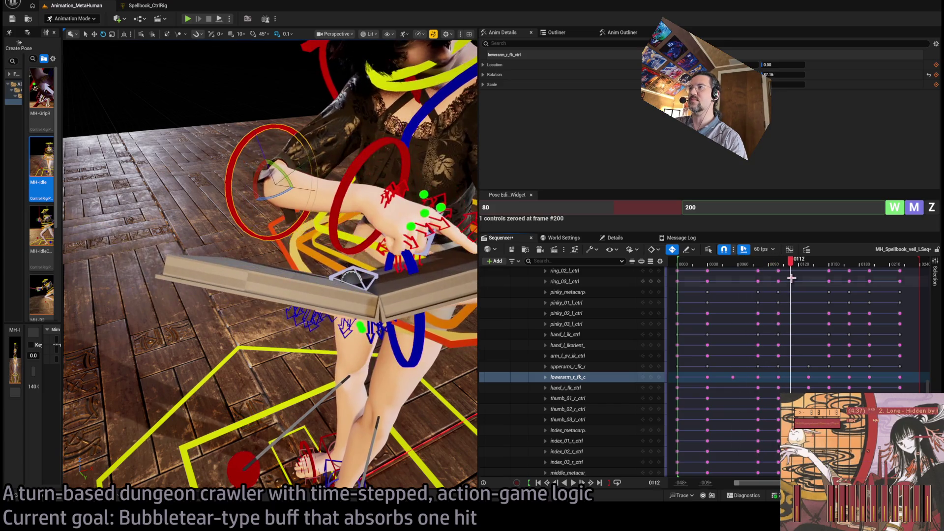
{"action": "mouse_move", "coordinate": [270, 246]}
{"action": "left_mouse_down"}
{"action": "mouse_move", "coordinate": [354, 236]}
{"action": "mouse_move", "coordinate": [330, 224]}
{"action": "left_mouse_up"}
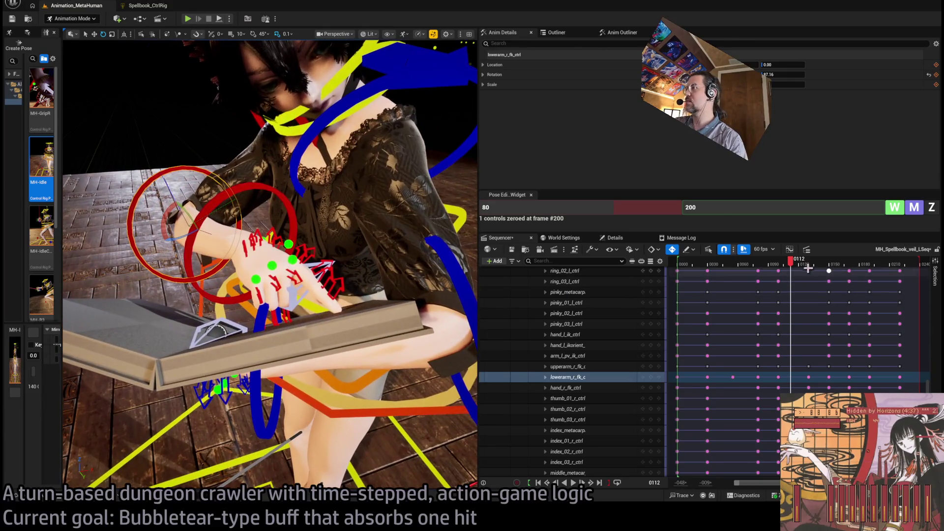
{"action": "left_click_drag", "start_coordinate": [788, 269], "coordinate": [829, 279]}
{"action": "left_click", "coordinate": [651, 369]}
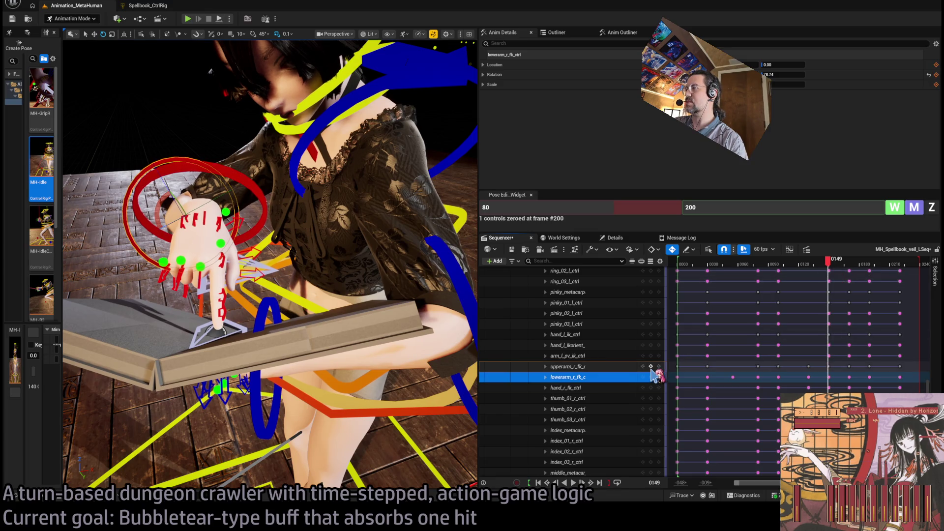
Select the right forearm track and set rotation keys at frames 129 and 130
{"action": "left_click", "coordinate": [834, 268]}
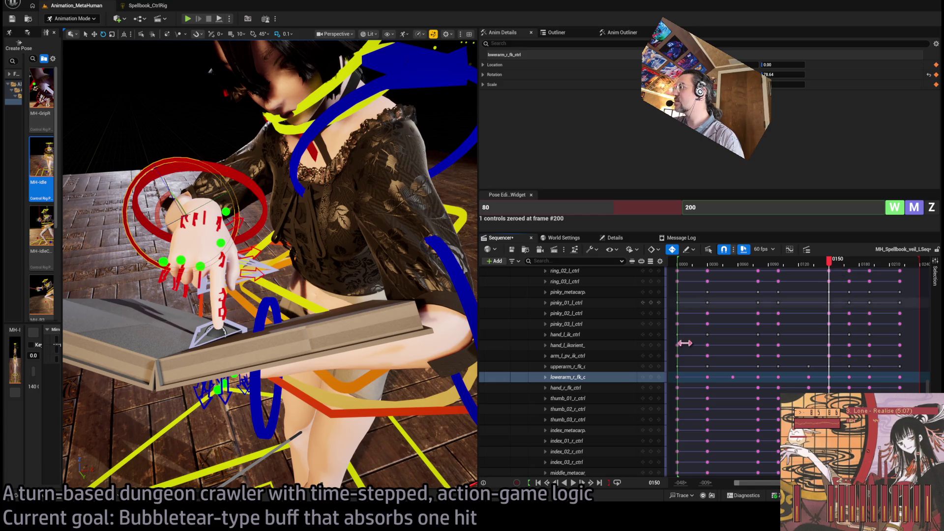
{"action": "left_click", "coordinate": [651, 377]}
{"action": "left_click_drag", "start_coordinate": [818, 268], "coordinate": [807, 268]}
{"action": "left_click", "coordinate": [654, 377]}
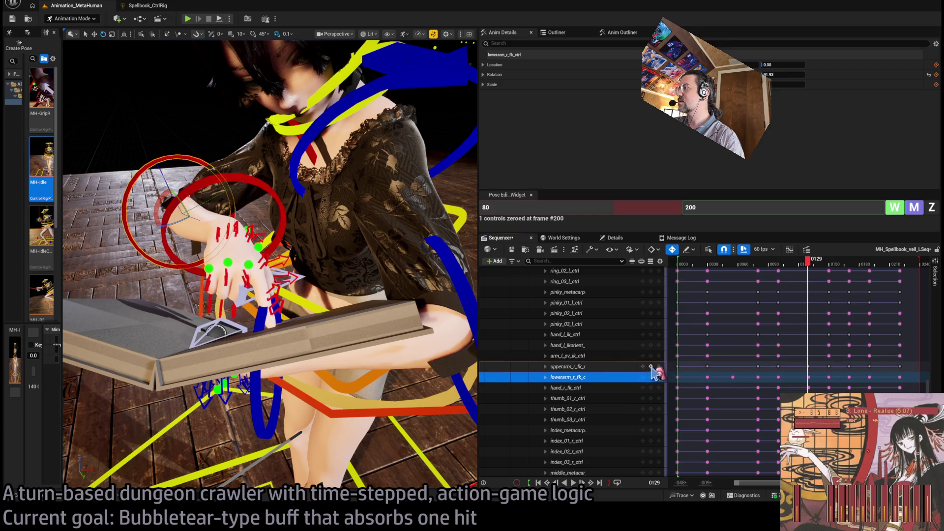
{"action": "left_click", "coordinate": [652, 388]}
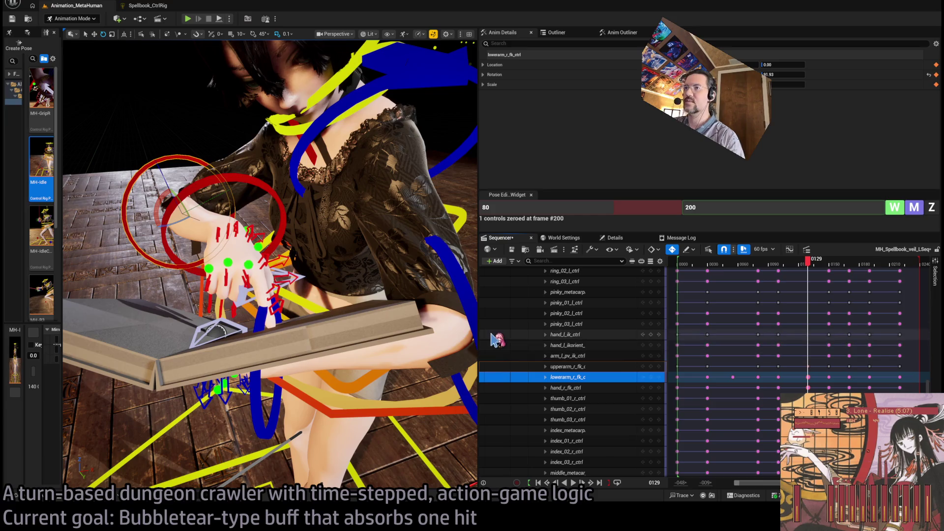
{"action": "left_click", "coordinate": [811, 266]}
{"action": "left_click", "coordinate": [809, 265]}
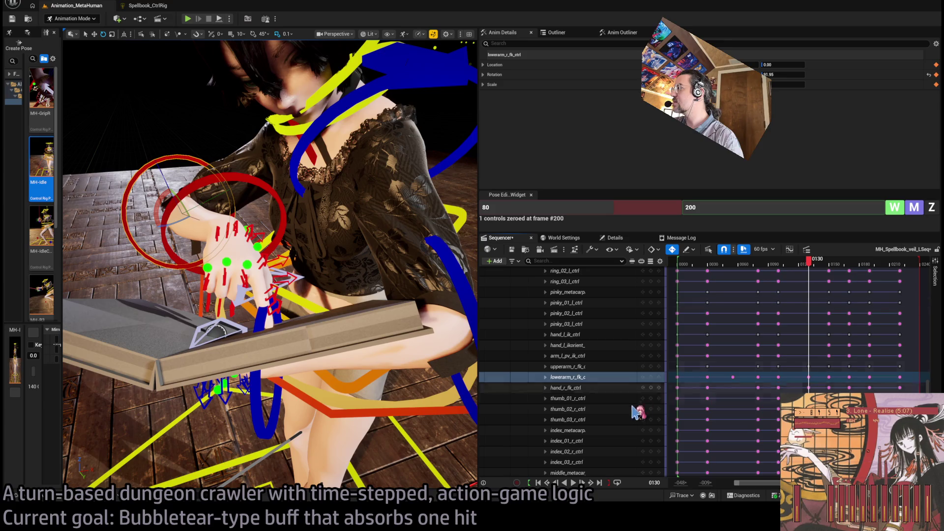
{"action": "left_click", "coordinate": [649, 376]}
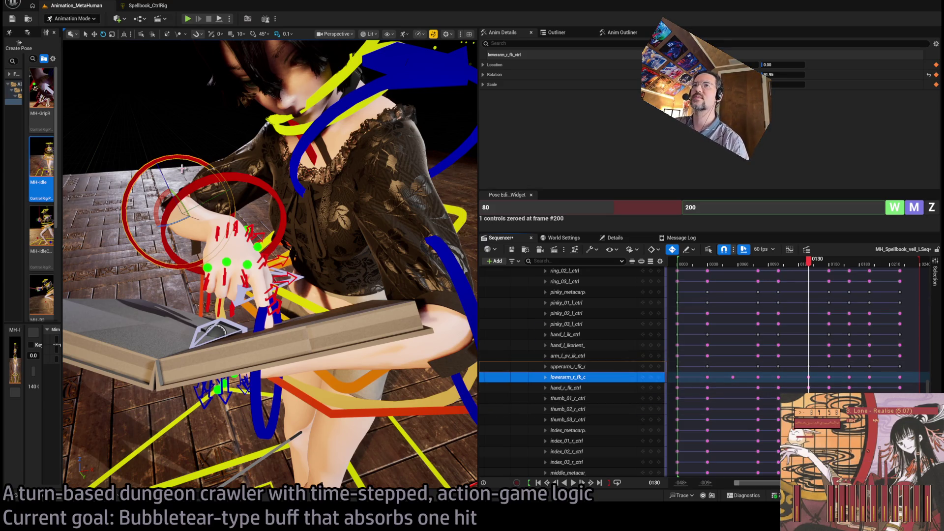
Nudge the right forearm rotation at frames 130, 115 and 150, ending near 79.18
{"action": "left_click_drag", "start_coordinate": [179, 194], "coordinate": [173, 211]}
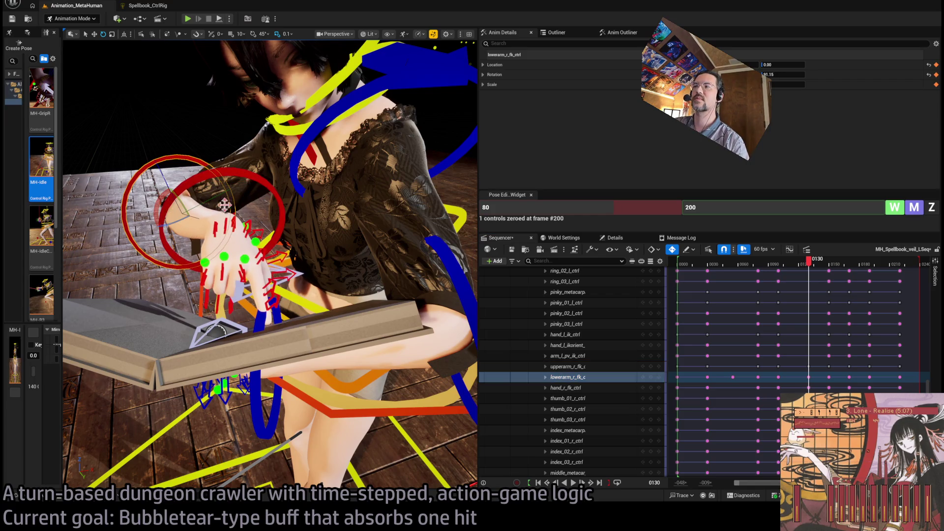
{"action": "mouse_move", "coordinate": [810, 265]}
{"action": "left_mouse_down"}
{"action": "mouse_move", "coordinate": [783, 268]}
{"action": "mouse_move", "coordinate": [807, 269]}
{"action": "mouse_move", "coordinate": [797, 270]}
{"action": "left_mouse_up"}
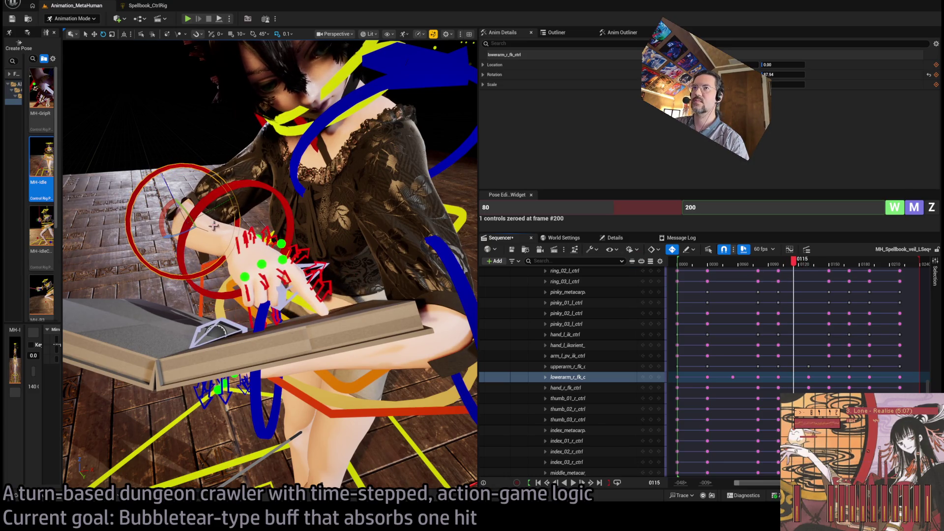
{"action": "left_click_drag", "start_coordinate": [188, 213], "coordinate": [193, 217]}
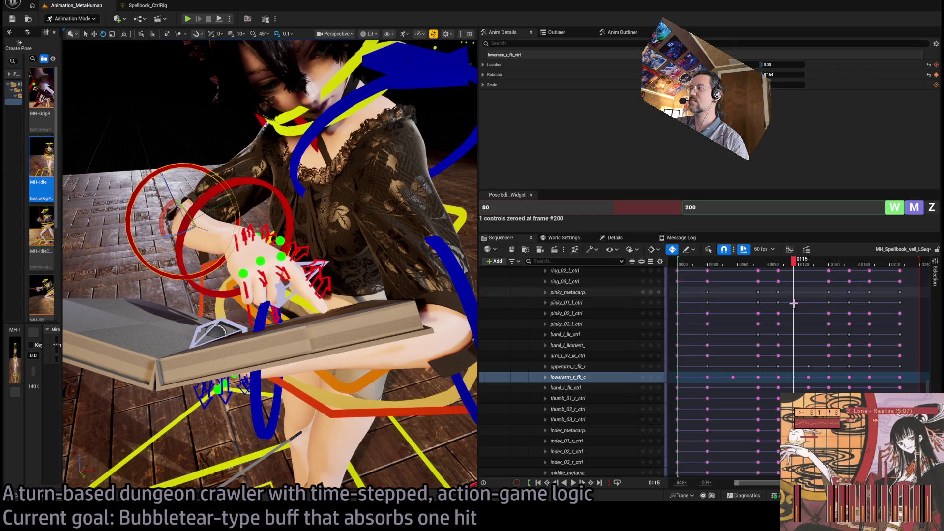
{"action": "mouse_move", "coordinate": [792, 274]}
{"action": "left_mouse_down"}
{"action": "mouse_move", "coordinate": [784, 270]}
{"action": "mouse_move", "coordinate": [831, 269]}
{"action": "left_mouse_up"}
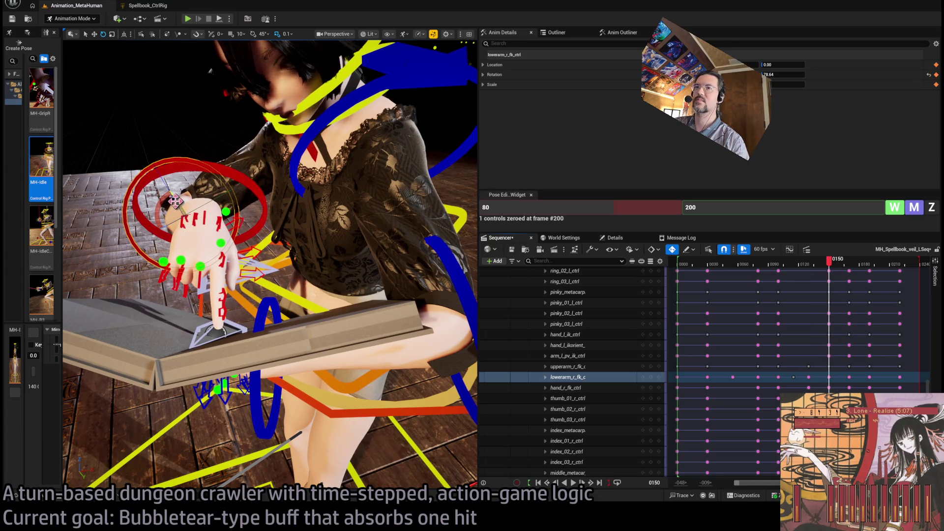
{"action": "left_click_drag", "start_coordinate": [180, 210], "coordinate": [178, 216]}
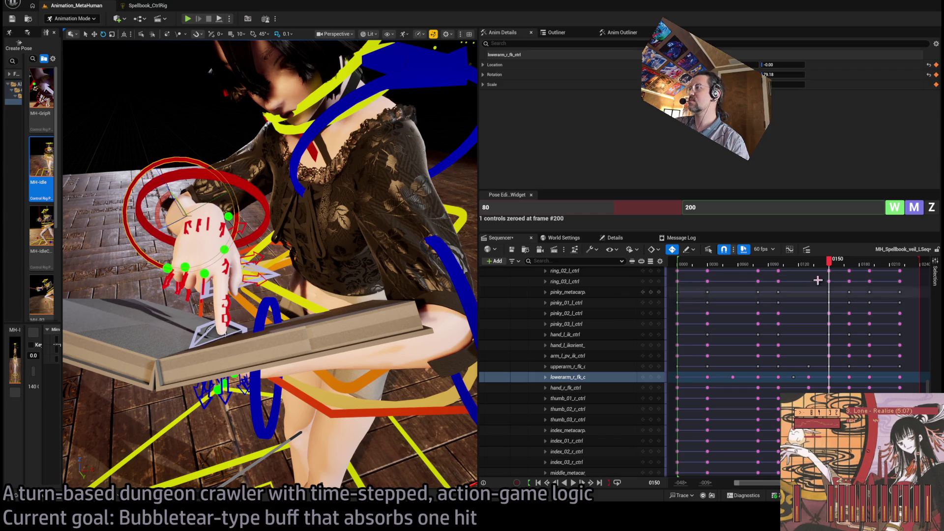
{"action": "mouse_move", "coordinate": [829, 270]}
{"action": "left_mouse_down"}
{"action": "mouse_move", "coordinate": [765, 278]}
{"action": "mouse_move", "coordinate": [823, 276]}
{"action": "mouse_move", "coordinate": [863, 293]}
{"action": "mouse_move", "coordinate": [800, 290]}
{"action": "left_mouse_up"}
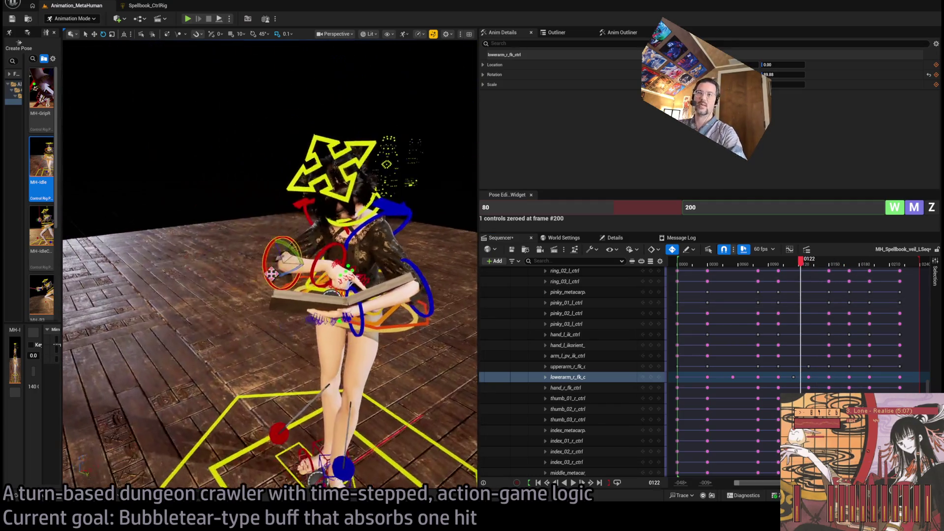
Play the sequence to about frame 174, then select and frame the right foot IK and roll controls
{"action": "left_click_drag", "start_coordinate": [712, 265], "coordinate": [706, 271]}
{"action": "key", "text": "space"}
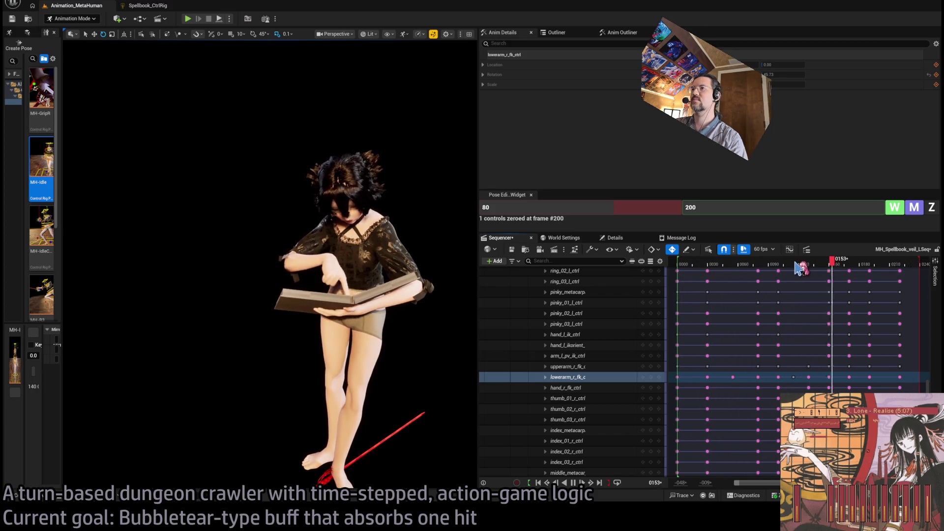
{"action": "left_click_drag", "start_coordinate": [799, 265], "coordinate": [883, 266]}
{"action": "left_click", "coordinate": [334, 457]}
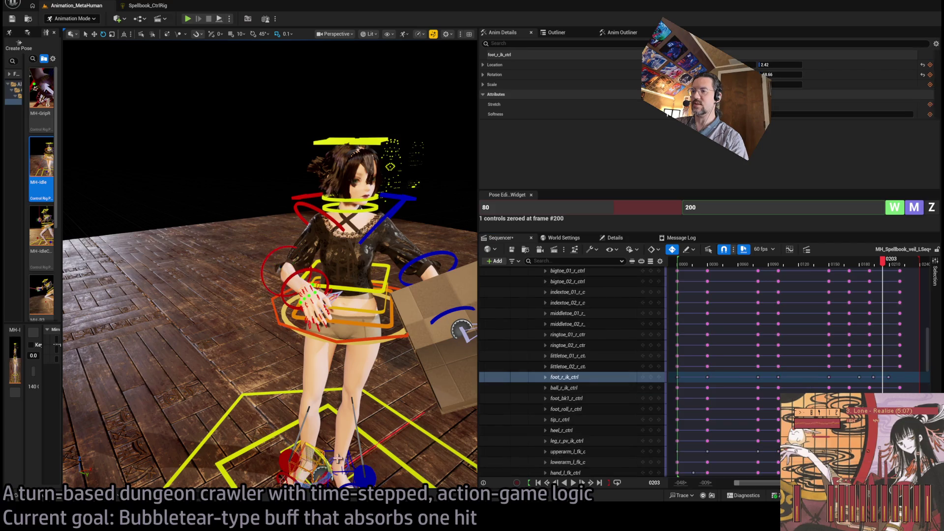
{"action": "key", "text": "f"}
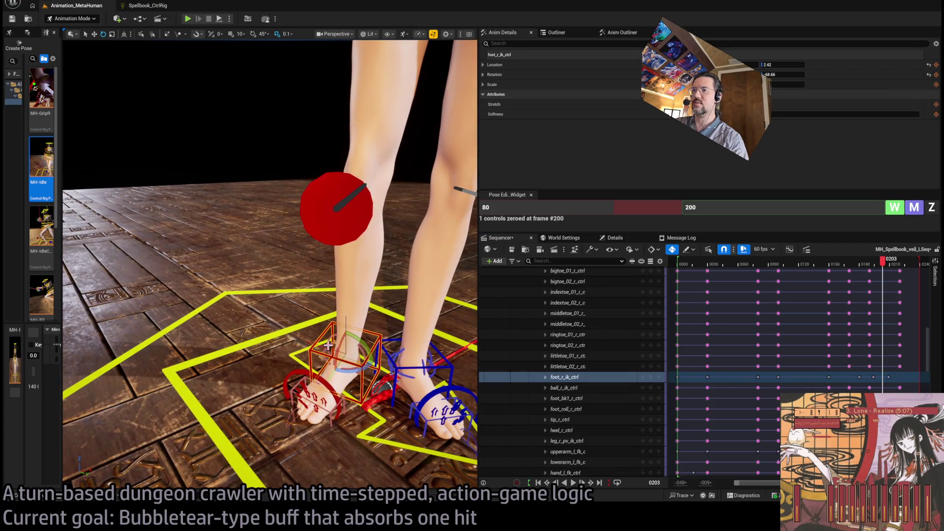
{"action": "left_click", "coordinate": [565, 408], "text": "ctrl"}
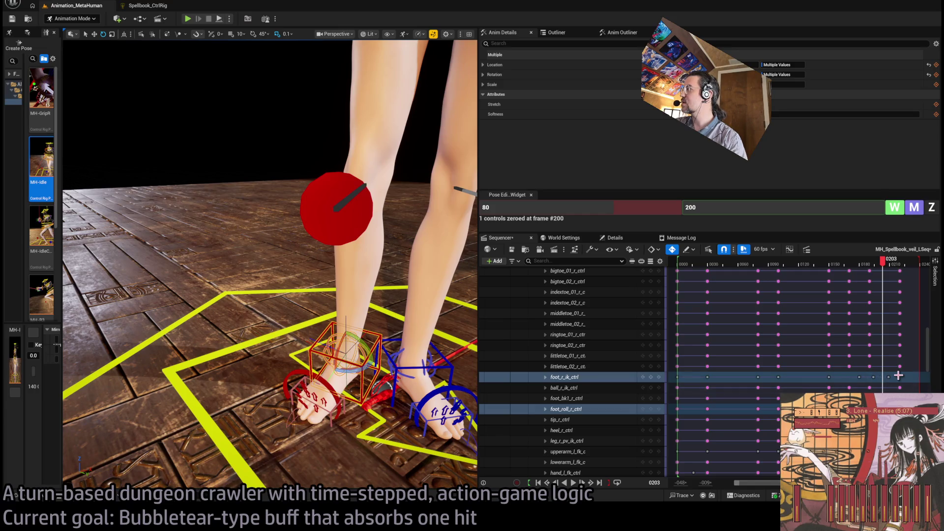
Try shifting the right foot's later keys earlier, undo it, and replay the sequence
{"action": "left_click_drag", "start_coordinate": [855, 382], "coordinate": [859, 393]}
{"action": "key", "text": "comma"}
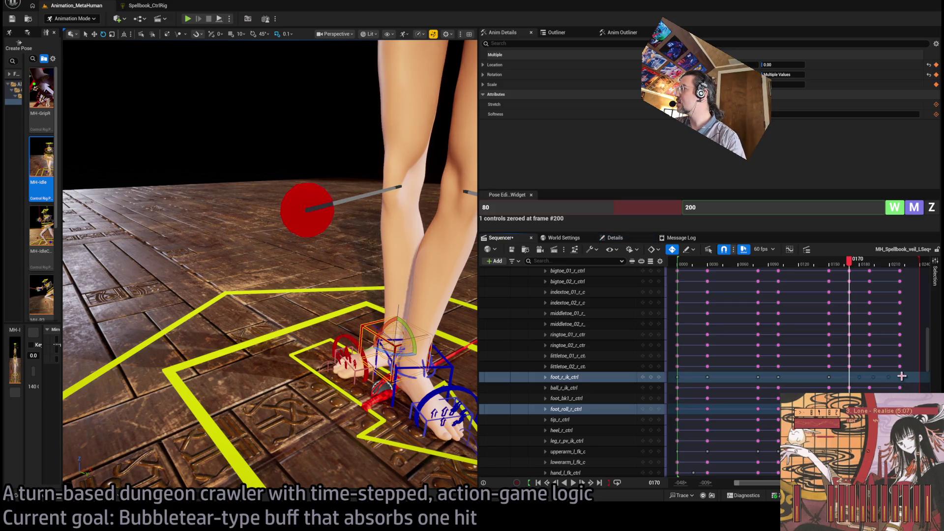
{"action": "left_click", "coordinate": [841, 387]}
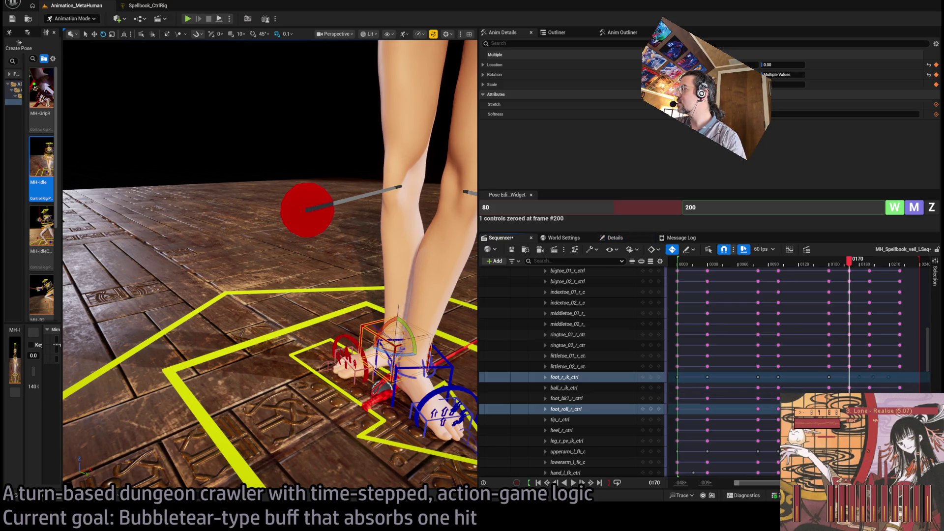
{"action": "left_click_drag", "start_coordinate": [852, 379], "coordinate": [837, 379]}
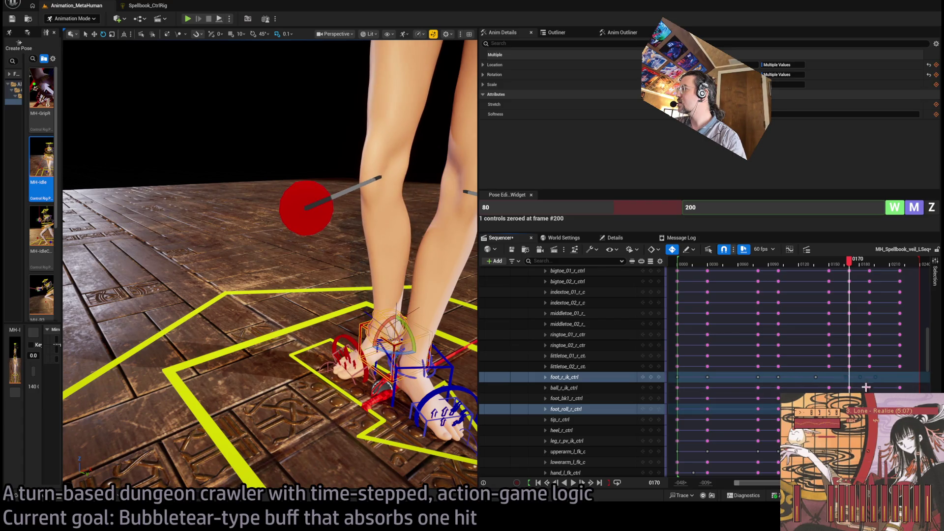
{"action": "key", "text": "ctrl+z"}
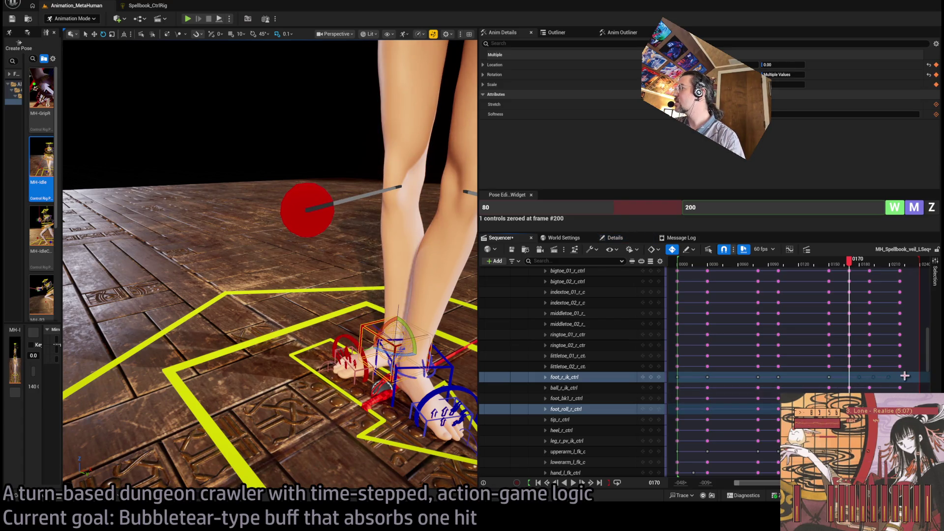
{"action": "left_click_drag", "start_coordinate": [853, 385], "coordinate": [855, 389]}
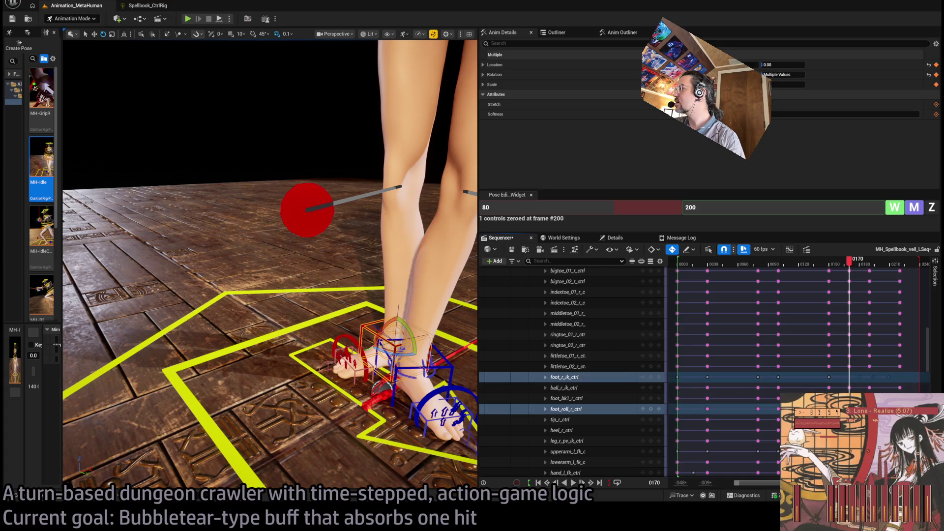
{"action": "key", "text": "ctrl+z"}
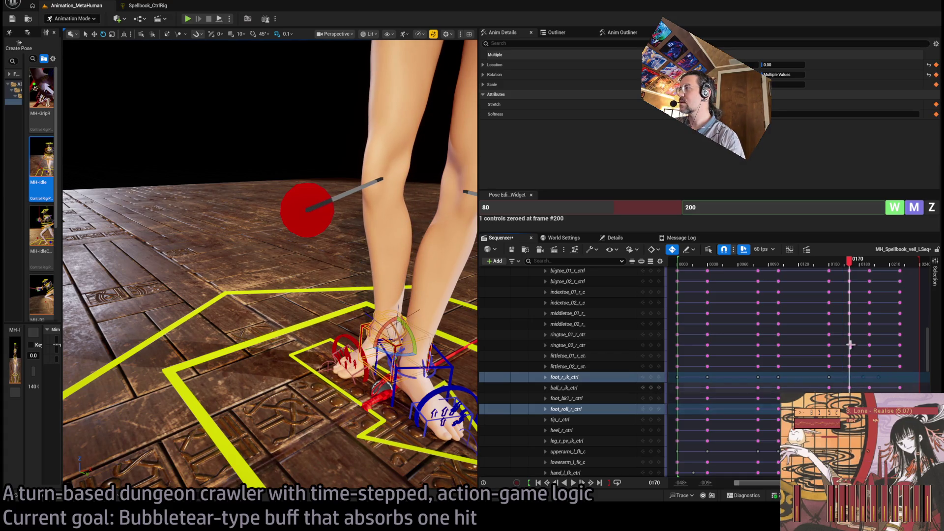
{"action": "left_click_drag", "start_coordinate": [854, 272], "coordinate": [782, 267]}
{"action": "key", "text": "space"}
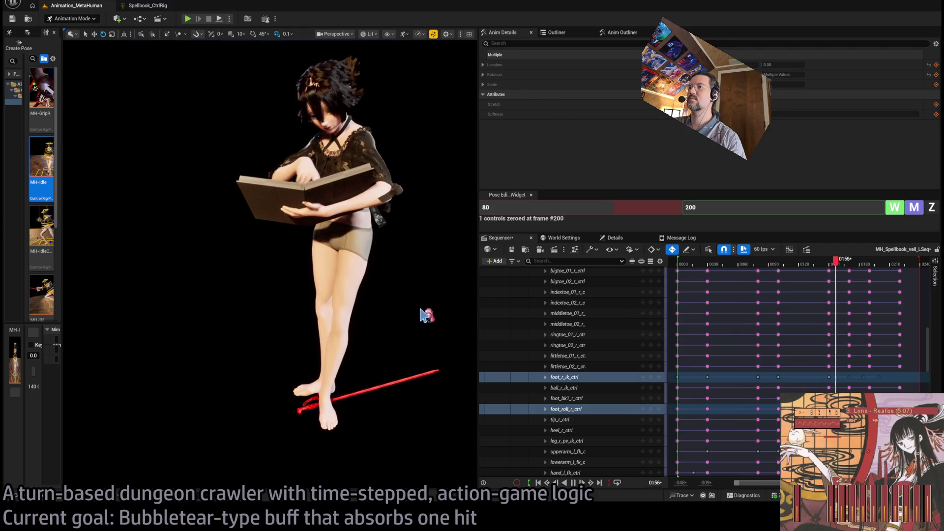
{"action": "mouse_move", "coordinate": [858, 270]}
{"action": "left_mouse_down"}
{"action": "mouse_move", "coordinate": [818, 270]}
{"action": "mouse_move", "coordinate": [863, 273]}
{"action": "mouse_move", "coordinate": [835, 284]}
{"action": "mouse_move", "coordinate": [863, 283]}
{"action": "mouse_move", "coordinate": [836, 284]}
{"action": "left_mouse_up"}
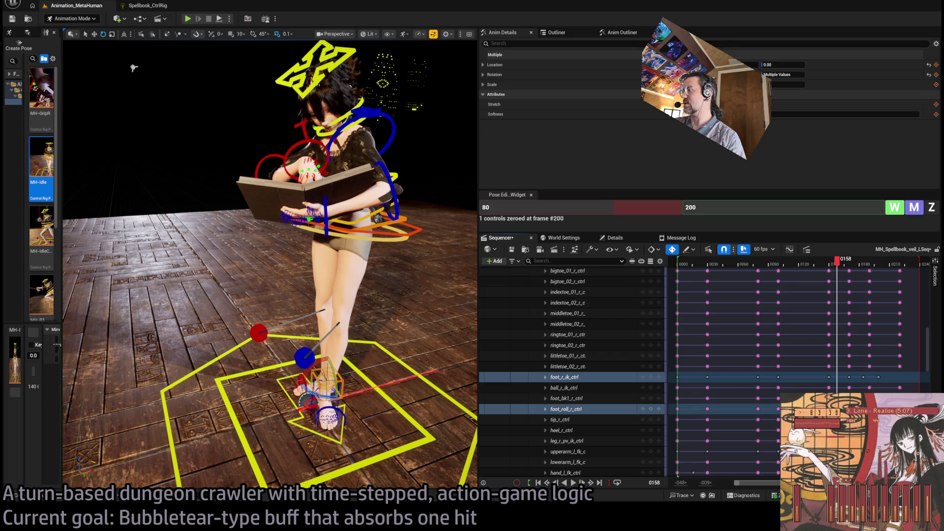
{"action": "mouse_move", "coordinate": [819, 269]}
{"action": "left_mouse_down"}
{"action": "mouse_move", "coordinate": [787, 271]}
{"action": "mouse_move", "coordinate": [875, 270]}
{"action": "mouse_move", "coordinate": [799, 270]}
{"action": "left_mouse_up"}
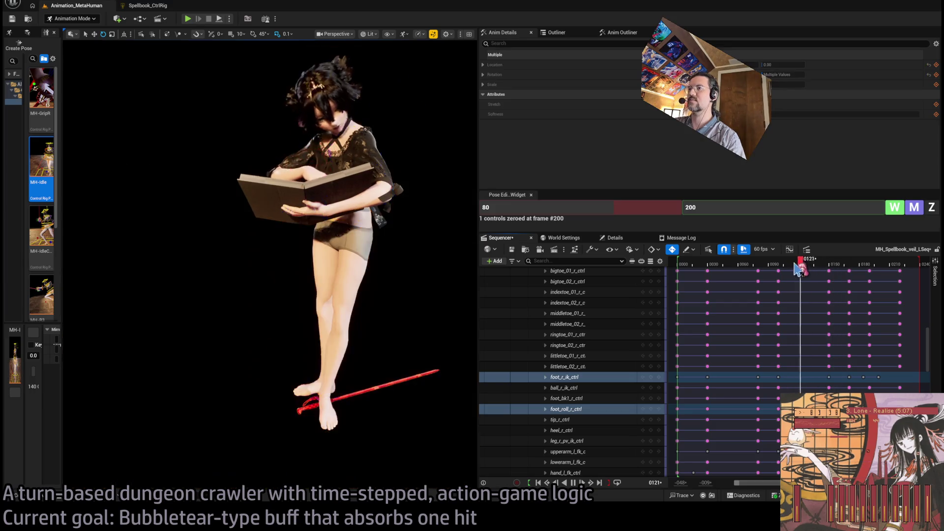
{"action": "left_click", "coordinate": [811, 269]}
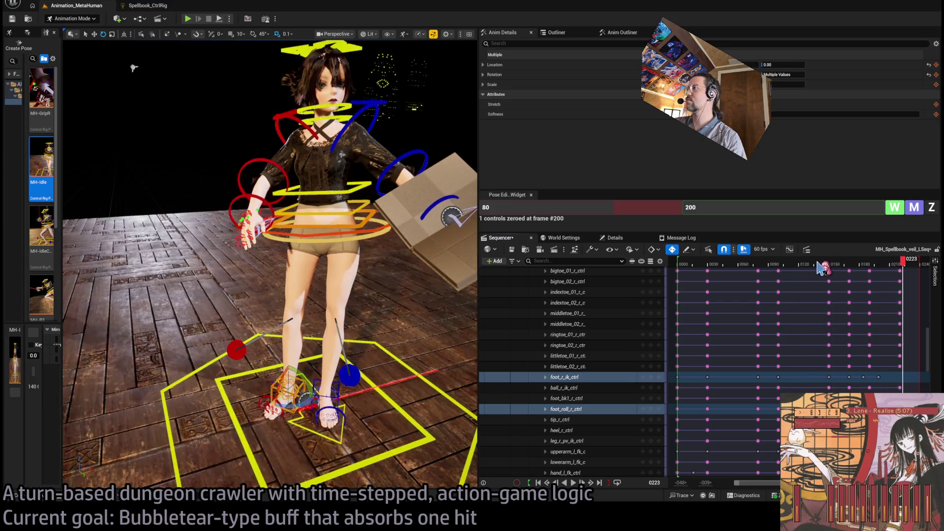
{"action": "left_click_drag", "start_coordinate": [811, 262], "coordinate": [823, 256]}
{"action": "key", "text": "space"}
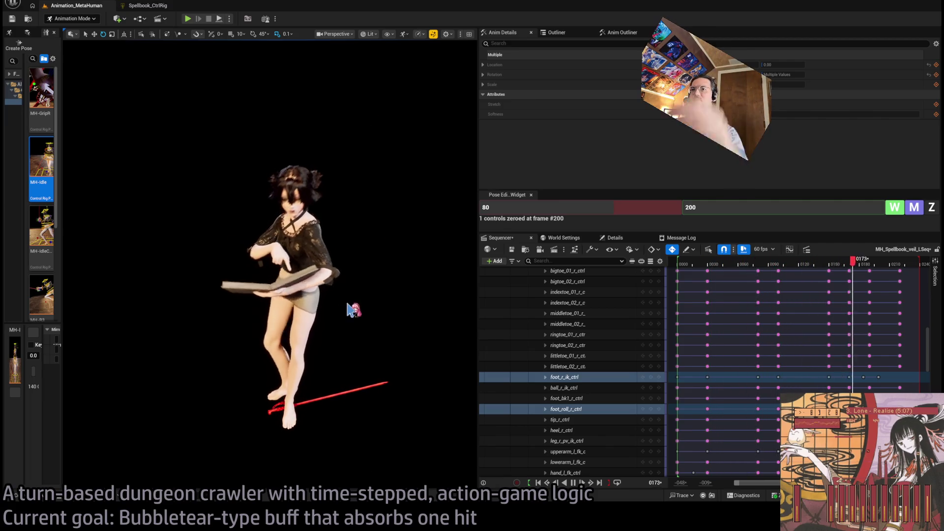
{"action": "key", "text": "space"}
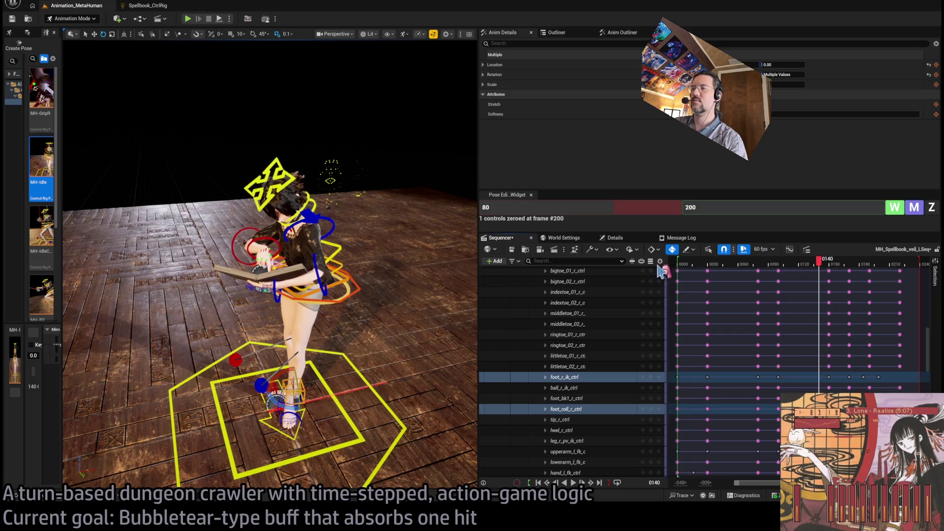
Select body_ctrl and key a turned, leaning torso pose at frame 136
{"action": "left_click", "coordinate": [339, 256]}
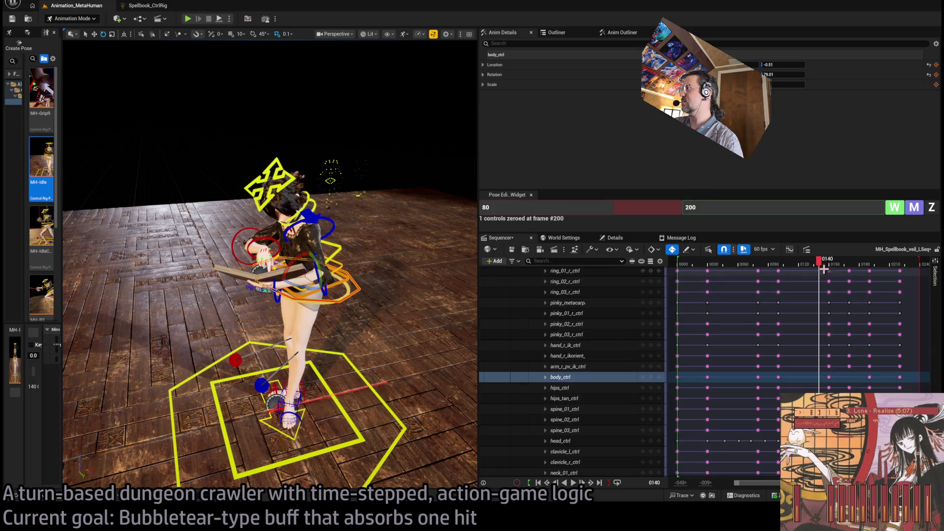
{"action": "mouse_move", "coordinate": [829, 272]}
{"action": "left_mouse_down"}
{"action": "mouse_move", "coordinate": [848, 276]}
{"action": "mouse_move", "coordinate": [832, 279]}
{"action": "left_mouse_up"}
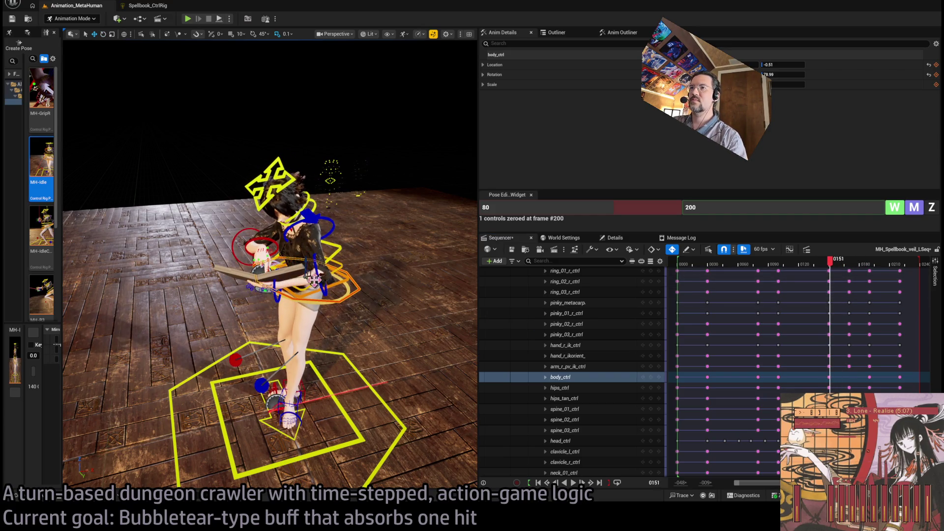
{"action": "left_click_drag", "start_coordinate": [319, 274], "coordinate": [305, 278]}
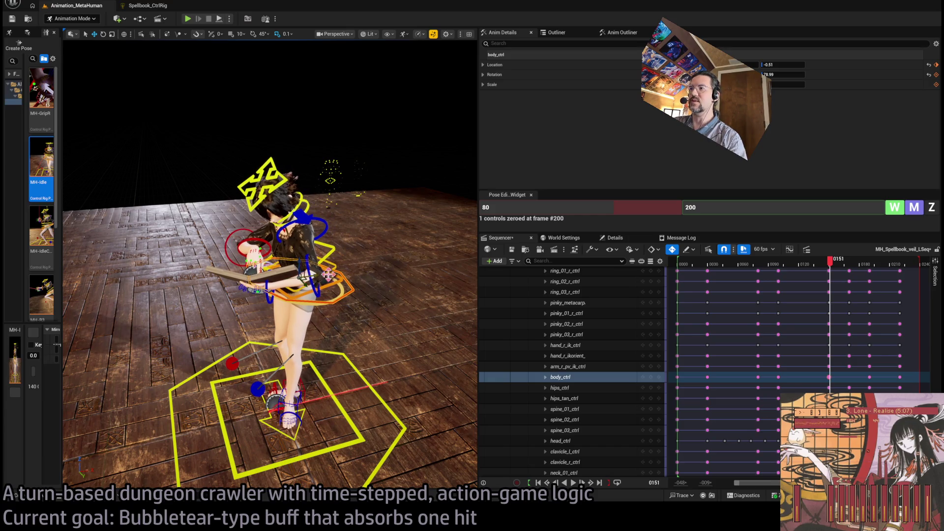
{"action": "left_click", "coordinate": [837, 271]}
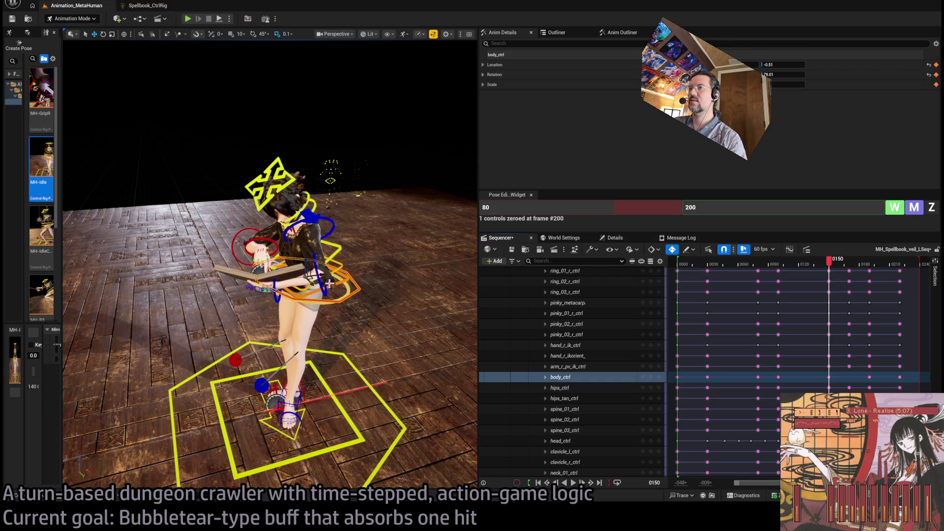
{"action": "mouse_move", "coordinate": [830, 274]}
{"action": "left_mouse_down"}
{"action": "mouse_move", "coordinate": [806, 275]}
{"action": "mouse_move", "coordinate": [834, 272]}
{"action": "left_mouse_up"}
{"action": "left_click", "coordinate": [650, 377]}
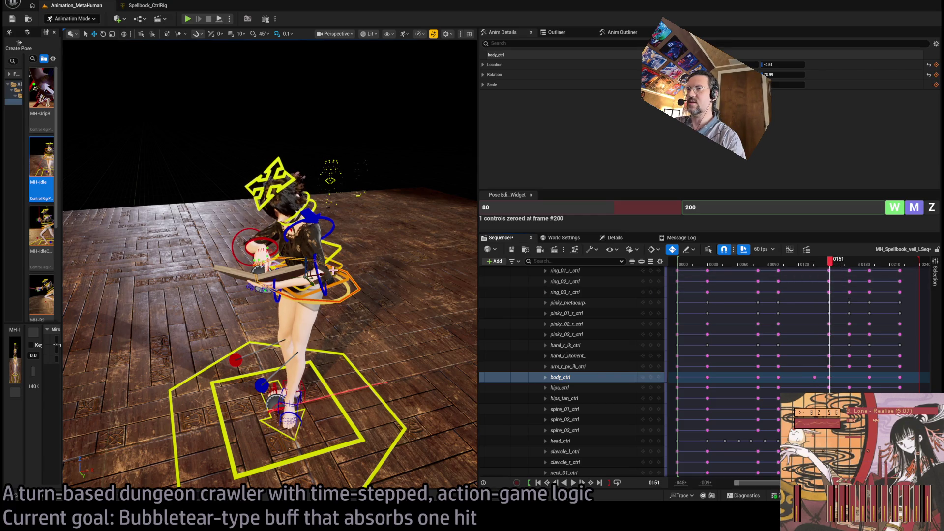
{"action": "left_click_drag", "start_coordinate": [323, 272], "coordinate": [342, 276]}
Lean the body left around frames 150–151, then delete the body key near frame 150
{"action": "left_click", "coordinate": [835, 267]}
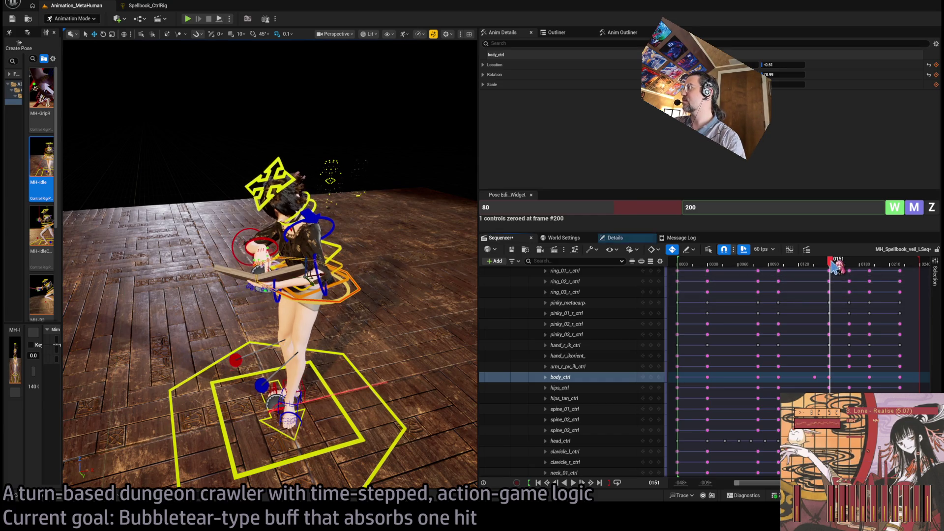
{"action": "left_click", "coordinate": [831, 264]}
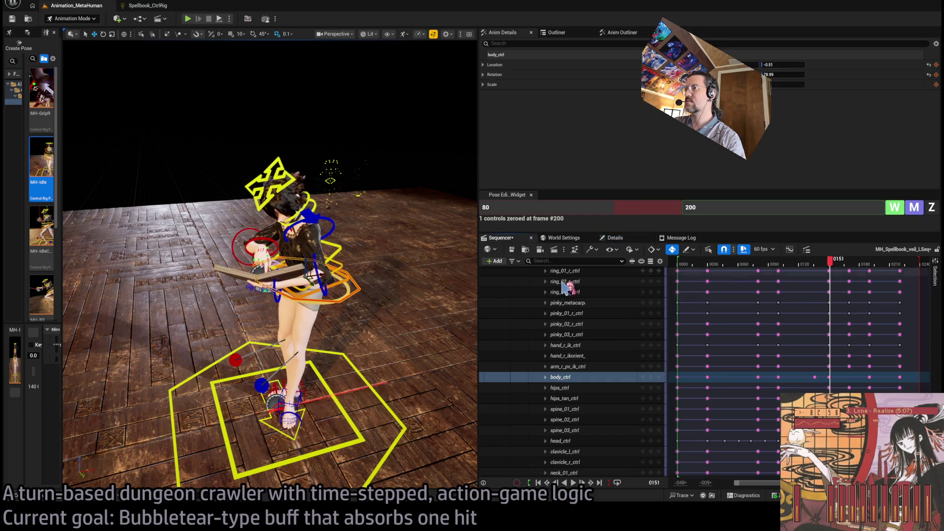
{"action": "left_click_drag", "start_coordinate": [321, 274], "coordinate": [304, 279]}
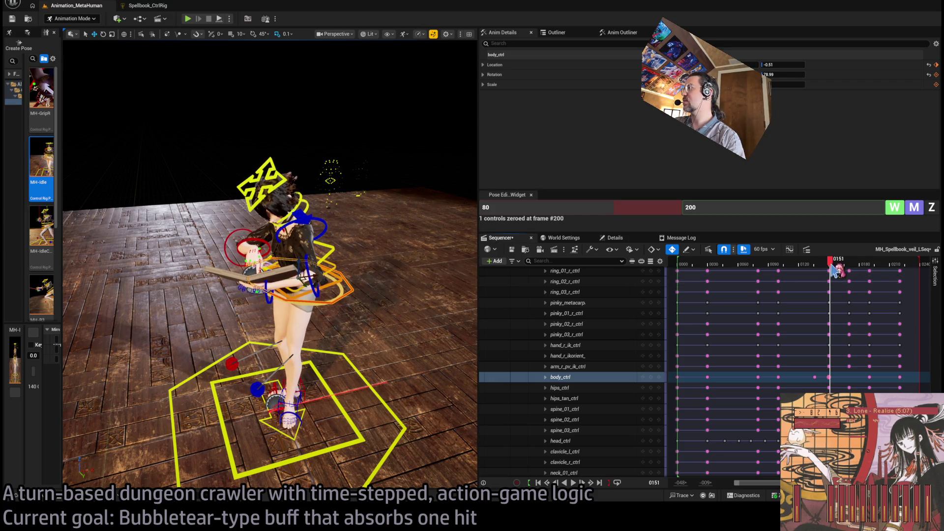
{"action": "left_click_drag", "start_coordinate": [834, 270], "coordinate": [832, 272]}
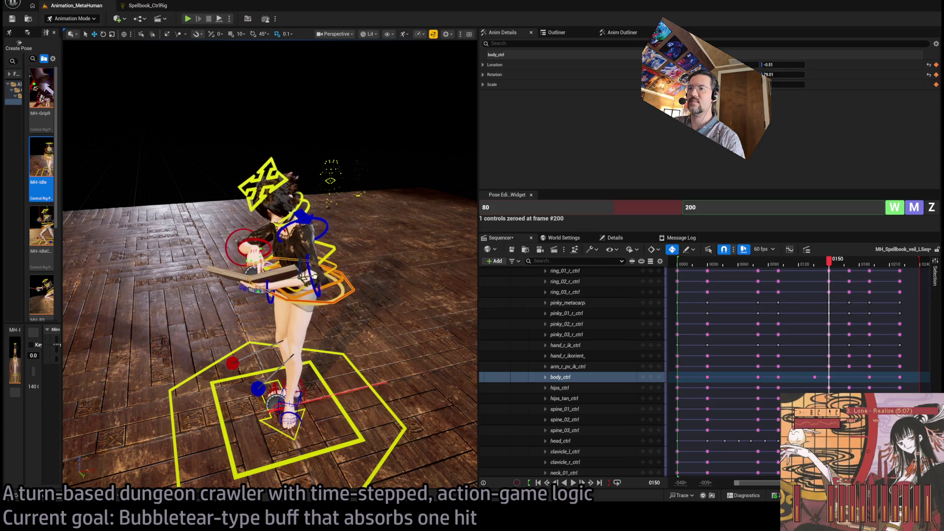
{"action": "left_click_drag", "start_coordinate": [829, 269], "coordinate": [770, 270]}
{"action": "left_click", "coordinate": [814, 377]}
{"action": "key", "text": "Delete"}
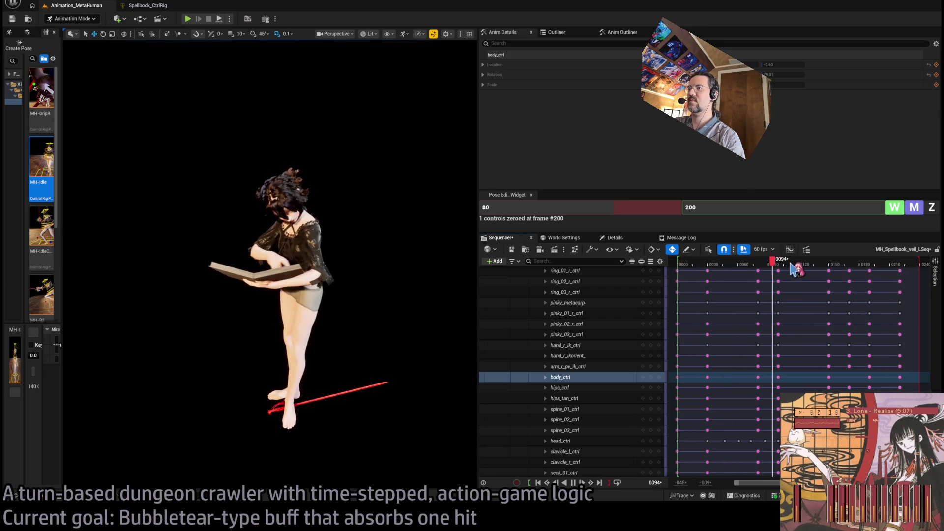
Stop playback and drag the body_ctrl lean key to around frame 108
{"action": "key", "text": "space"}
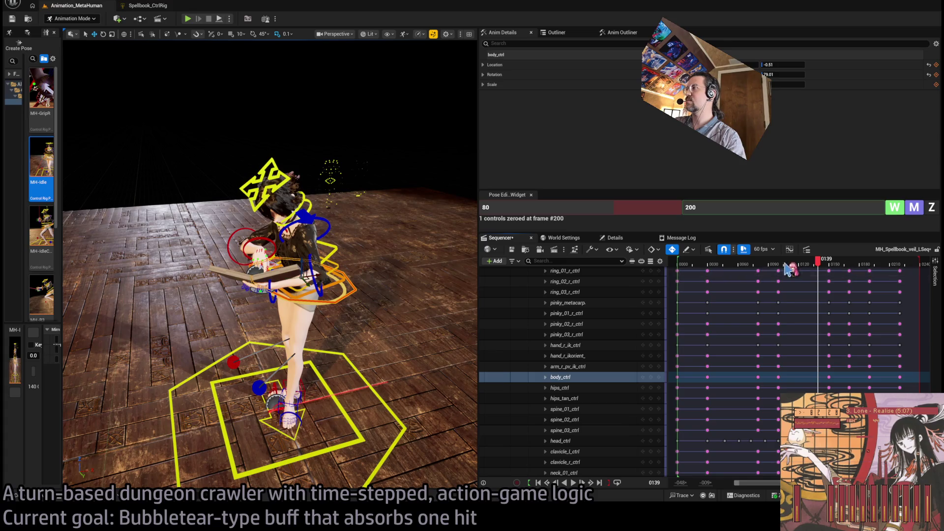
{"action": "left_click", "coordinate": [755, 265]}
{"action": "mouse_move", "coordinate": [756, 270]}
{"action": "left_mouse_down"}
{"action": "mouse_move", "coordinate": [781, 269]}
{"action": "mouse_move", "coordinate": [749, 283]}
{"action": "mouse_move", "coordinate": [789, 294]}
{"action": "mouse_move", "coordinate": [753, 306]}
{"action": "mouse_move", "coordinate": [755, 330]}
{"action": "left_mouse_up"}
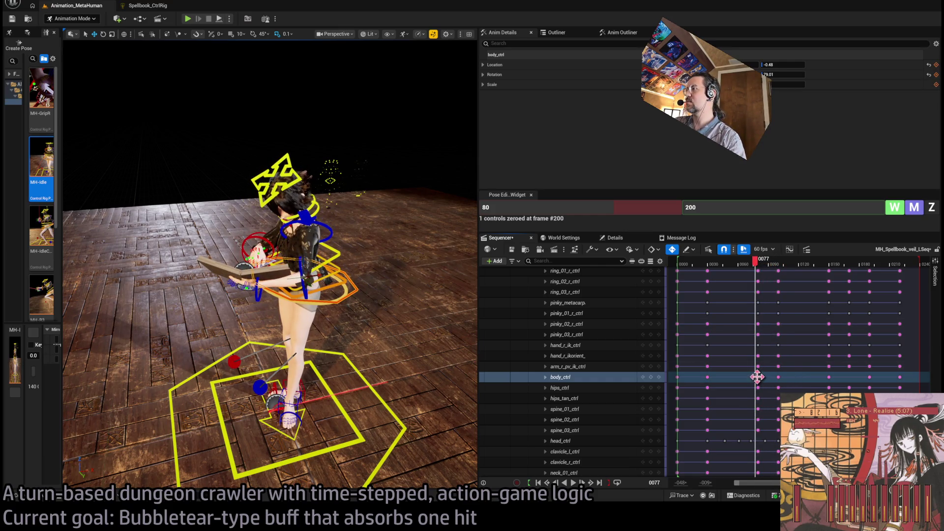
{"action": "left_click_drag", "start_coordinate": [754, 377], "coordinate": [754, 377]}
{"action": "key", "text": "space"}
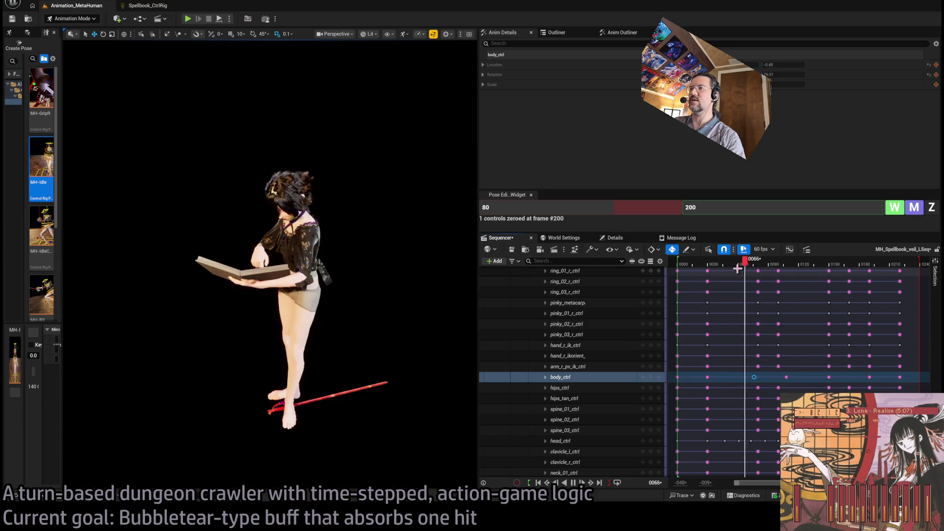
{"action": "key", "text": "space"}
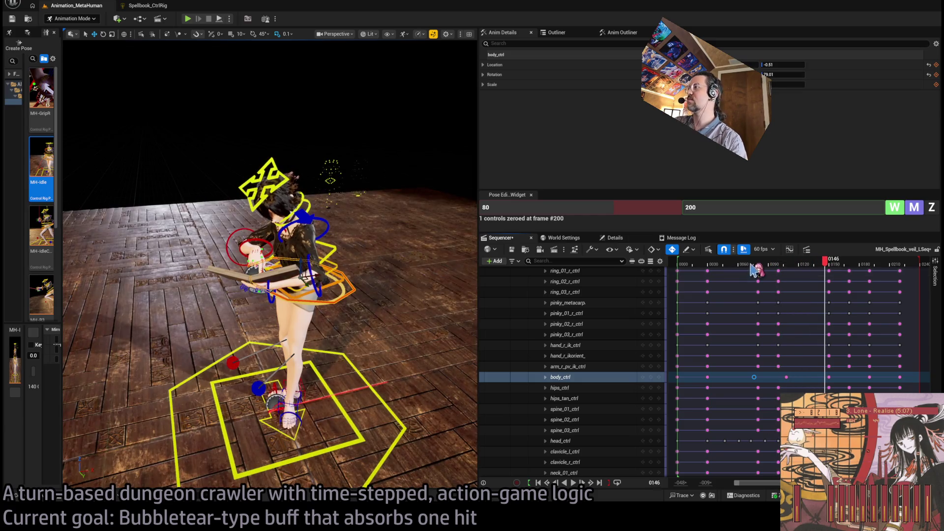
{"action": "left_click", "coordinate": [787, 377]}
{"action": "left_click", "coordinate": [787, 378]}
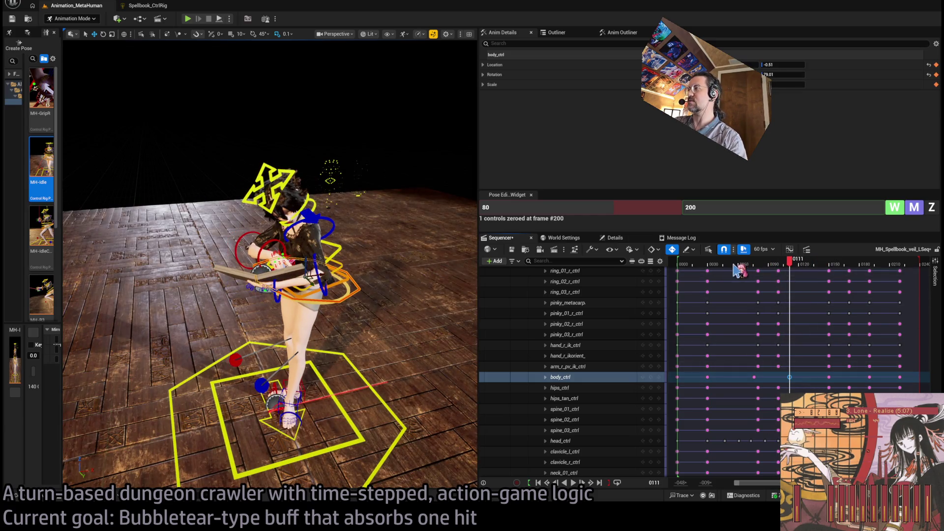
Replay the sequence from frame 60 several times and scrub frames 70–104 to check the lean
{"action": "left_click", "coordinate": [735, 269]}
{"action": "key", "text": "space"}
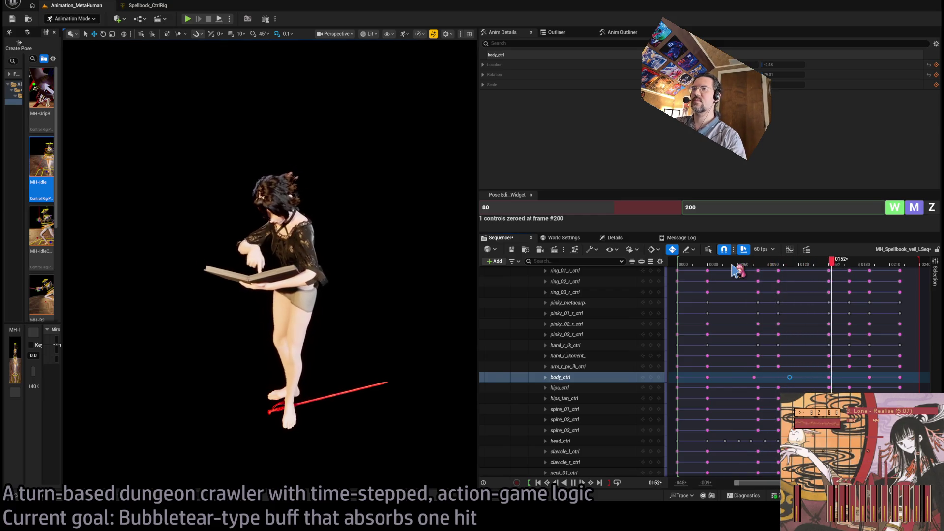
{"action": "key", "text": "space"}
{"action": "left_click", "coordinate": [789, 265]}
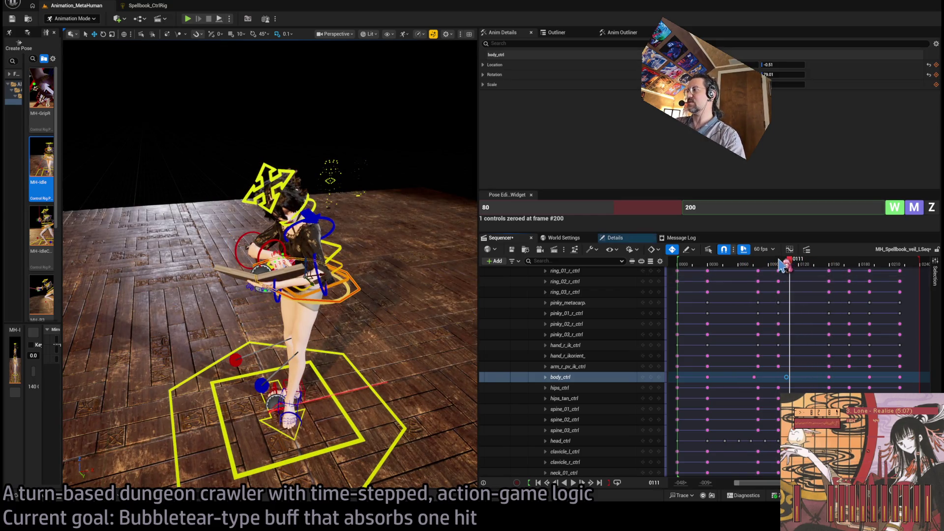
{"action": "left_click", "coordinate": [735, 269]}
{"action": "key", "text": "space"}
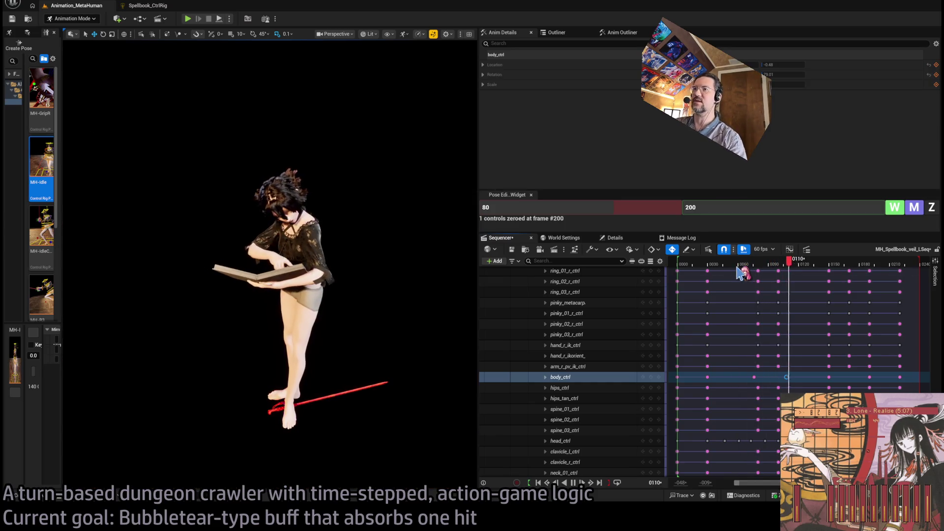
{"action": "key", "text": "space"}
{"action": "left_click", "coordinate": [737, 268]}
{"action": "key", "text": "space"}
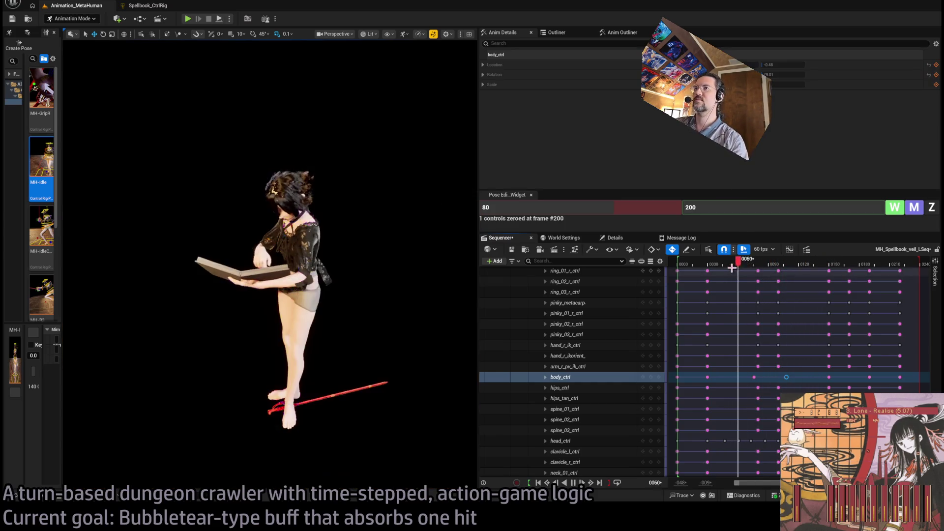
{"action": "key", "text": "space"}
{"action": "left_click", "coordinate": [745, 265]}
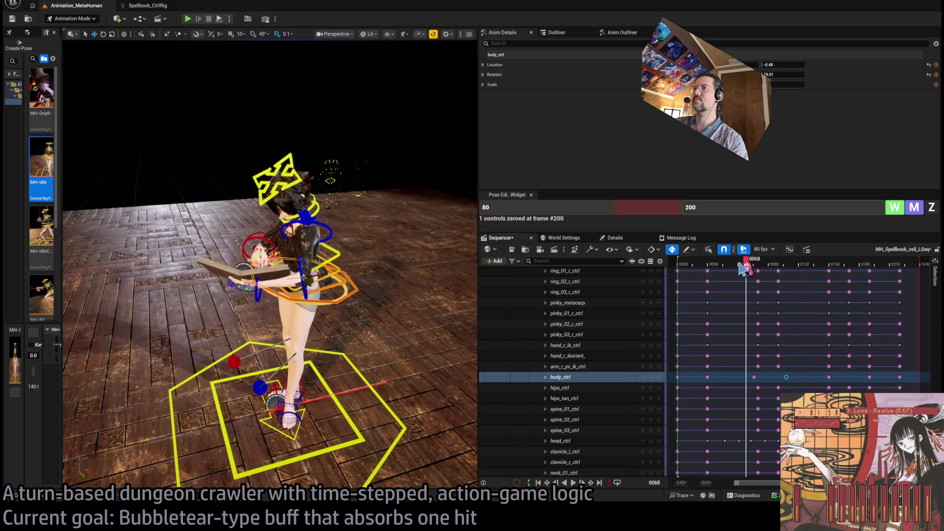
{"action": "mouse_move", "coordinate": [772, 265]}
{"action": "left_mouse_down"}
{"action": "mouse_move", "coordinate": [790, 266]}
{"action": "mouse_move", "coordinate": [757, 265]}
{"action": "left_mouse_up"}
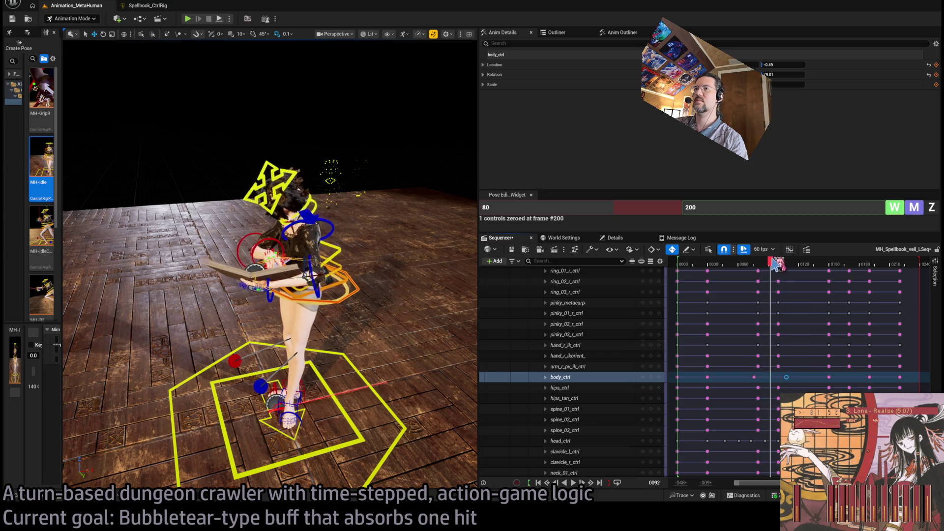
{"action": "left_click_drag", "start_coordinate": [767, 265], "coordinate": [759, 265]}
Select the spine_01, spine_02 and spine_03 controls and play the sequence to check the ending pose
{"action": "left_click", "coordinate": [344, 287]}
{"action": "left_click", "coordinate": [339, 264], "text": "ctrl"}
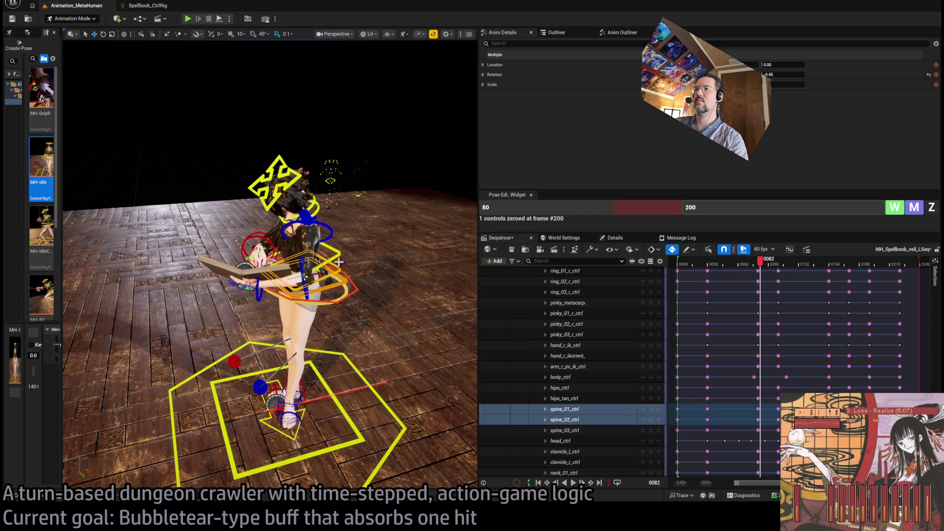
{"action": "left_click", "coordinate": [337, 254], "text": "ctrl"}
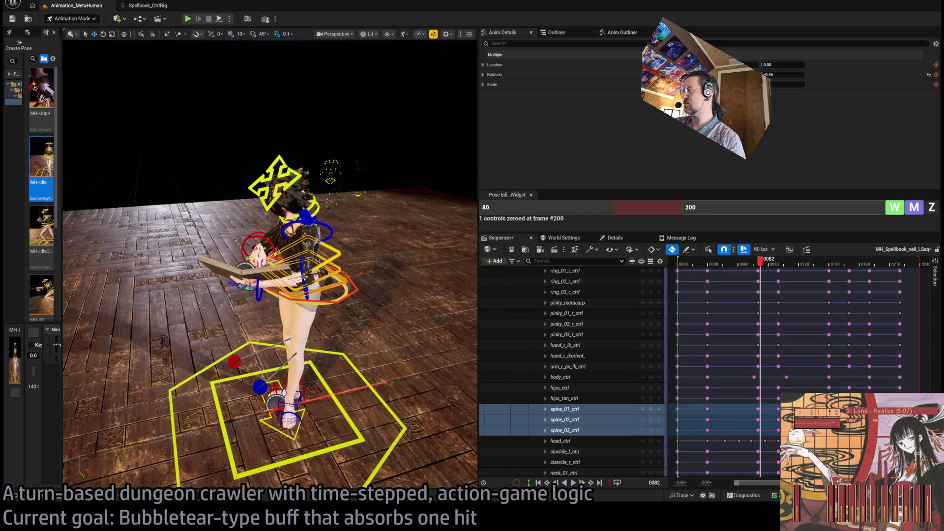
{"action": "left_click_drag", "start_coordinate": [769, 263], "coordinate": [762, 276]}
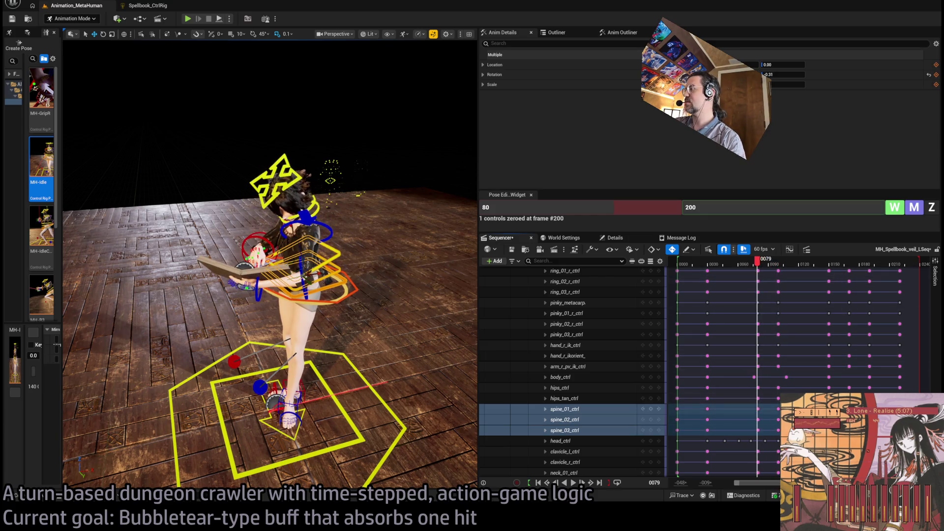
{"action": "key", "text": "space"}
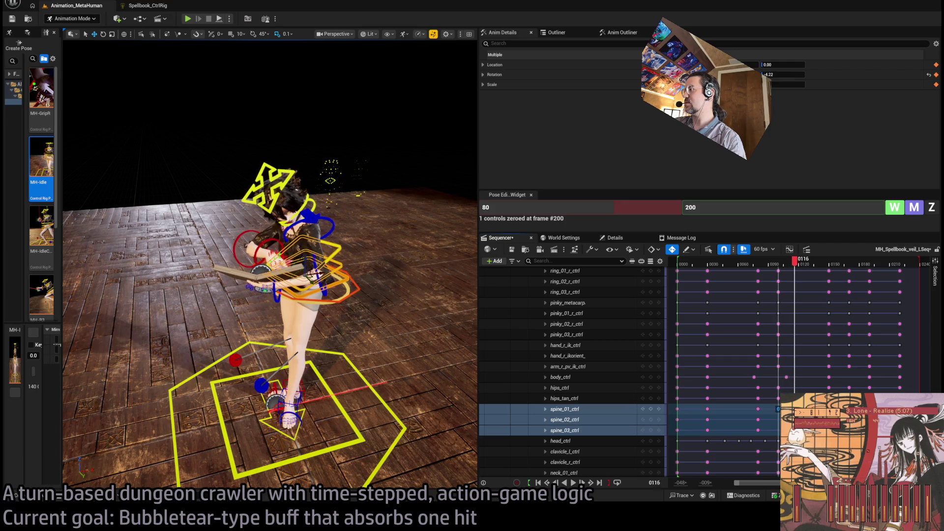
{"action": "key", "text": "space"}
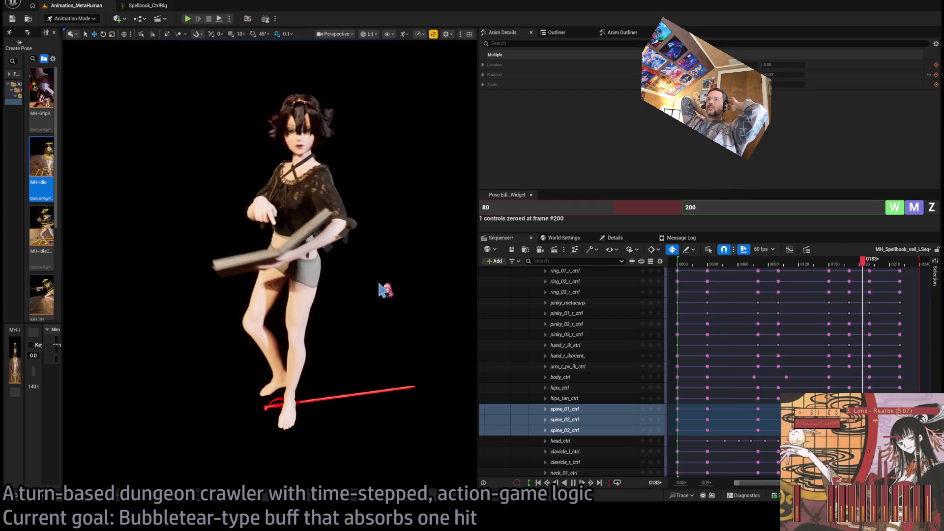
{"action": "mouse_move", "coordinate": [835, 264]}
{"action": "left_mouse_down"}
{"action": "mouse_move", "coordinate": [901, 276]}
{"action": "mouse_move", "coordinate": [853, 280]}
{"action": "mouse_move", "coordinate": [895, 282]}
{"action": "mouse_move", "coordinate": [879, 284]}
{"action": "left_mouse_up"}
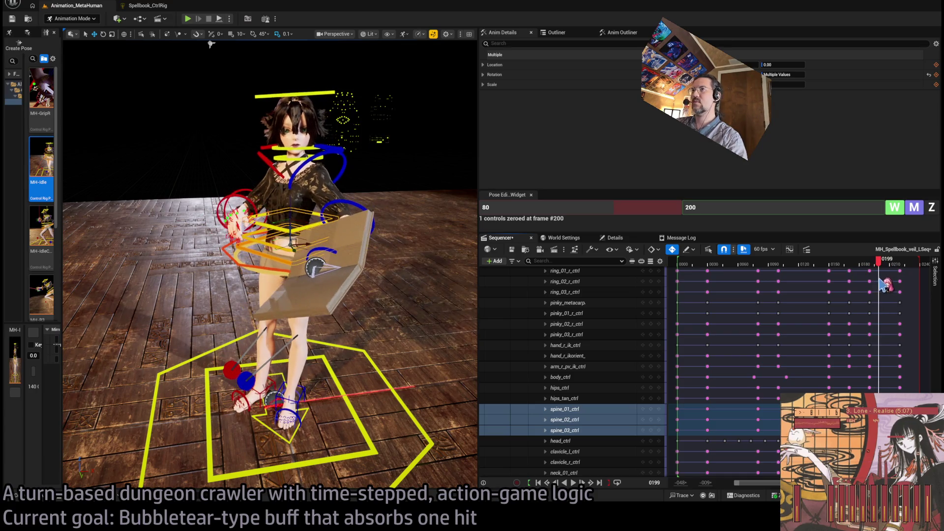
Replay the sequence from frame 23 twice, leaving the playhead at frame 24
{"action": "mouse_move", "coordinate": [882, 284]}
{"action": "left_mouse_down"}
{"action": "mouse_move", "coordinate": [818, 300]}
{"action": "mouse_move", "coordinate": [702, 309]}
{"action": "left_mouse_up"}
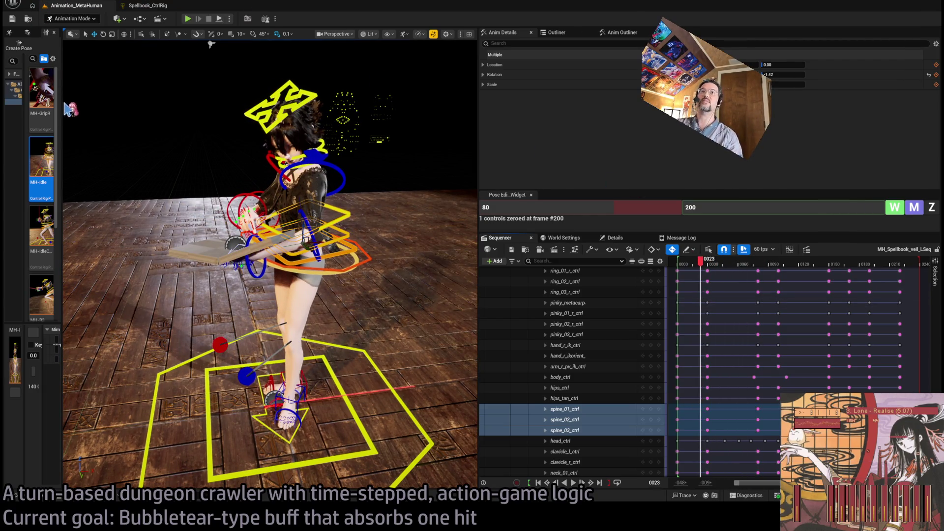
{"action": "key", "text": "space"}
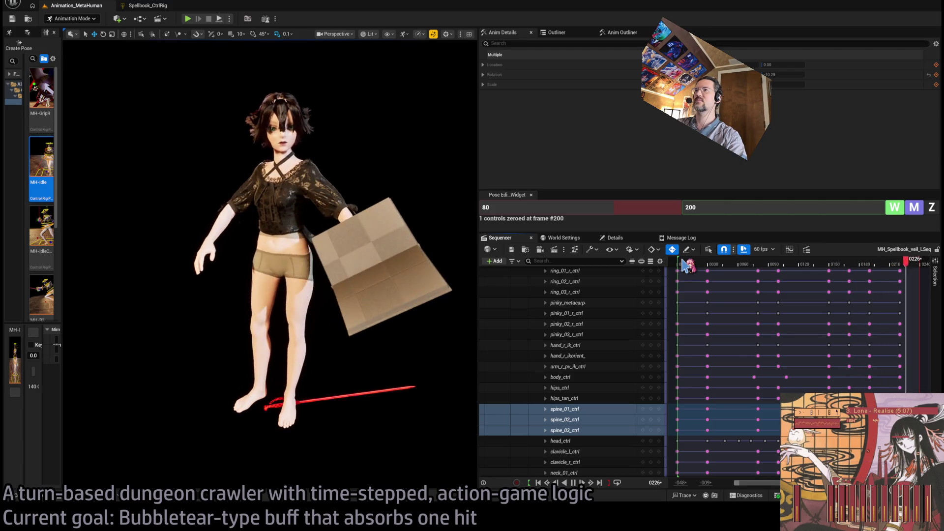
{"action": "key", "text": "space"}
{"action": "left_click_drag", "start_coordinate": [891, 267], "coordinate": [700, 267]}
{"action": "key", "text": "space"}
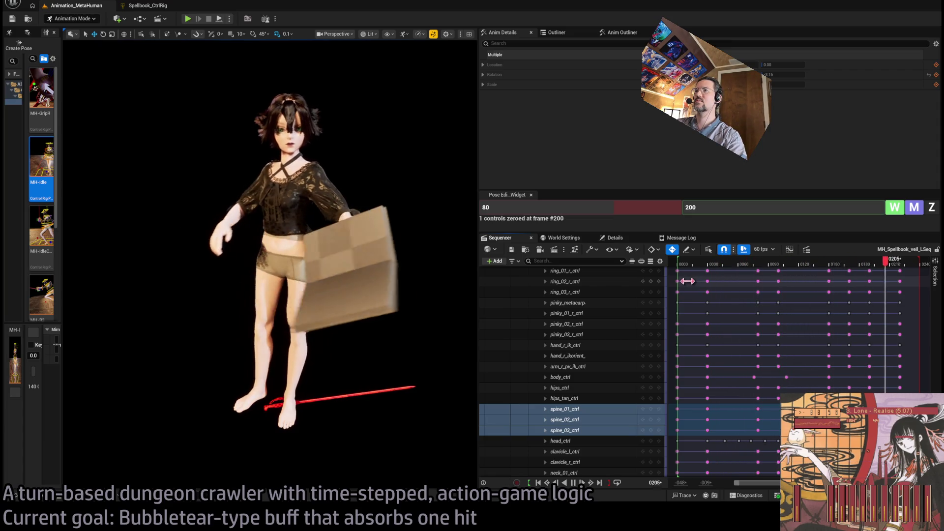
{"action": "key", "text": "space"}
{"action": "left_click_drag", "start_coordinate": [859, 267], "coordinate": [702, 268]}
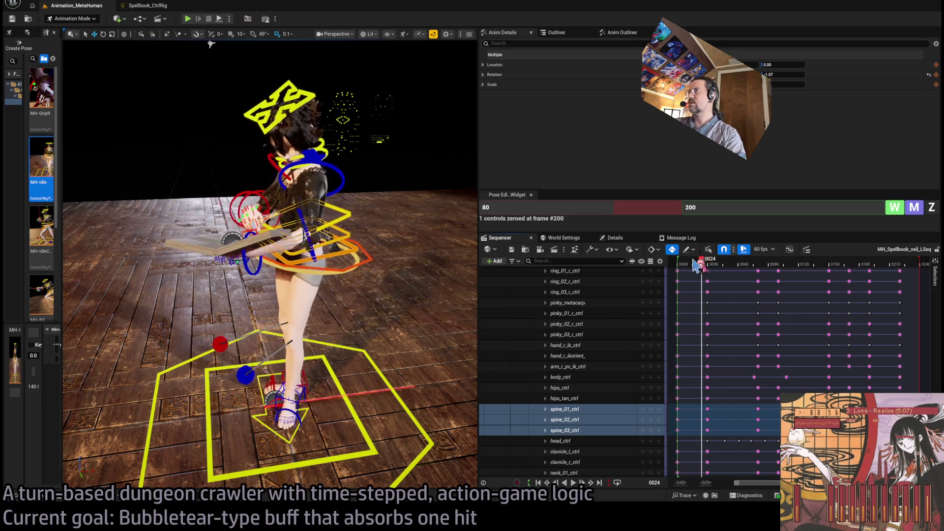
In Spellbook_CtrlRig, wire Get Open_book Value into Multiply B, then preview it in Animation_MetaHuman
{"action": "left_click", "coordinate": [148, 5]}
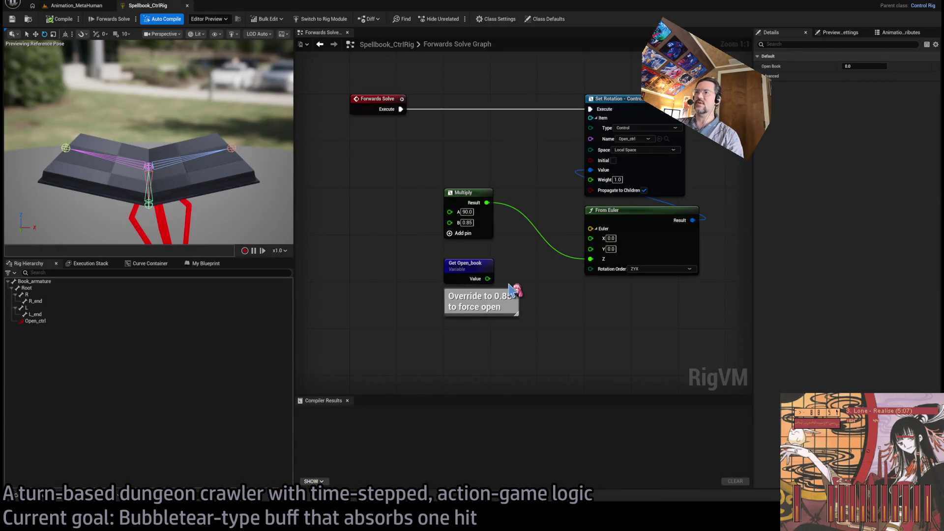
{"action": "mouse_move", "coordinate": [487, 278]}
{"action": "left_mouse_down"}
{"action": "mouse_move", "coordinate": [451, 255]}
{"action": "mouse_move", "coordinate": [450, 223]}
{"action": "left_mouse_up"}
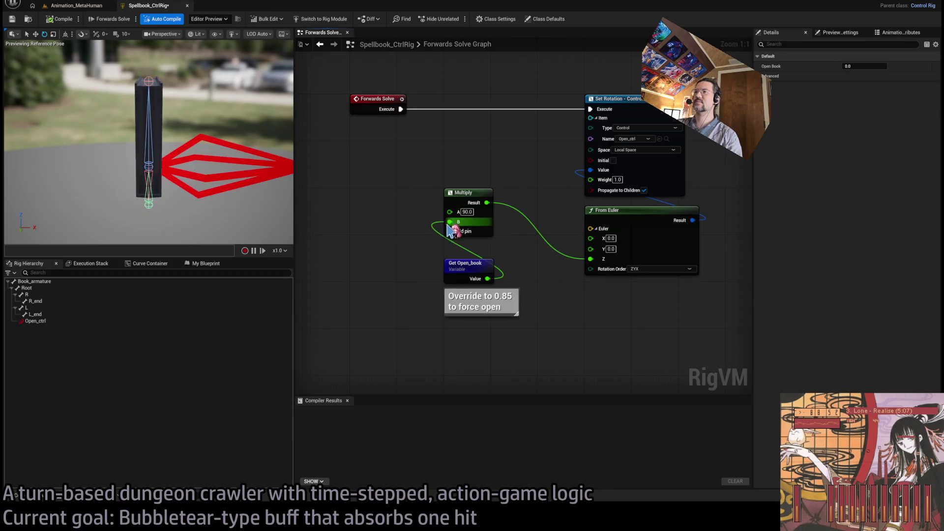
{"action": "left_click", "coordinate": [76, 5]}
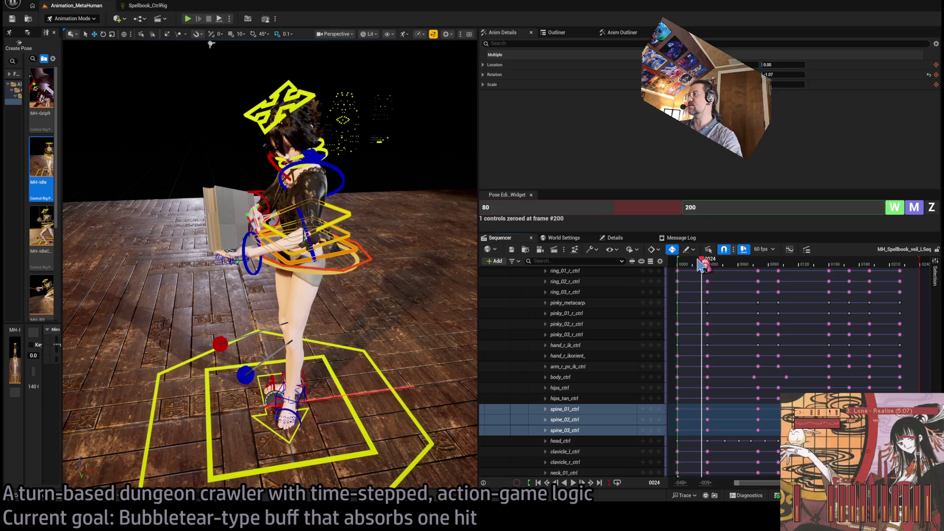
{"action": "key", "text": "space"}
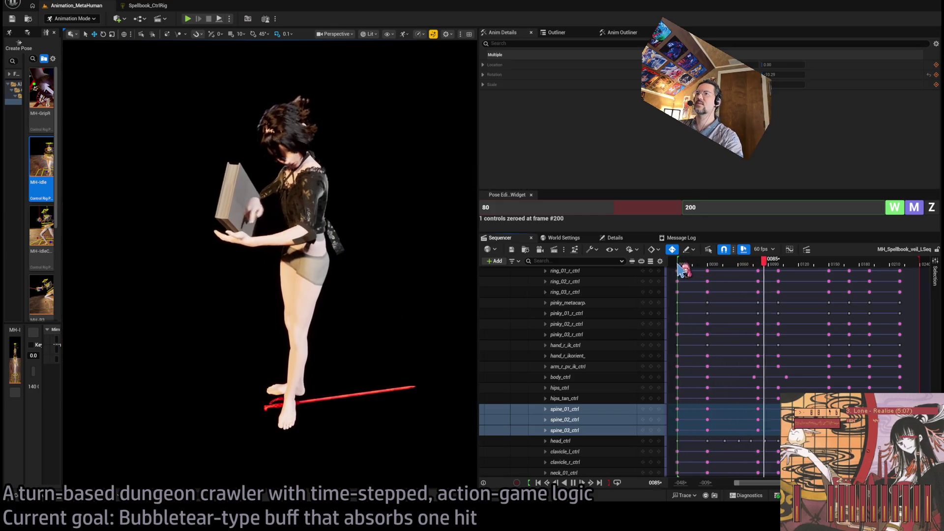
Stop playback, select body_ctrl and select all keys on its location row
{"action": "key", "text": "space"}
{"action": "scroll", "coordinate": [620, 352], "scroll_direction": "down", "scroll_amount": 10}
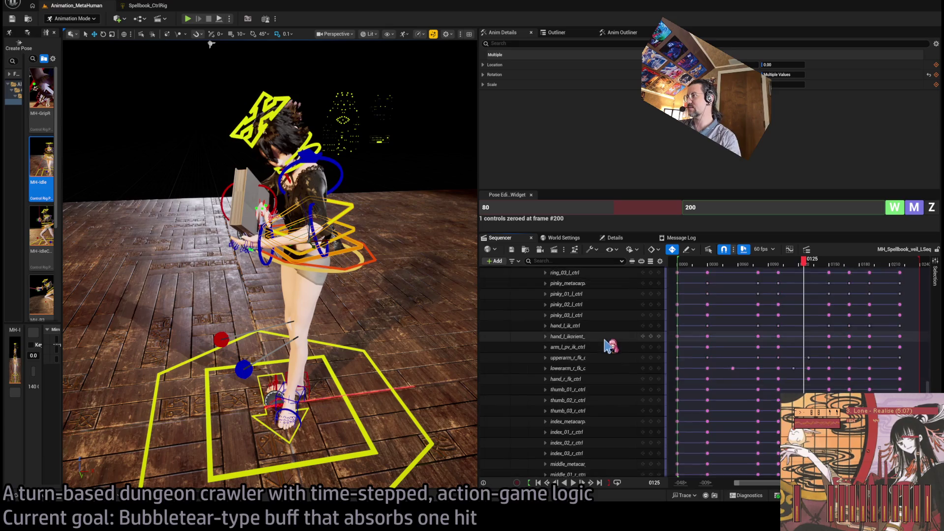
{"action": "scroll", "coordinate": [597, 337], "scroll_direction": "up", "scroll_amount": 6}
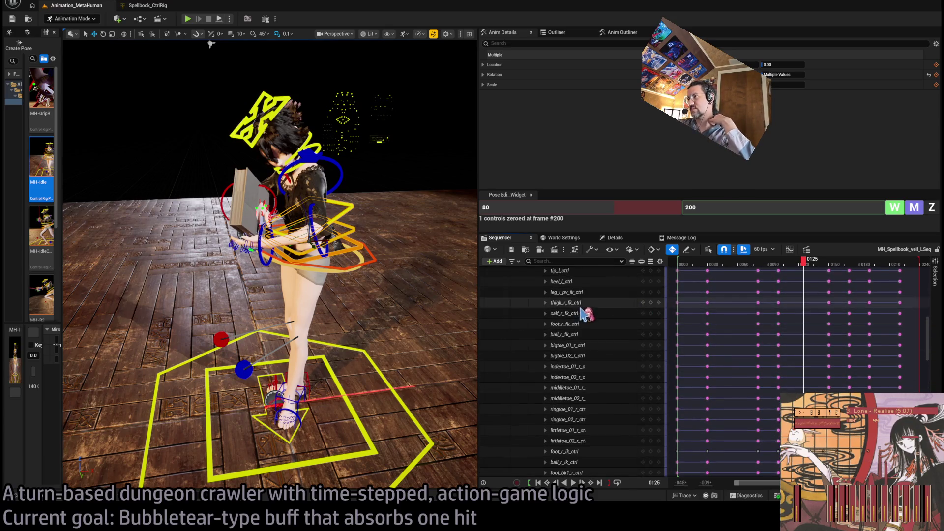
{"action": "scroll", "coordinate": [590, 324], "scroll_direction": "up", "scroll_amount": 10}
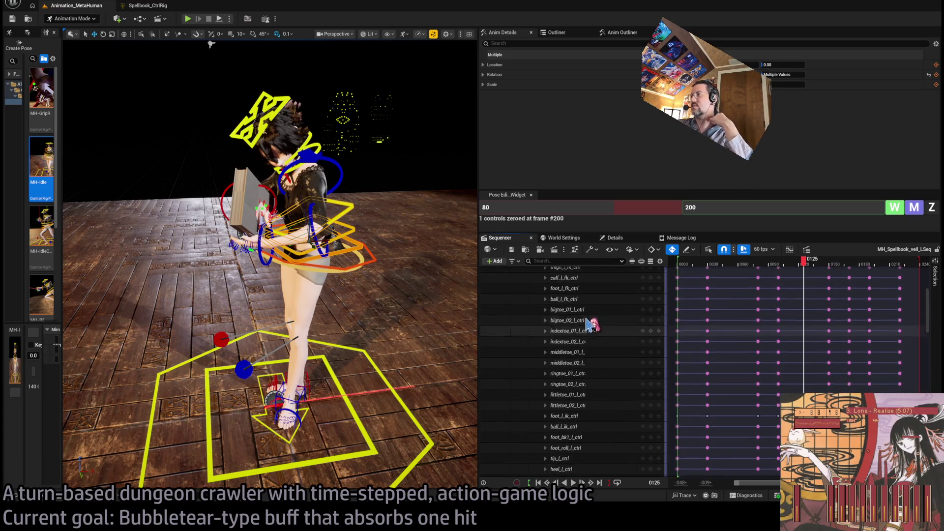
{"action": "left_click", "coordinate": [375, 262]}
{"action": "left_click", "coordinate": [545, 377]}
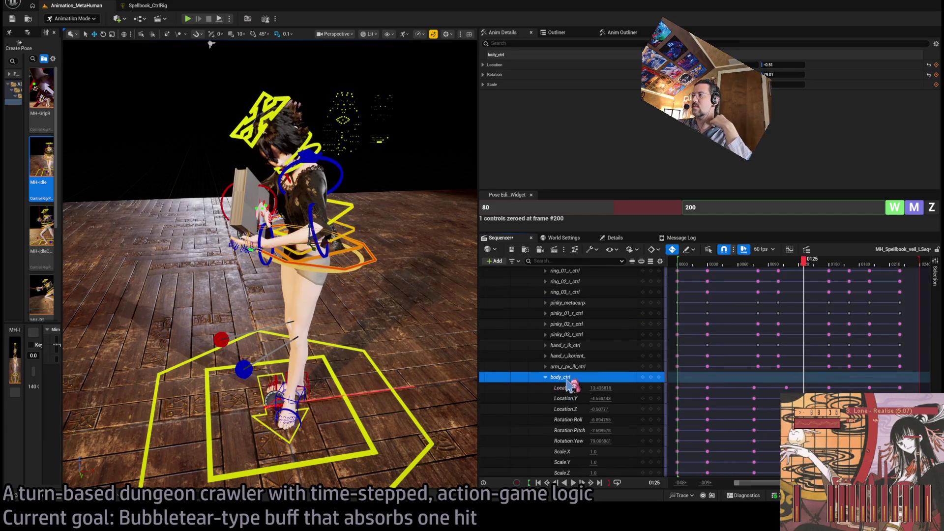
{"action": "mouse_move", "coordinate": [874, 391]}
{"action": "left_mouse_down"}
{"action": "mouse_move", "coordinate": [670, 393]}
{"action": "mouse_move", "coordinate": [677, 389]}
{"action": "left_mouse_up"}
{"action": "left_click", "coordinate": [545, 377]}
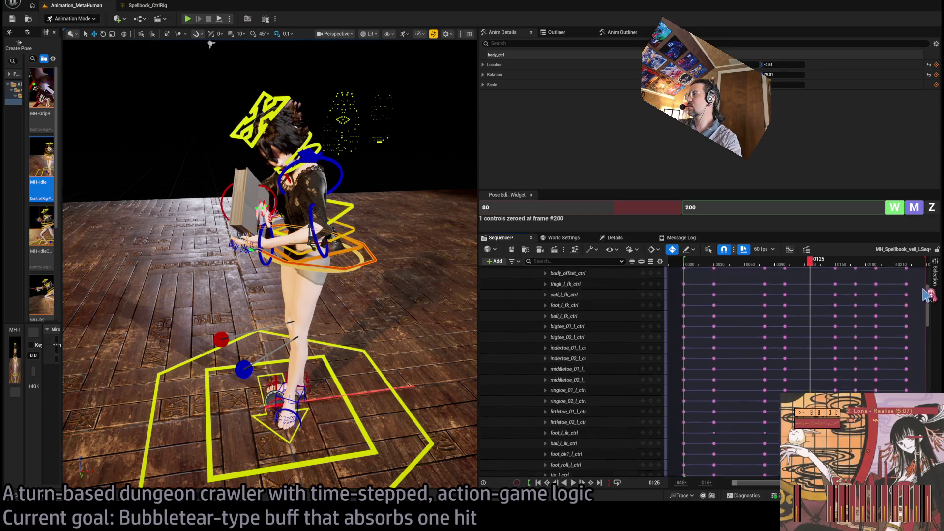
Expand root_ctrl and delete its selected keyframes
{"action": "scroll", "coordinate": [549, 354], "scroll_direction": "up", "scroll_amount": 5}
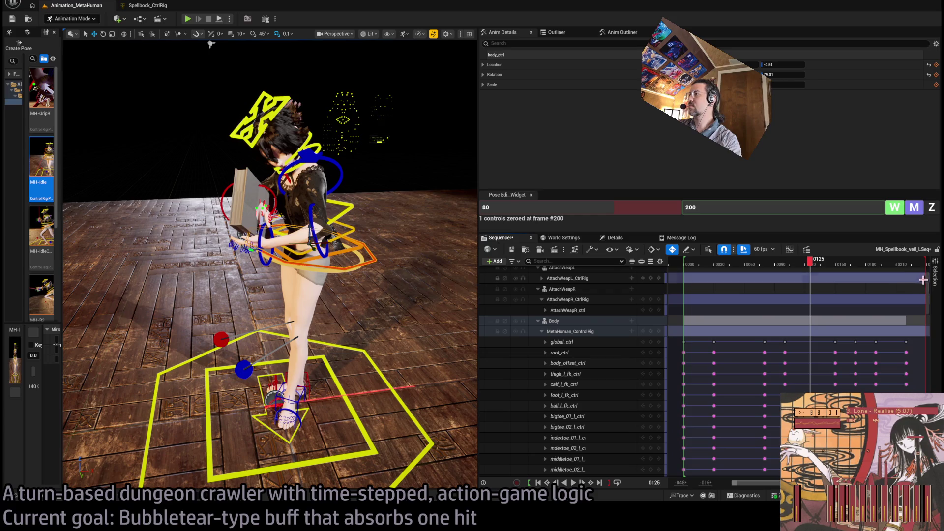
{"action": "left_click", "coordinate": [545, 354]}
{"action": "left_click_drag", "start_coordinate": [695, 374], "coordinate": [782, 462]}
{"action": "key", "text": "Delete"}
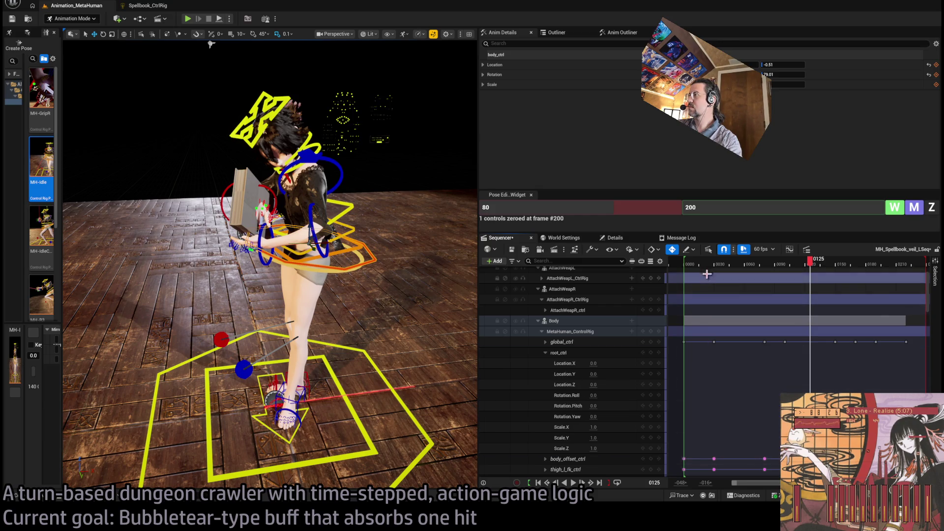
Go to frame 0 and select root_ctrl's Location.X channel to inspect its curve
{"action": "key", "text": "Up"}
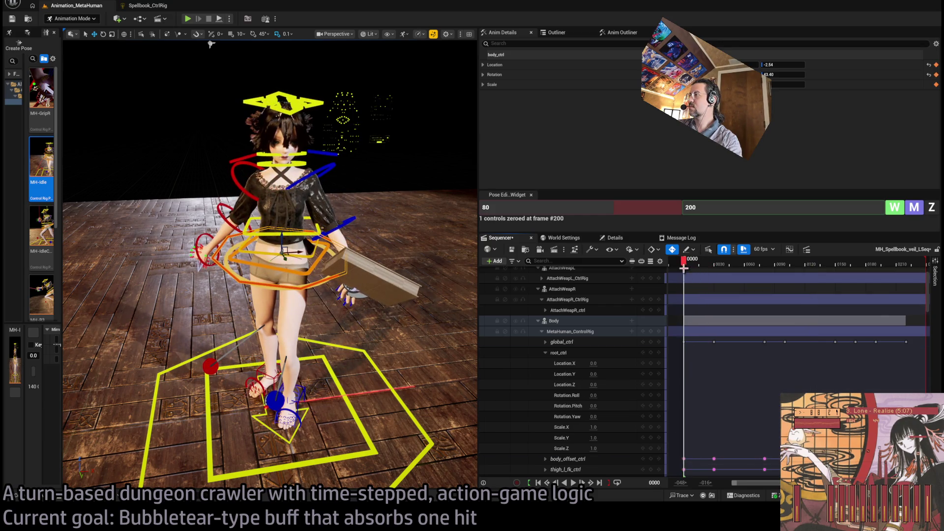
{"action": "key", "text": "Left"}
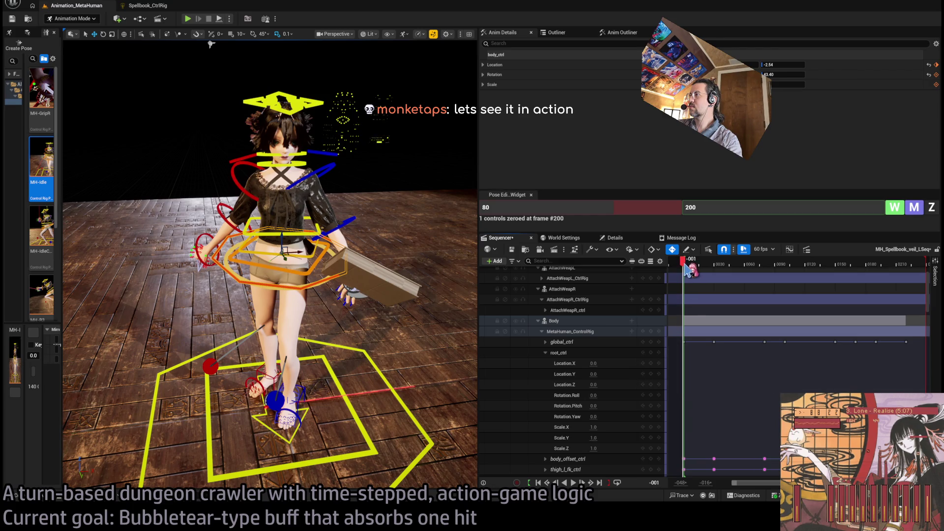
{"action": "key", "text": "Right"}
{"action": "left_click", "coordinate": [624, 367]}
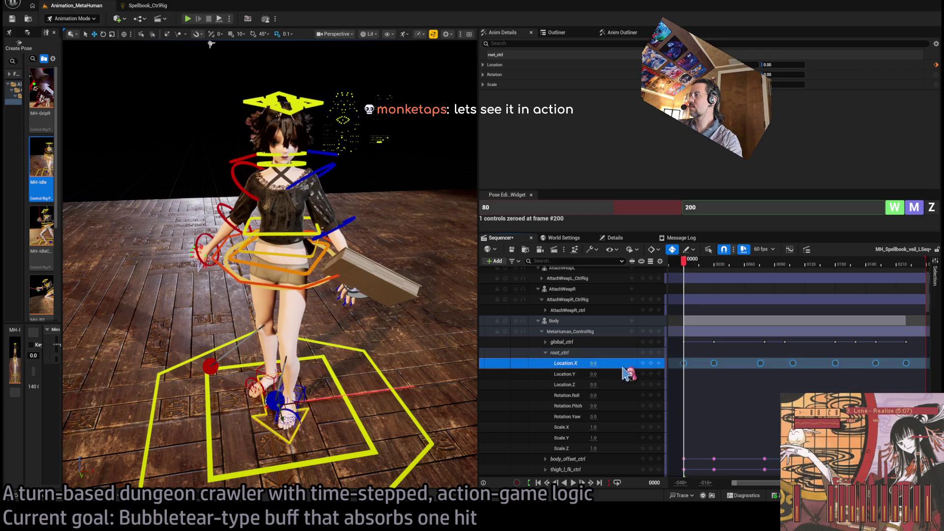
{"action": "mouse_move", "coordinate": [930, 293]}
{"action": "left_mouse_down"}
{"action": "mouse_move", "coordinate": [924, 359]}
{"action": "mouse_move", "coordinate": [677, 369]}
{"action": "left_mouse_up"}
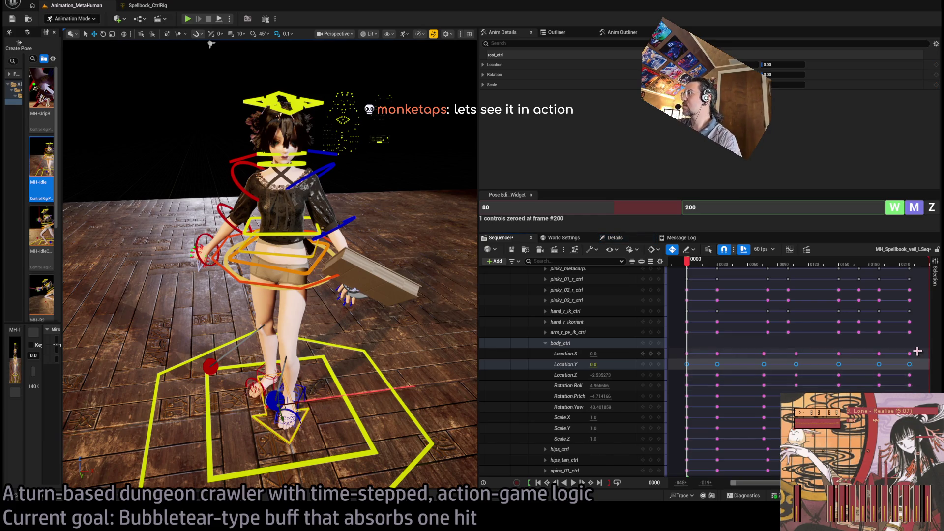
Select the keys on body_ctrl's and root_ctrl's Location.X rows and review their curves
{"action": "left_click", "coordinate": [919, 353]}
{"action": "left_click_drag", "start_coordinate": [681, 354], "coordinate": [679, 352]}
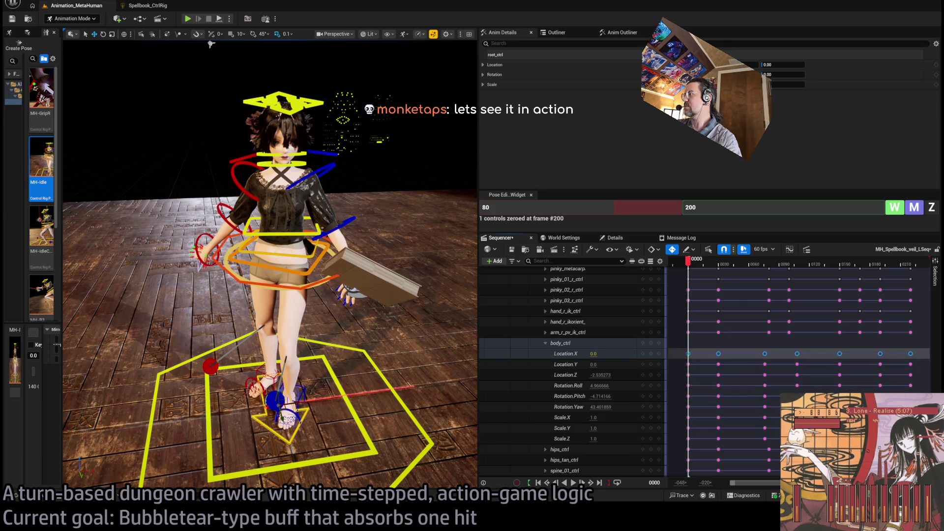
{"action": "scroll", "coordinate": [639, 353], "scroll_direction": "up", "scroll_amount": 10}
{"action": "left_click", "coordinate": [614, 399]}
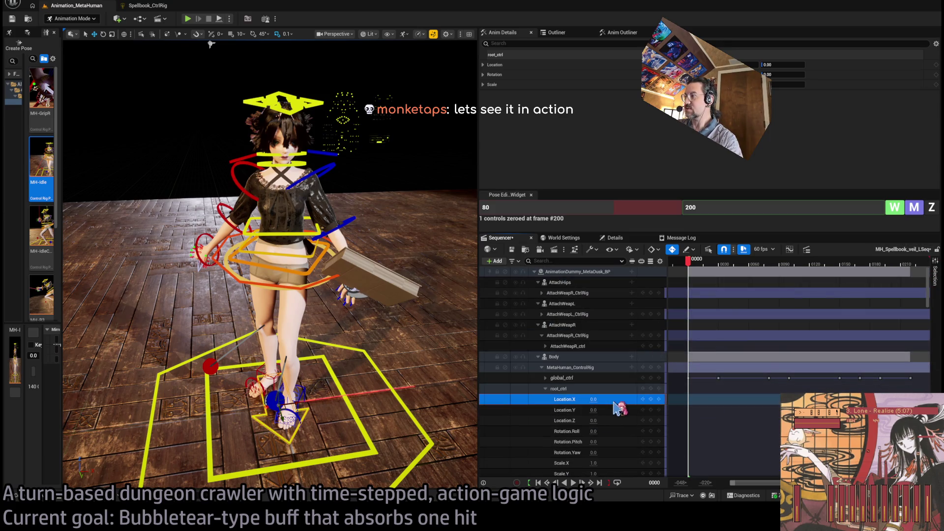
{"action": "left_click", "coordinate": [715, 400]}
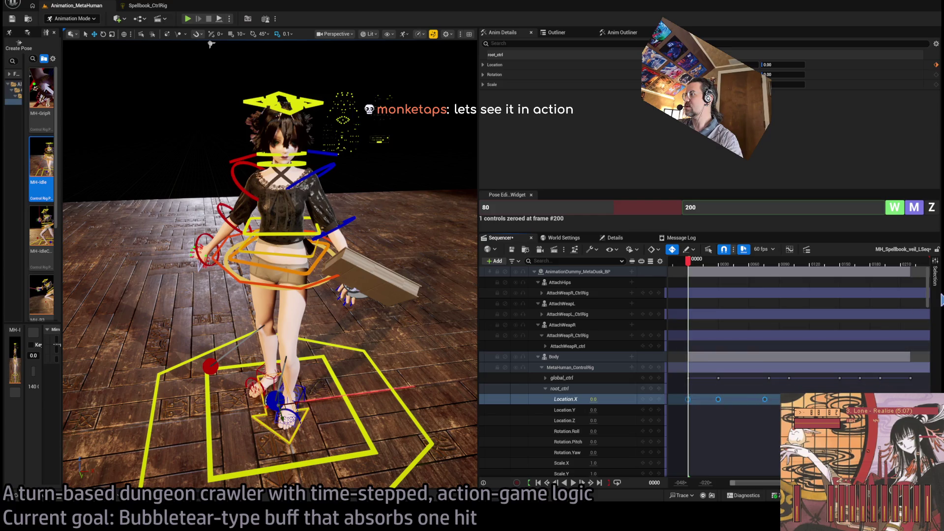
{"action": "mouse_move", "coordinate": [933, 281]}
{"action": "left_mouse_down"}
{"action": "mouse_move", "coordinate": [924, 387]}
{"action": "mouse_move", "coordinate": [921, 288]}
{"action": "mouse_move", "coordinate": [919, 319]}
{"action": "mouse_move", "coordinate": [786, 338]}
{"action": "mouse_move", "coordinate": [683, 338]}
{"action": "left_mouse_up"}
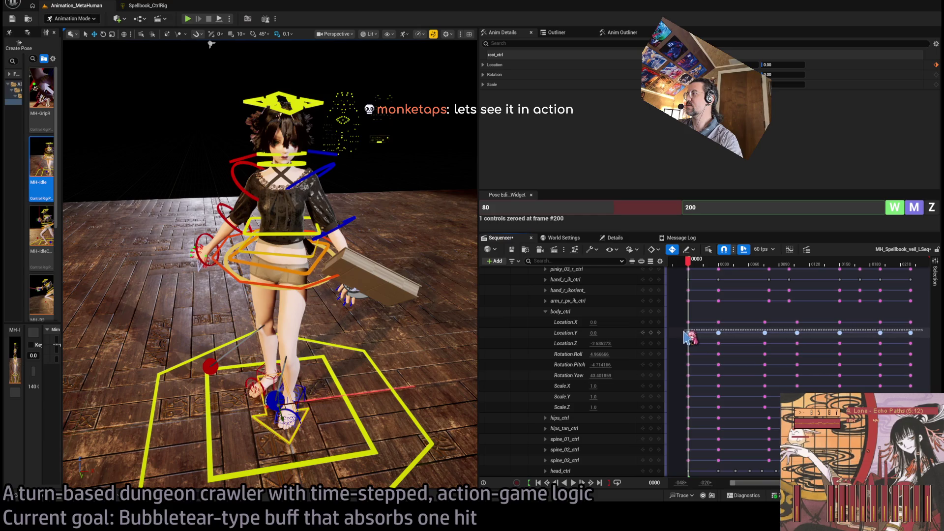
{"action": "left_click_drag", "start_coordinate": [926, 319], "coordinate": [926, 272]}
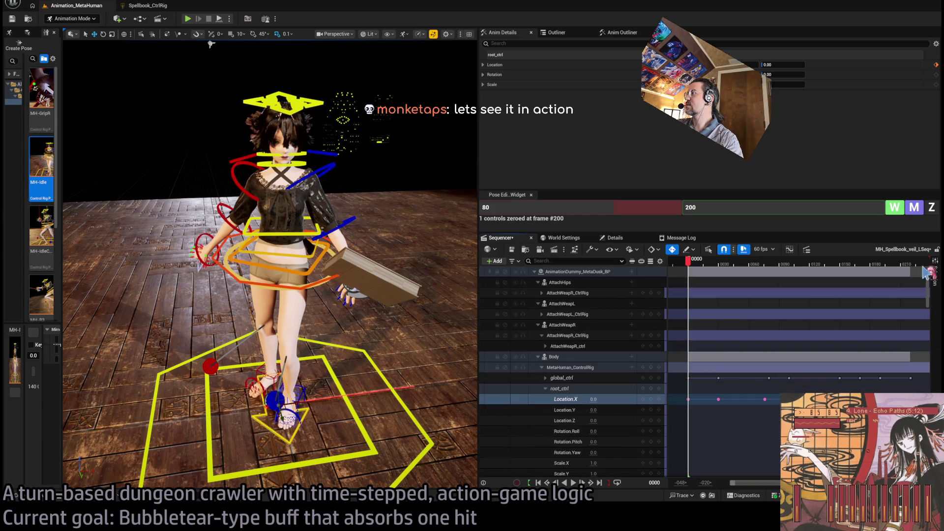
Select root_ctrl's Location.Y, collapse root_ctrl, and scrub the animation back to around frame 22
{"action": "left_click", "coordinate": [629, 410]}
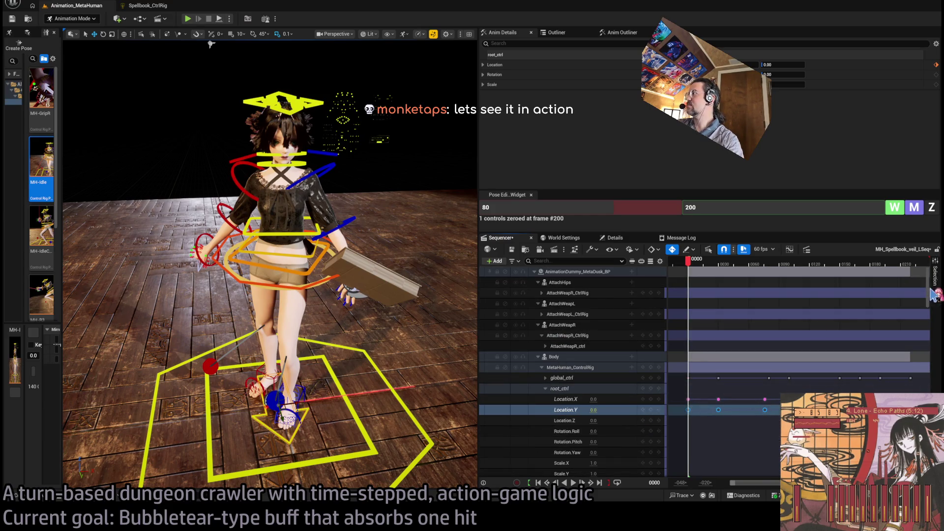
{"action": "left_click", "coordinate": [545, 388]}
{"action": "mouse_move", "coordinate": [694, 265]}
{"action": "left_mouse_down"}
{"action": "mouse_move", "coordinate": [880, 247]}
{"action": "mouse_move", "coordinate": [900, 263]}
{"action": "mouse_move", "coordinate": [718, 282]}
{"action": "left_mouse_up"}
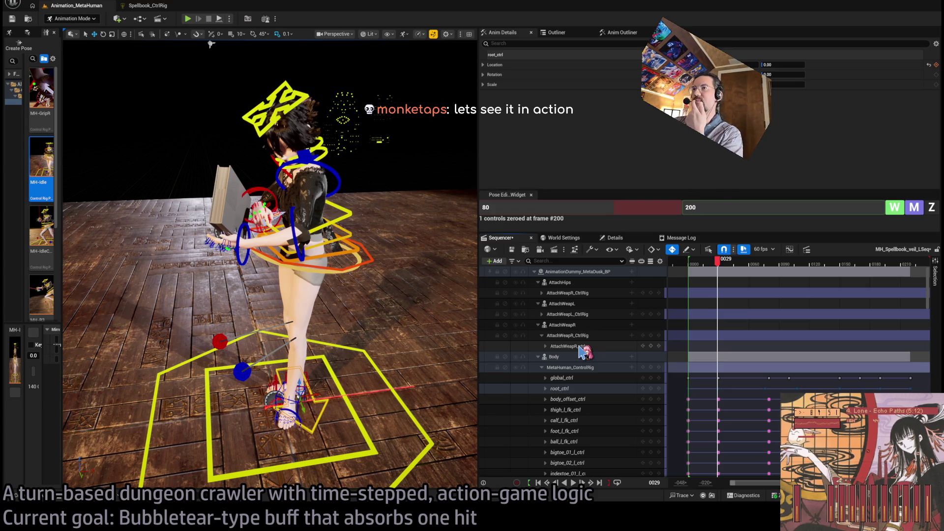
{"action": "mouse_move", "coordinate": [719, 262]}
{"action": "left_mouse_down"}
{"action": "mouse_move", "coordinate": [707, 278]}
{"action": "mouse_move", "coordinate": [693, 275]}
{"action": "left_mouse_up"}
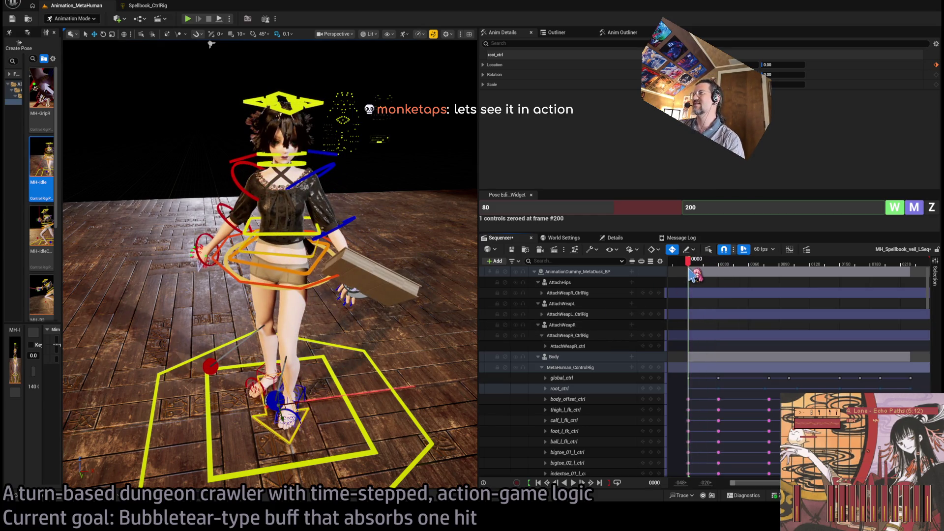
Play the veil animation, then disconnect Get Open_book so Multiply B holds a fixed 0.85
{"action": "key", "text": "f"}
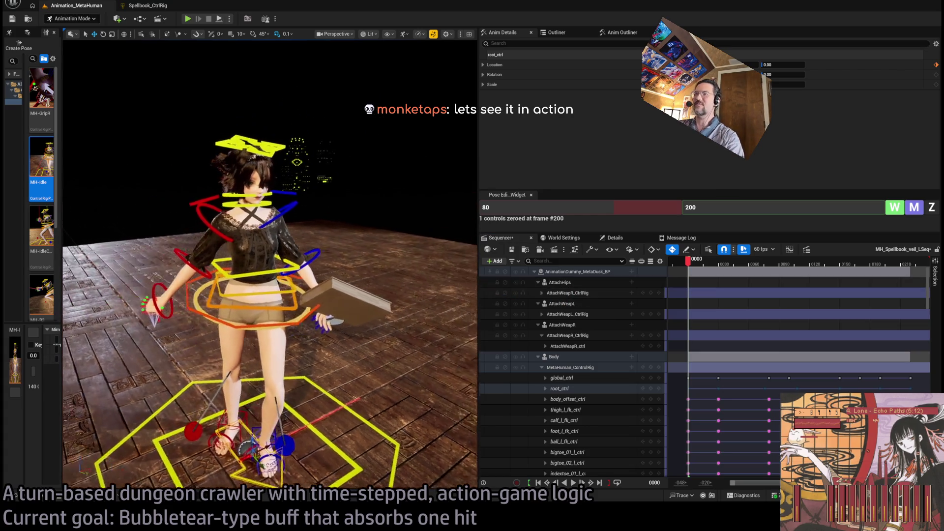
{"action": "key", "text": "space"}
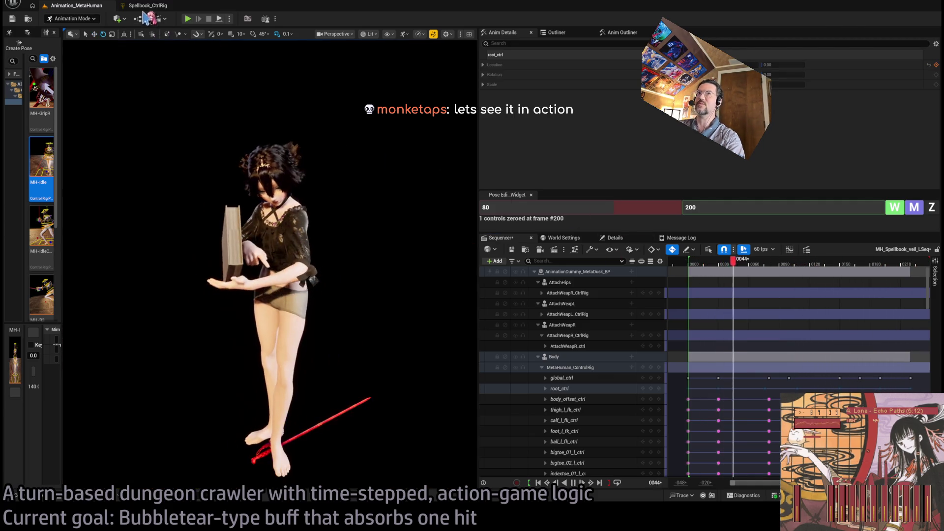
{"action": "left_click", "coordinate": [145, 6]}
{"action": "left_click", "coordinate": [455, 224], "text": "alt"}
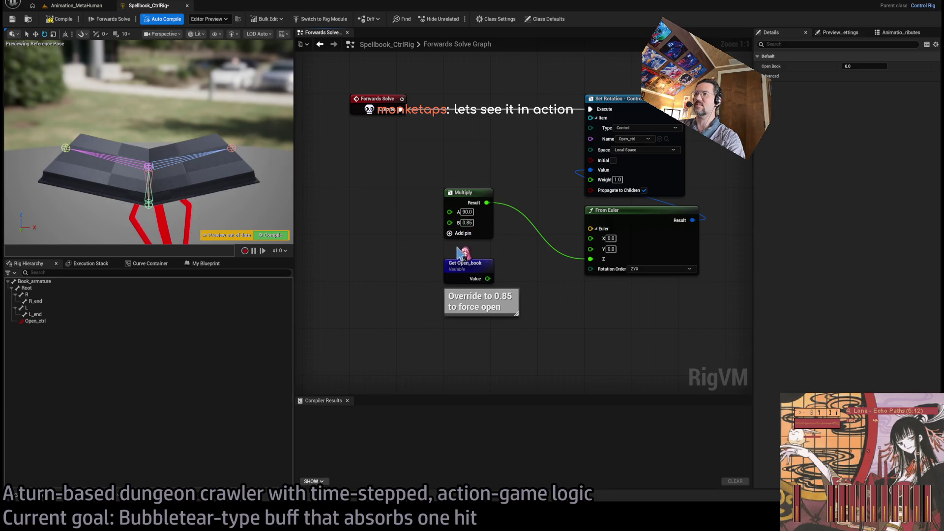
Compile Spellbook_CtrlRig, go back to Animation_MetaHuman, and scrub near the start to see the open book
{"action": "left_click", "coordinate": [59, 18]}
{"action": "left_click", "coordinate": [76, 6]}
{"action": "mouse_move", "coordinate": [700, 276]}
{"action": "left_mouse_down"}
{"action": "mouse_move", "coordinate": [706, 265]}
{"action": "mouse_move", "coordinate": [688, 266]}
{"action": "mouse_move", "coordinate": [697, 269]}
{"action": "left_mouse_up"}
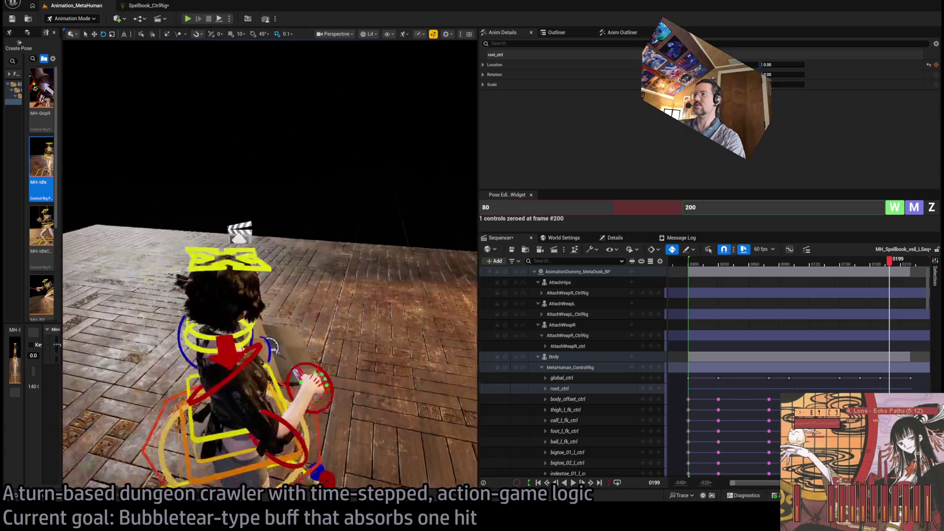
Play the veil animation from the start, then rewind it to the beginning
{"action": "left_click_drag", "start_coordinate": [705, 262], "coordinate": [691, 263]}
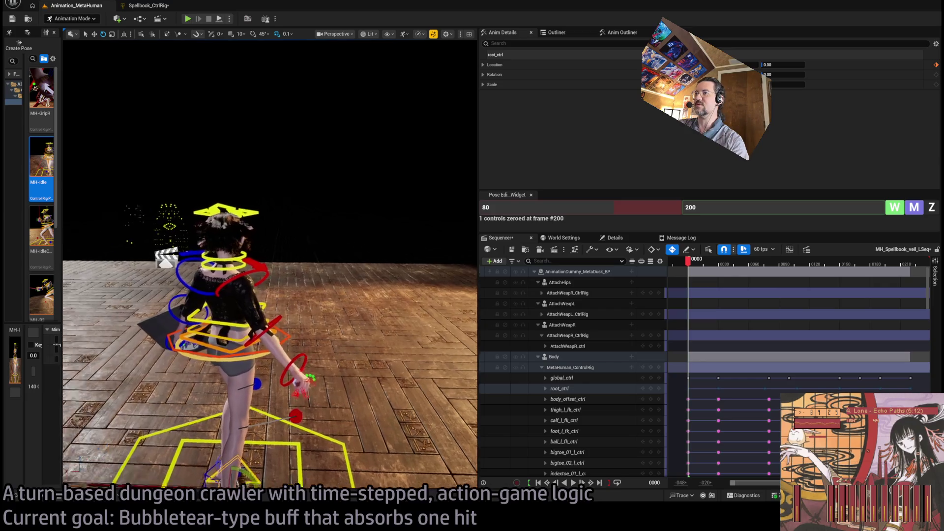
{"action": "key", "text": "space"}
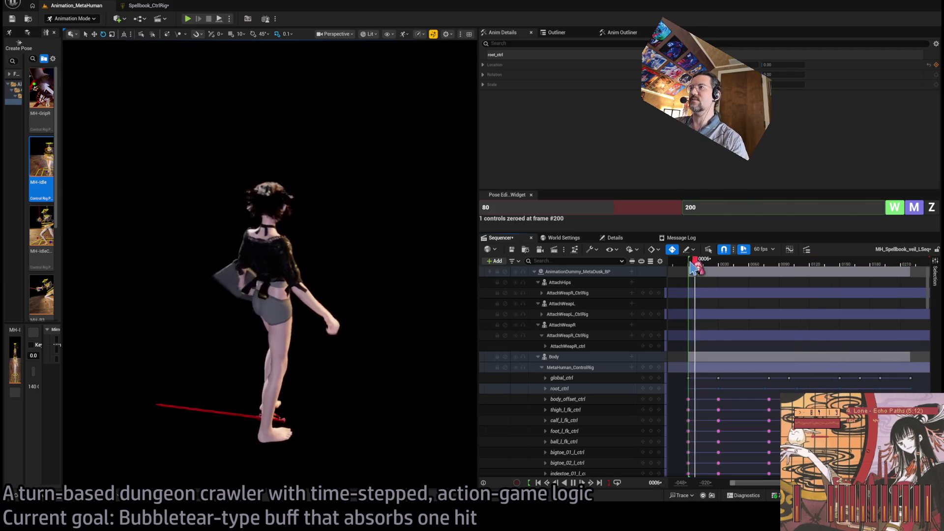
{"action": "left_click", "coordinate": [716, 264]}
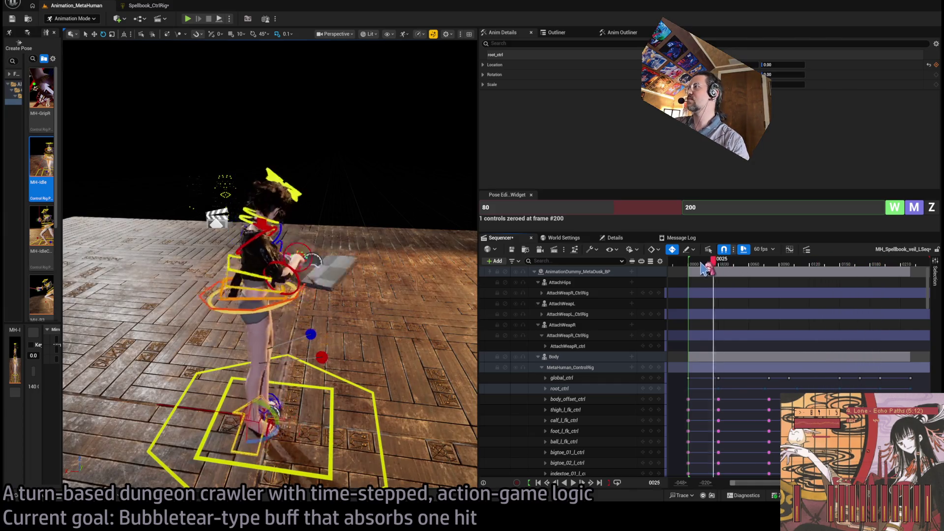
{"action": "left_click_drag", "start_coordinate": [704, 264], "coordinate": [690, 265]}
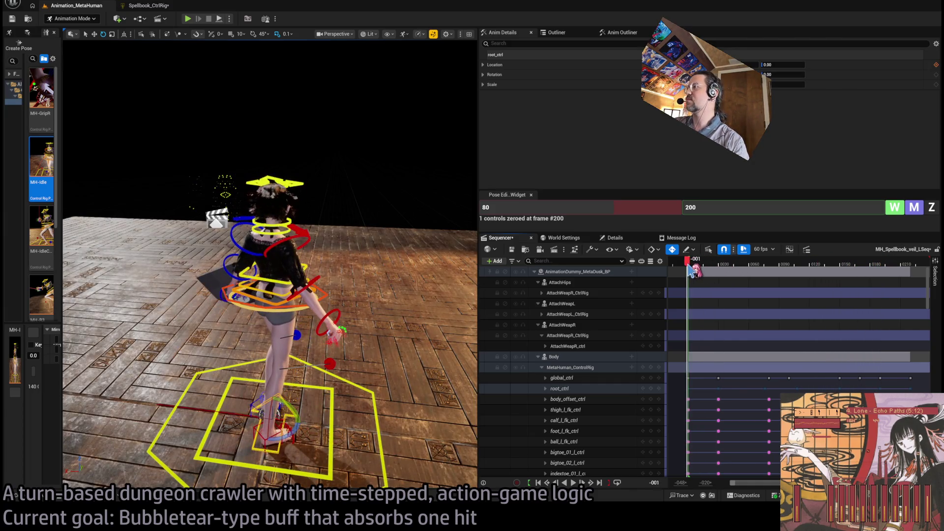
Re-expand the MetaHuman_ControlRig track and shift-select the full range of body control rows
{"action": "left_click", "coordinate": [542, 368]}
{"action": "double_click", "coordinate": [560, 369]}
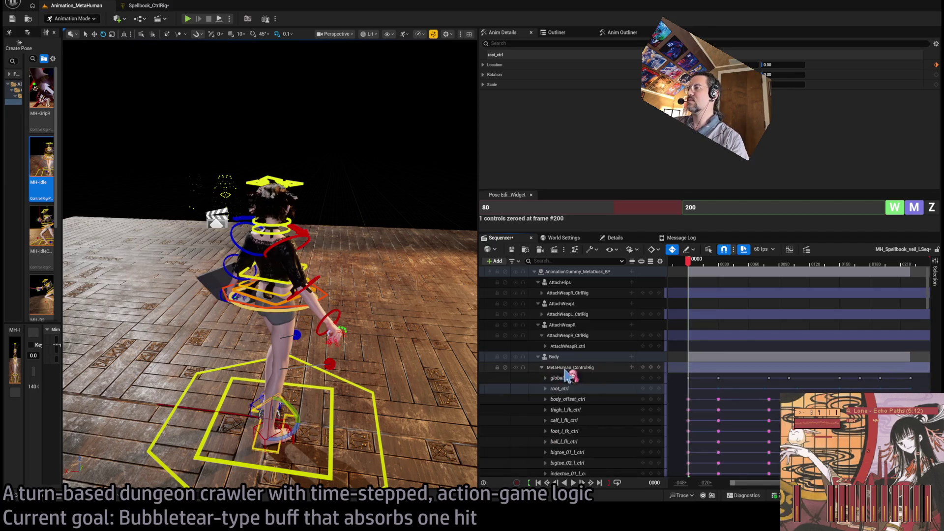
{"action": "left_click", "coordinate": [586, 349]}
{"action": "left_click", "coordinate": [588, 356]}
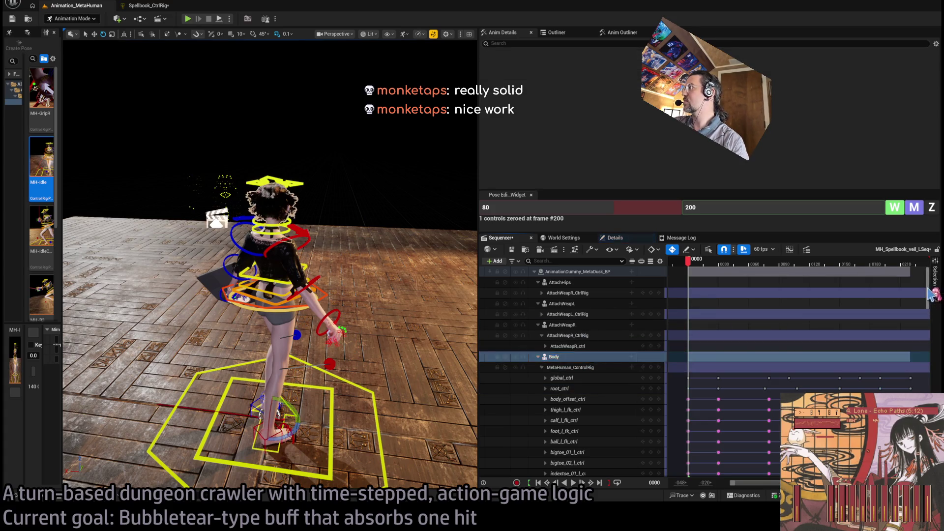
{"action": "scroll", "coordinate": [573, 369], "scroll_direction": "down", "scroll_amount": 5}
{"action": "scroll", "coordinate": [610, 393], "scroll_direction": "up", "scroll_amount": 4}
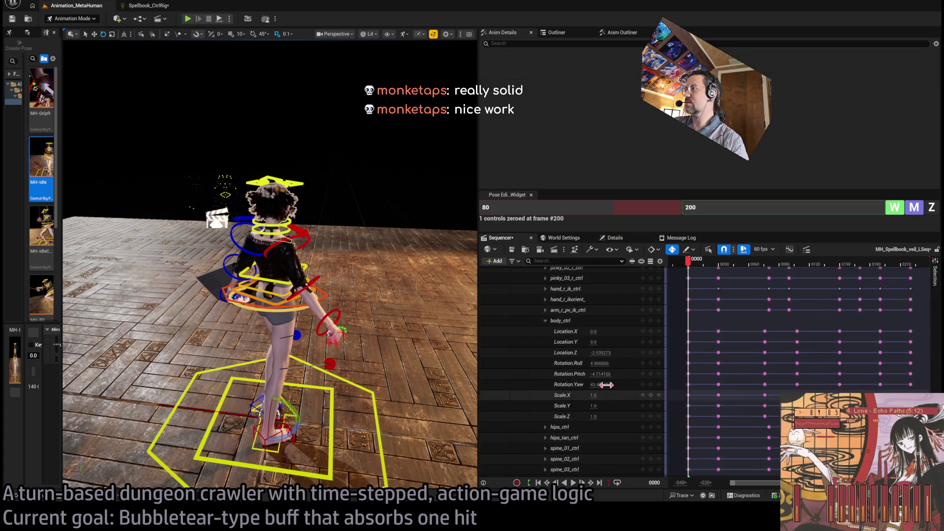
{"action": "left_click", "coordinate": [550, 344]}
{"action": "scroll", "coordinate": [605, 432], "scroll_direction": "down", "scroll_amount": 3}
{"action": "left_click", "coordinate": [590, 453], "text": "shift"}
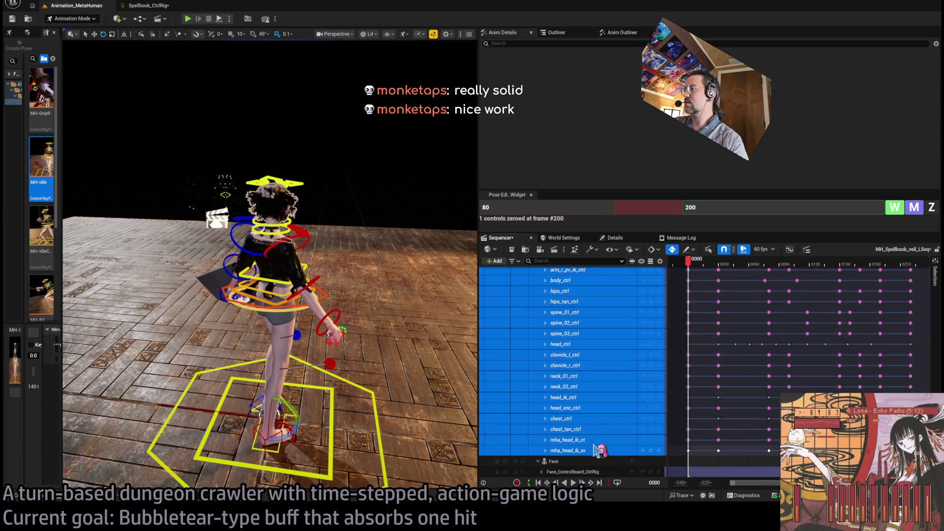
{"action": "scroll", "coordinate": [590, 359], "scroll_direction": "up", "scroll_amount": 10}
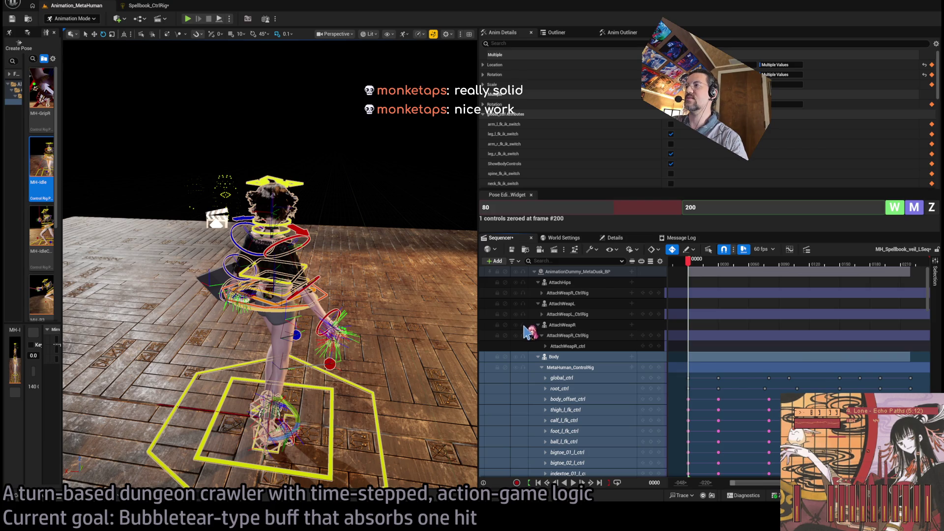
{"action": "left_click", "coordinate": [49, 488]}
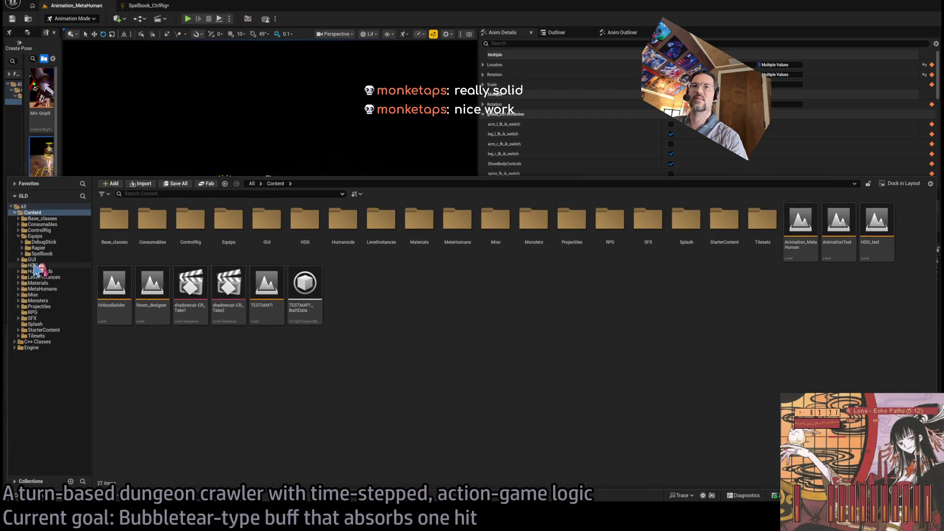
Browse to Content > MetaHumans > Animations and select MH_Spellbook_veil_LSeq
{"action": "left_click", "coordinate": [48, 241]}
{"action": "double_click", "coordinate": [47, 236]}
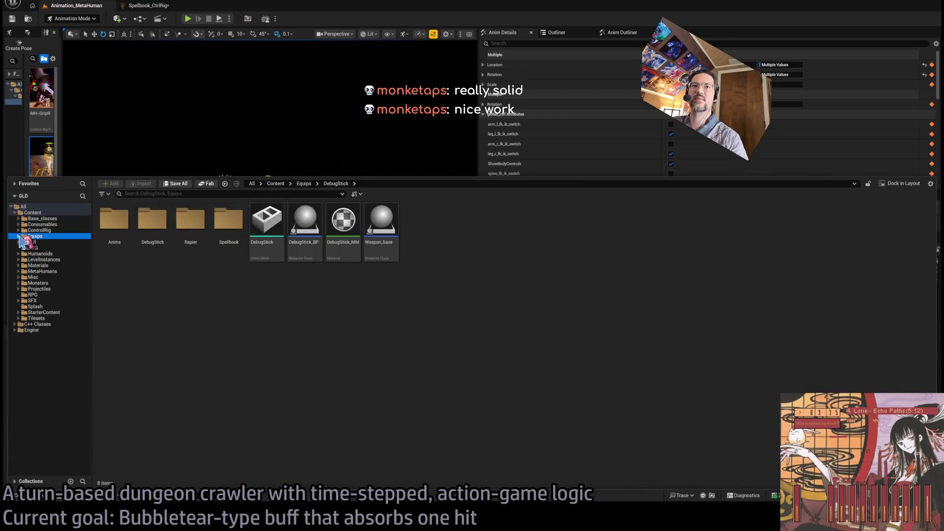
{"action": "left_click", "coordinate": [46, 259]}
{"action": "left_click", "coordinate": [38, 265]}
{"action": "double_click", "coordinate": [36, 271]}
{"action": "left_click", "coordinate": [44, 277]}
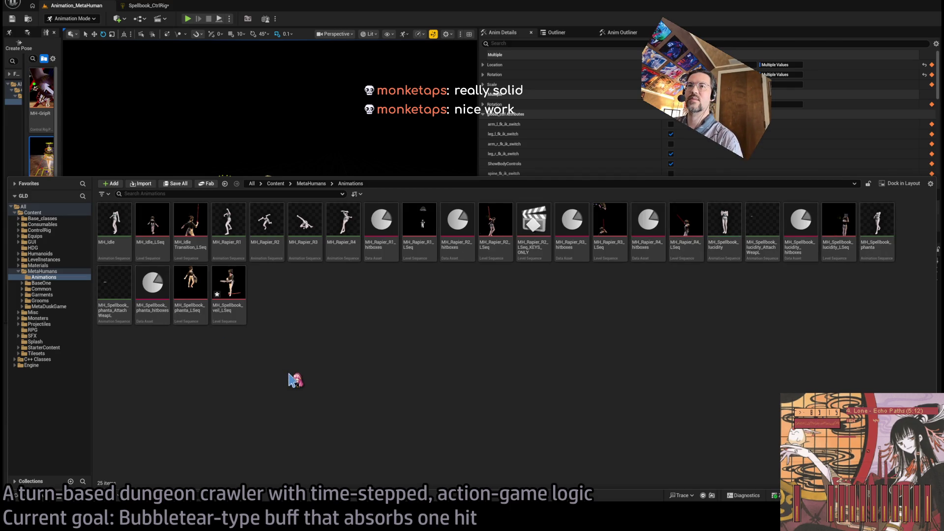
{"action": "left_click", "coordinate": [236, 302]}
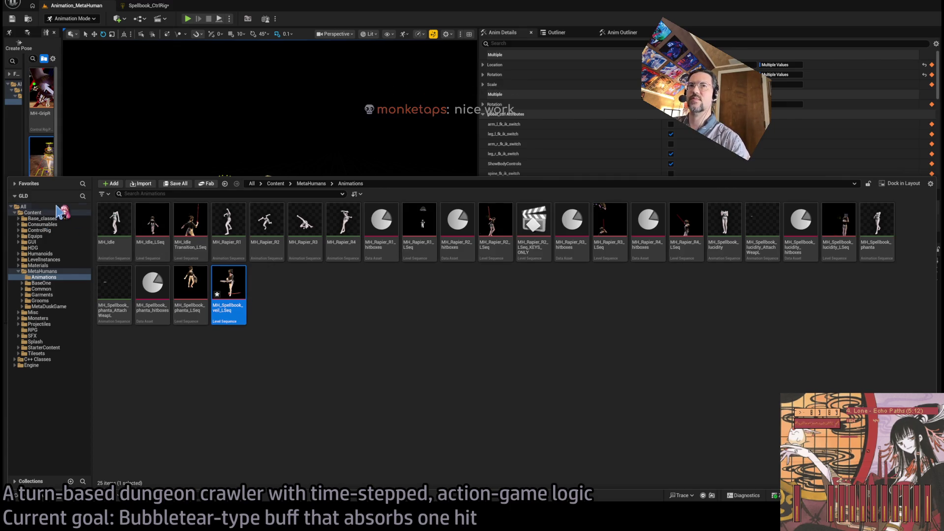
{"action": "left_click", "coordinate": [32, 213]}
Search for the veil animation, Ctrl+B to its folder, and reselect the veil sequence in MetaHumans > Animations
{"action": "left_click", "coordinate": [185, 207]}
{"action": "left_click", "coordinate": [174, 194]}
{"action": "type", "text": "vil"}
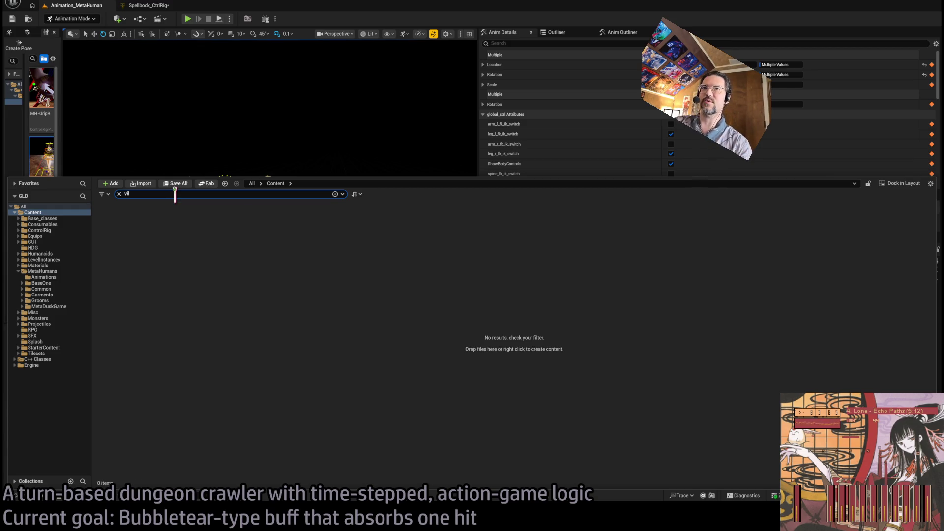
{"action": "type", "text": "il"}
{"action": "left_click", "coordinate": [114, 221]}
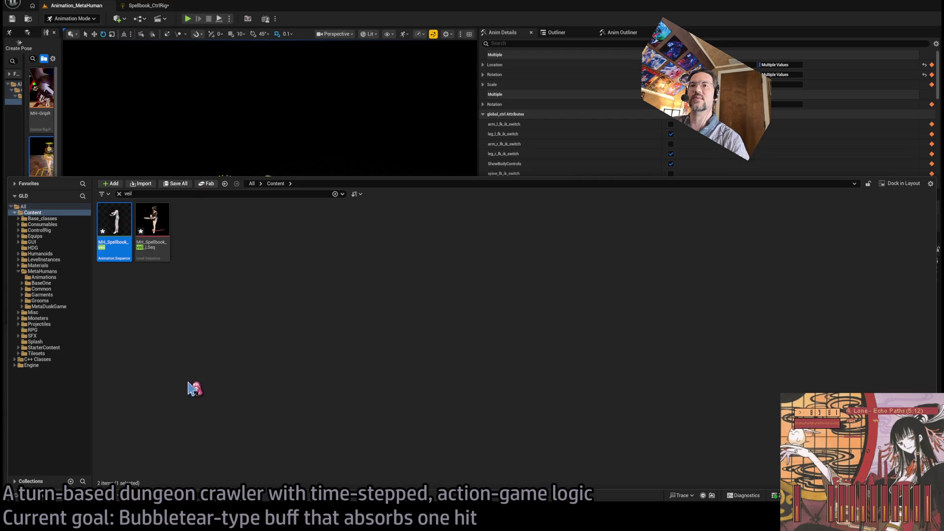
{"action": "key", "text": "ctrl+b"}
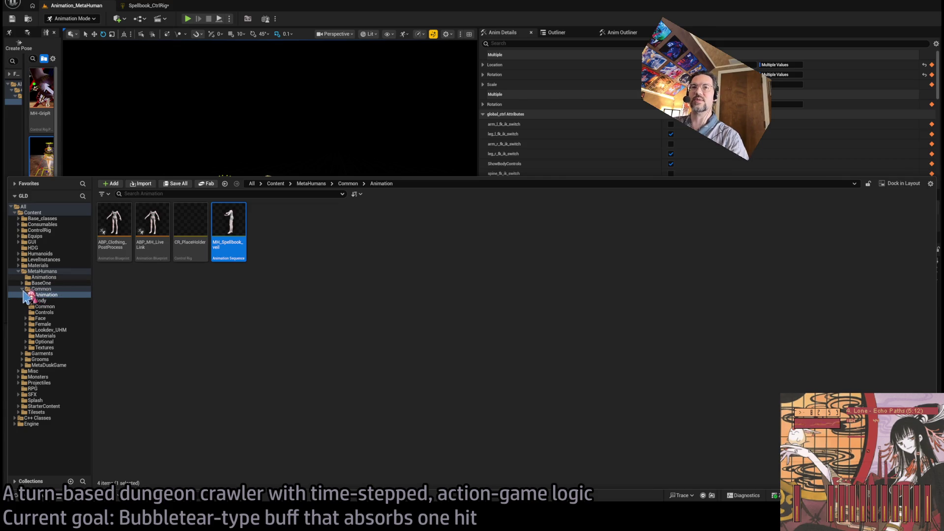
{"action": "double_click", "coordinate": [42, 289]}
{"action": "left_click", "coordinate": [42, 278]}
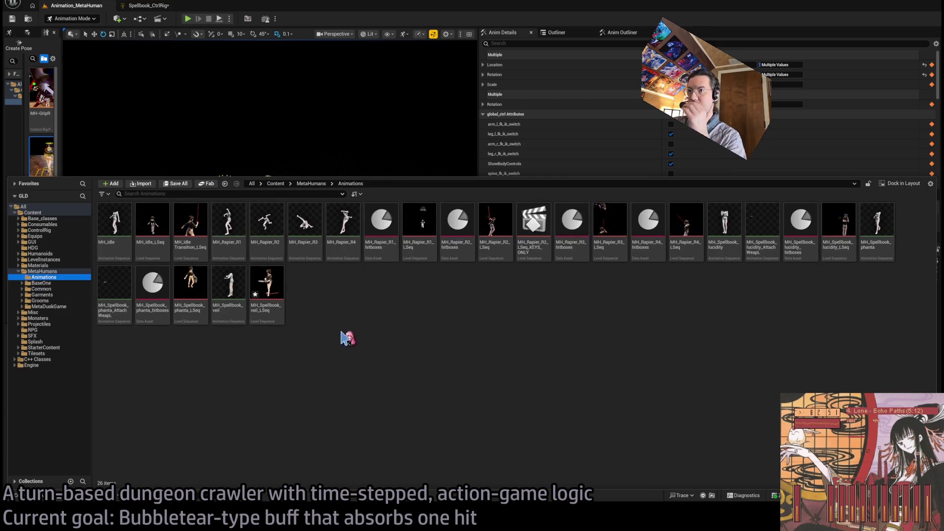
{"action": "left_click", "coordinate": [266, 284]}
Select MH_Spellbook_phanta_AttachWeapL and start duplicating it, then cancel the accidental duplicate
{"action": "left_click", "coordinate": [348, 322]}
{"action": "left_click", "coordinate": [192, 294]}
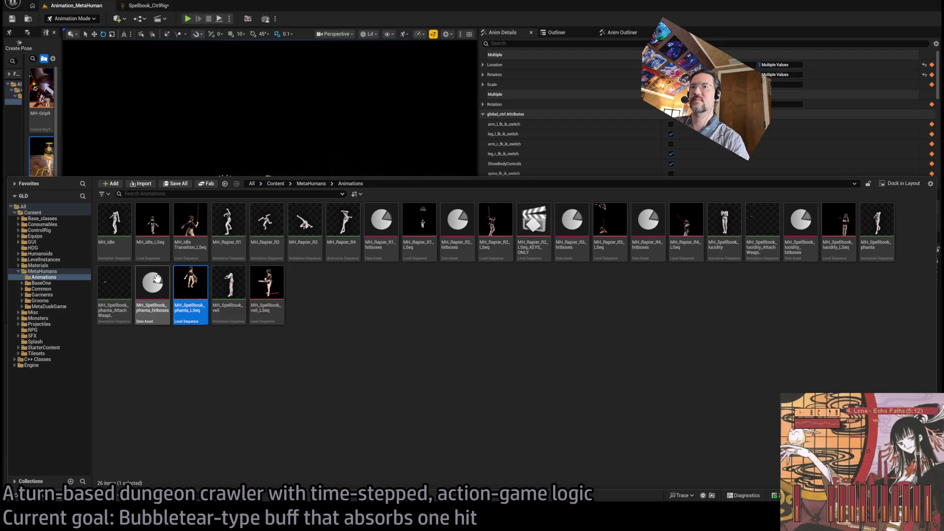
{"action": "left_click", "coordinate": [128, 299]}
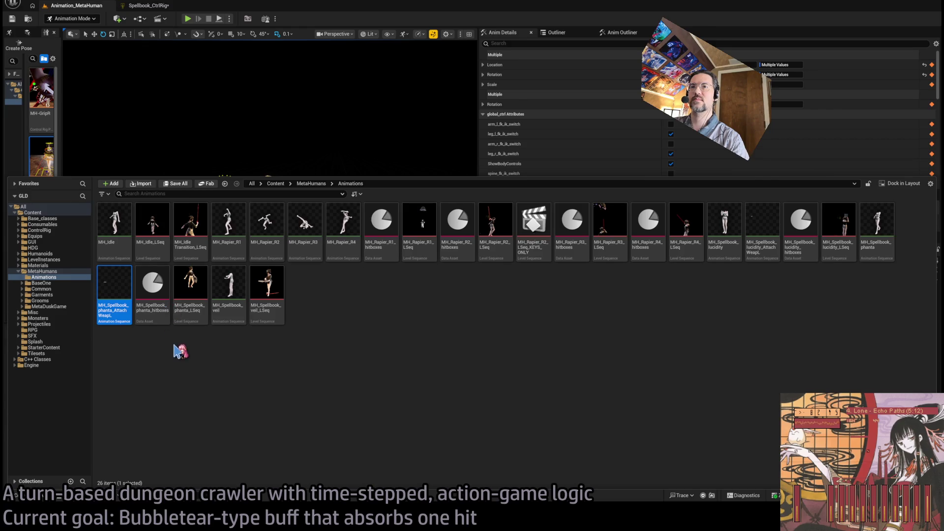
{"action": "key", "text": "ctrl+d"}
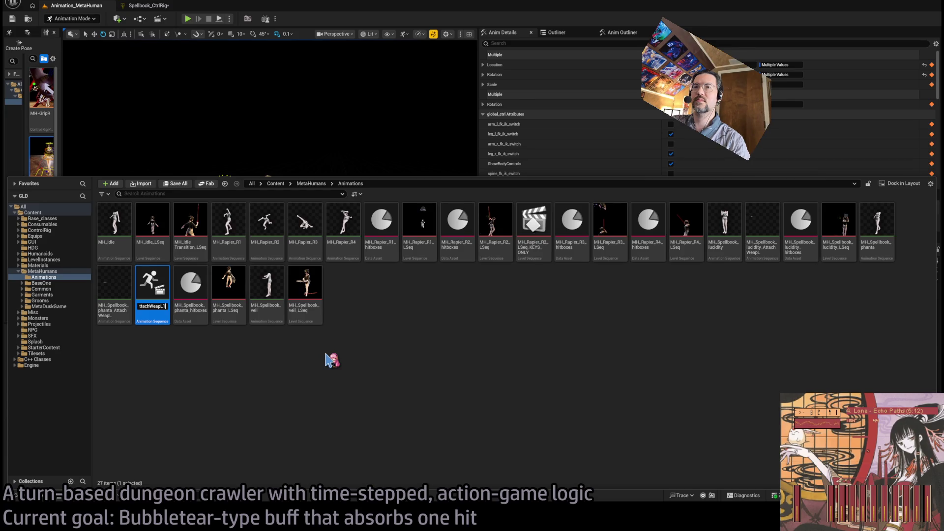
{"action": "key", "text": "Escape"}
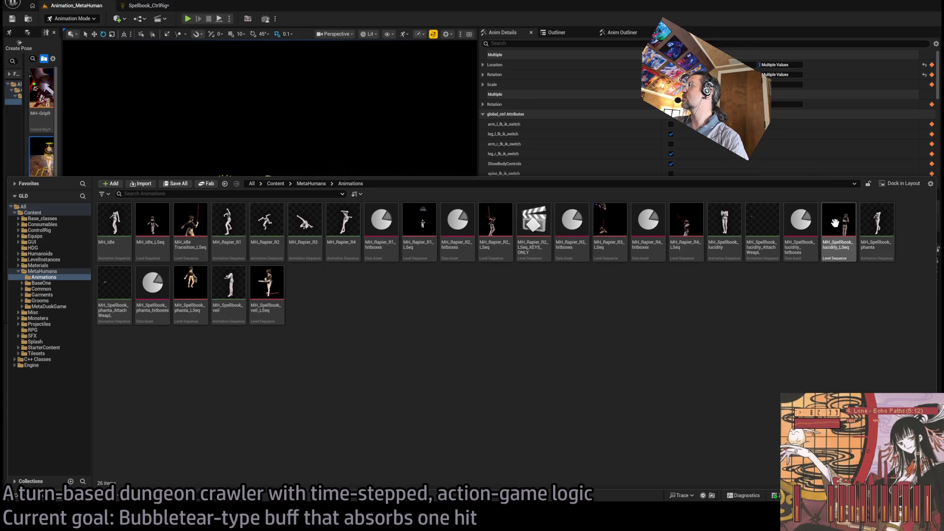
Duplicate the lucidity hitbox data asset as MH_Spellbook_veil_hitboxes and open it
{"action": "left_click", "coordinate": [810, 226]}
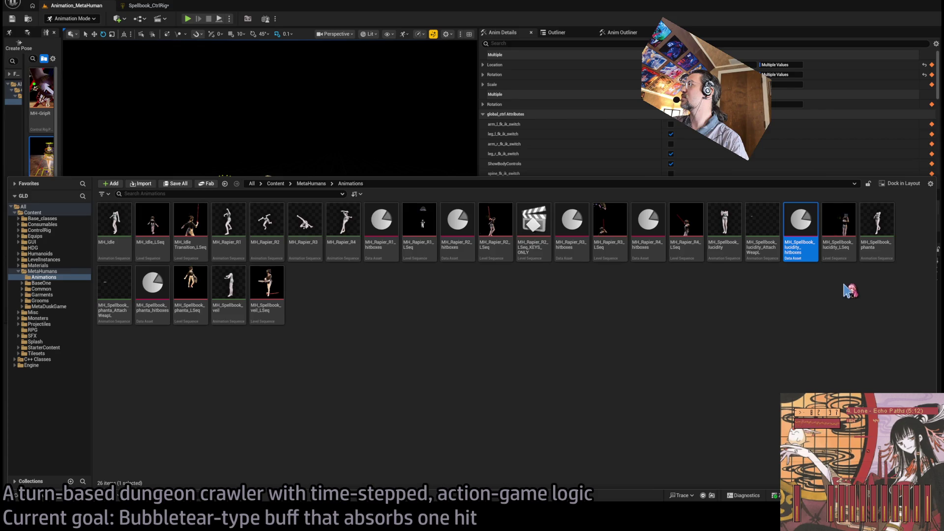
{"action": "key", "text": "ctrl+d"}
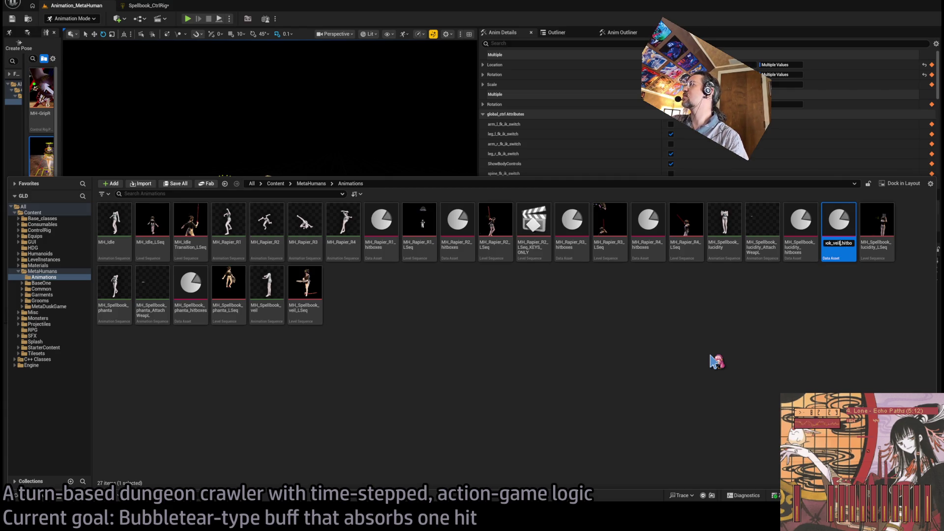
{"action": "key", "text": "Return"}
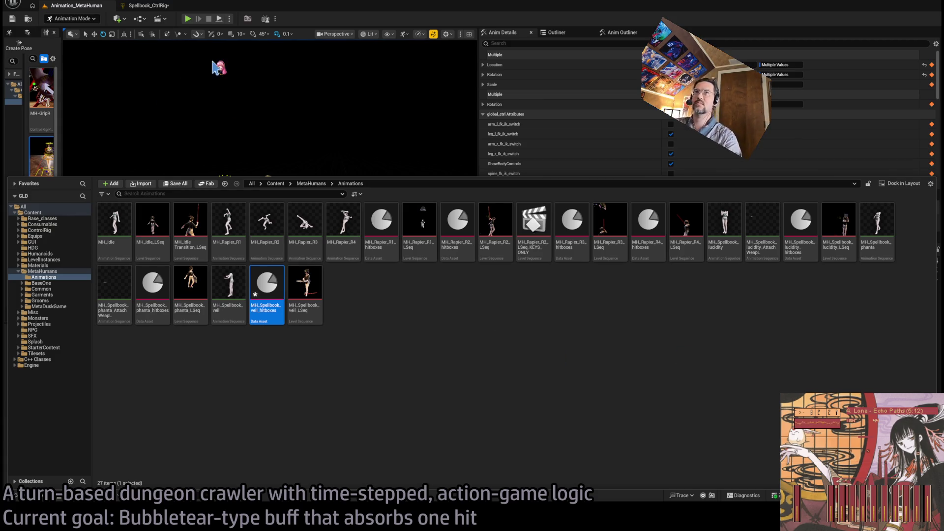
{"action": "key", "text": "Return"}
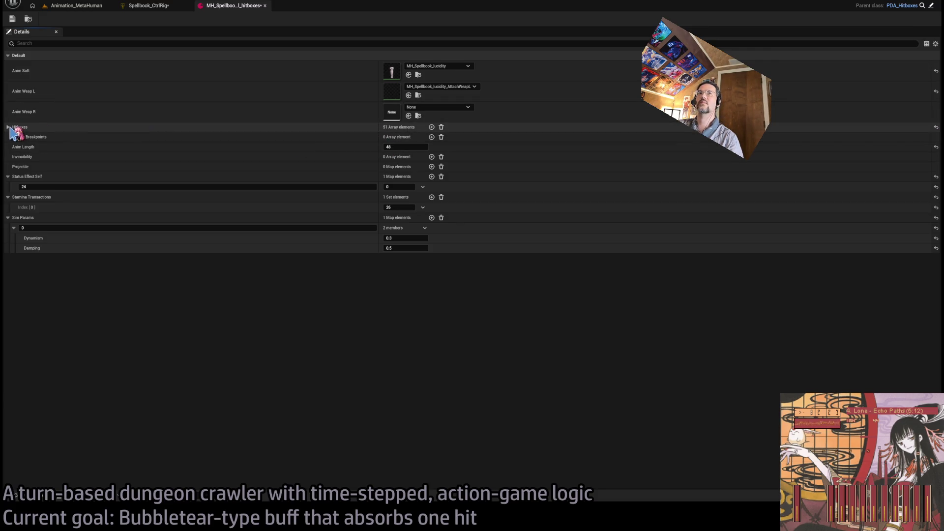
Empty the Hitboxes array and set Anim Weap L to None in MH_Spellbook_veil_hitboxes
{"action": "left_click", "coordinate": [8, 127]}
{"action": "left_click", "coordinate": [441, 127]}
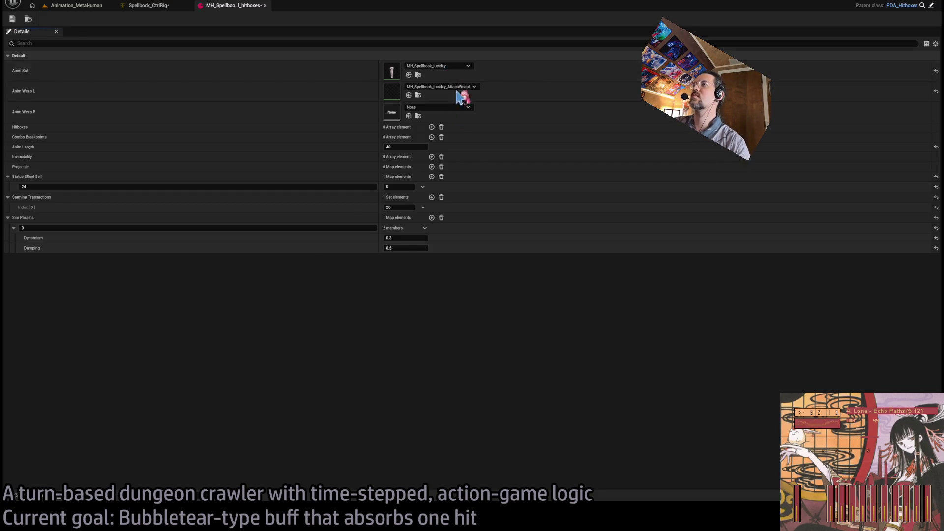
{"action": "left_click", "coordinate": [464, 92], "text": "shift"}
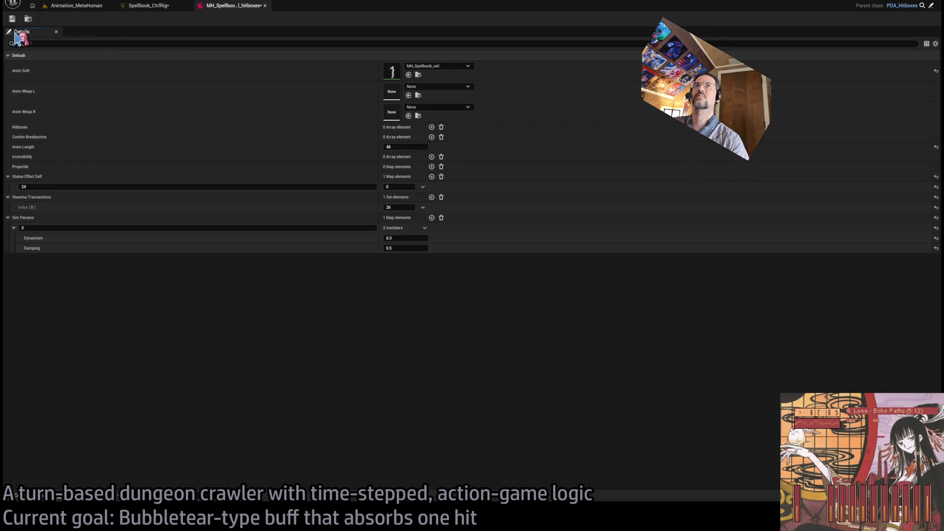
{"action": "left_click", "coordinate": [154, 7]}
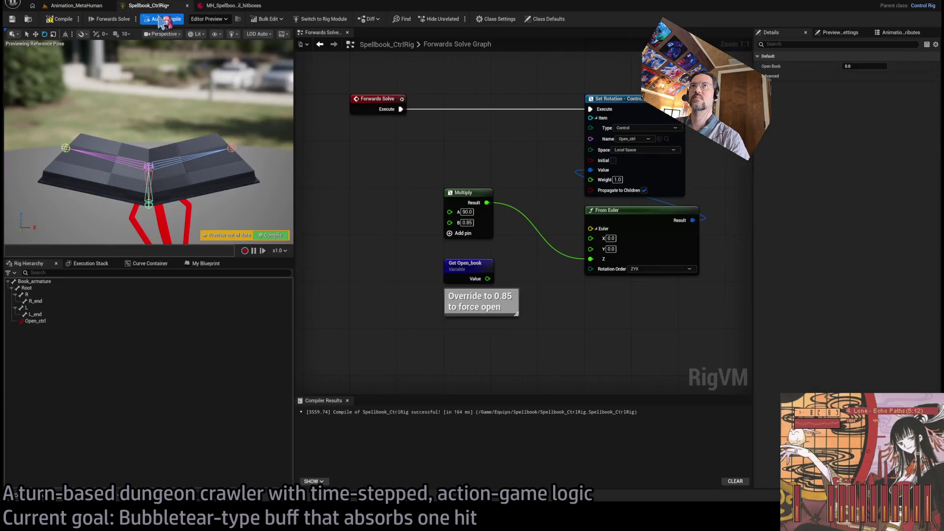
Connect Get Open_book to Multiply B in Spellbook_CtrlRig, then return to the HitboxBuilder level
{"action": "left_click_drag", "start_coordinate": [487, 279], "coordinate": [450, 222]}
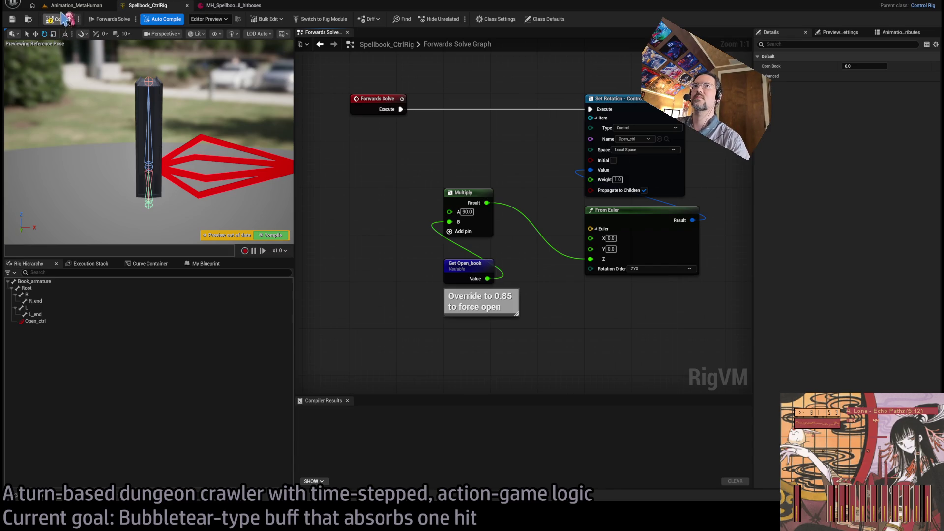
{"action": "left_click", "coordinate": [45, 7]}
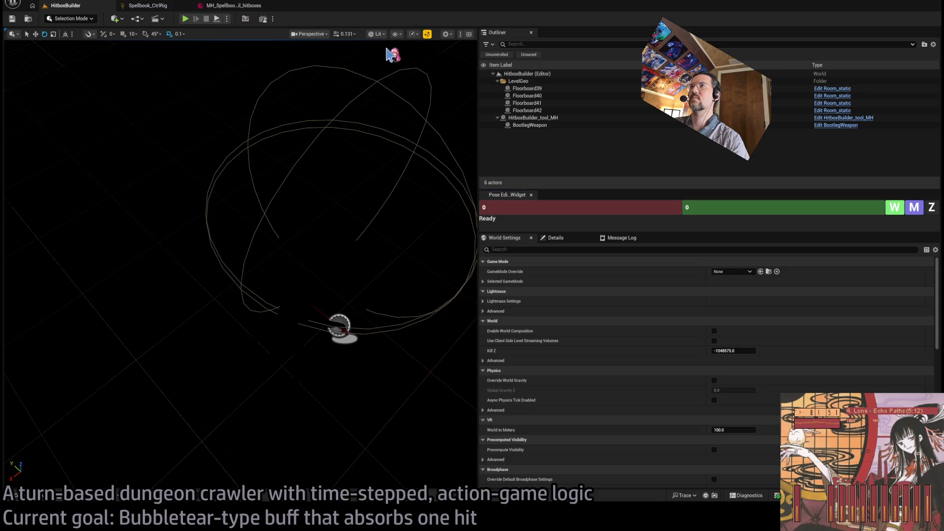
In Unlit view, assign MH_Spellbook_veil_hitboxes to HitboxBuilder_tool_MH and scrub TS to 12
{"action": "key", "text": "alt+3"}
{"action": "left_click", "coordinate": [459, 232]}
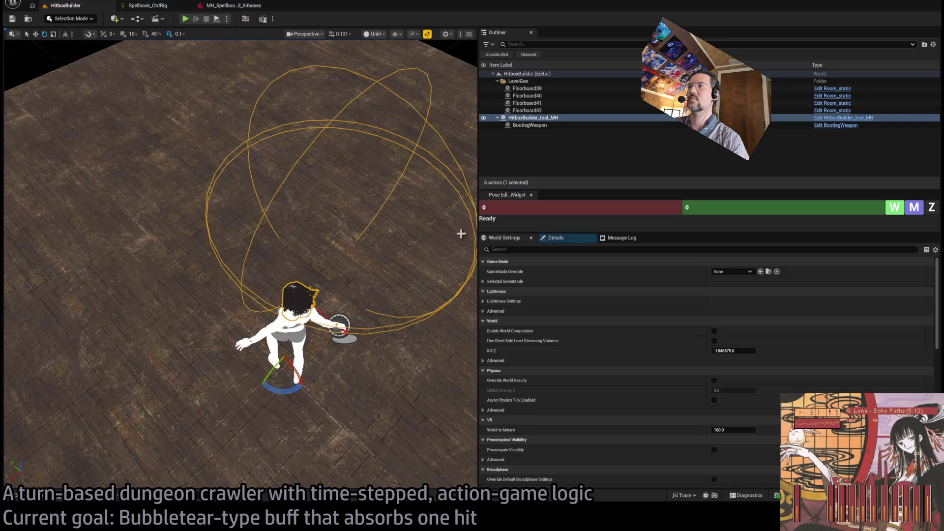
{"action": "left_click", "coordinate": [555, 238]}
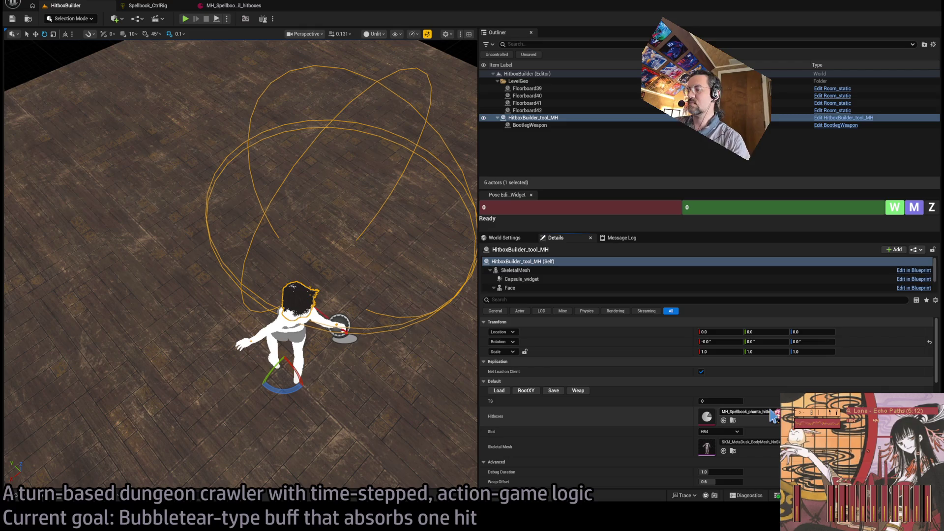
{"action": "left_click_drag", "start_coordinate": [774, 415], "coordinate": [773, 416]}
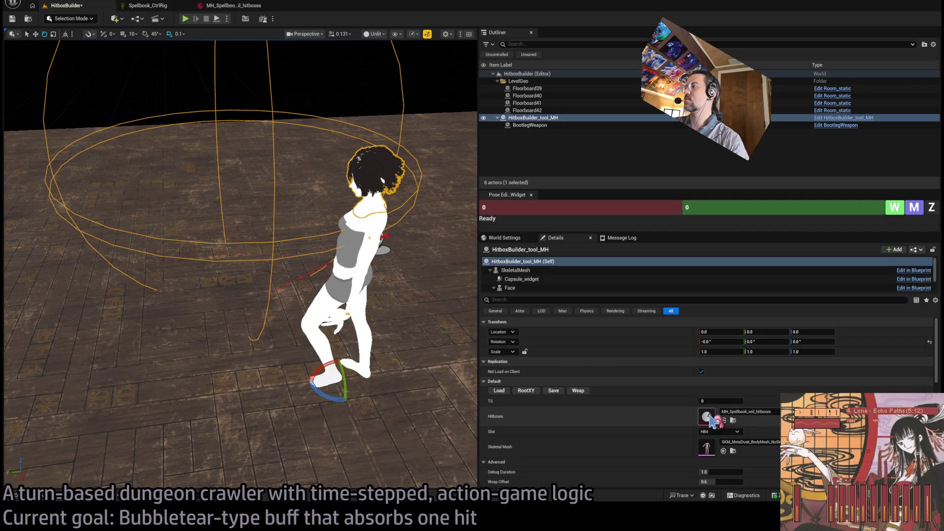
{"action": "mouse_move", "coordinate": [714, 403]}
{"action": "left_mouse_down"}
{"action": "mouse_move", "coordinate": [729, 402]}
{"action": "mouse_move", "coordinate": [703, 402]}
{"action": "mouse_move", "coordinate": [742, 402]}
{"action": "mouse_move", "coordinate": [704, 403]}
{"action": "left_mouse_up"}
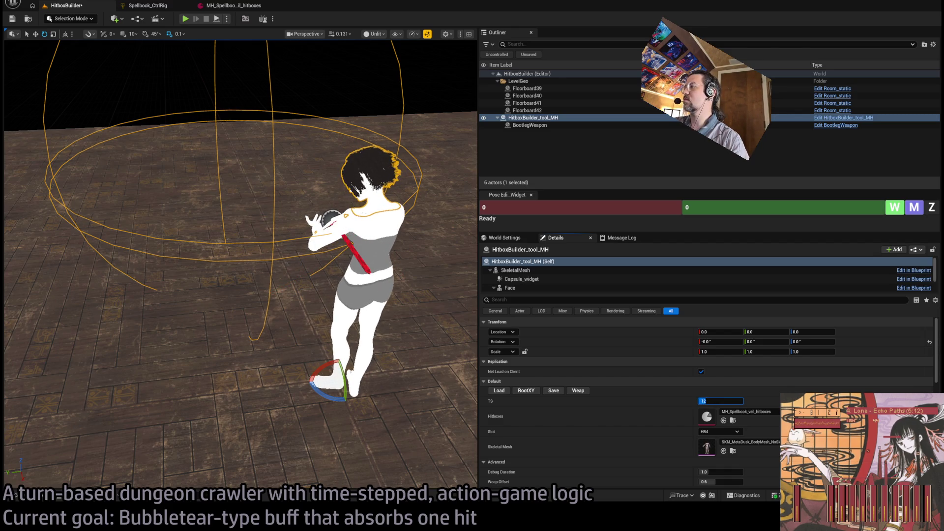
{"action": "left_click_drag", "start_coordinate": [705, 404], "coordinate": [706, 404]}
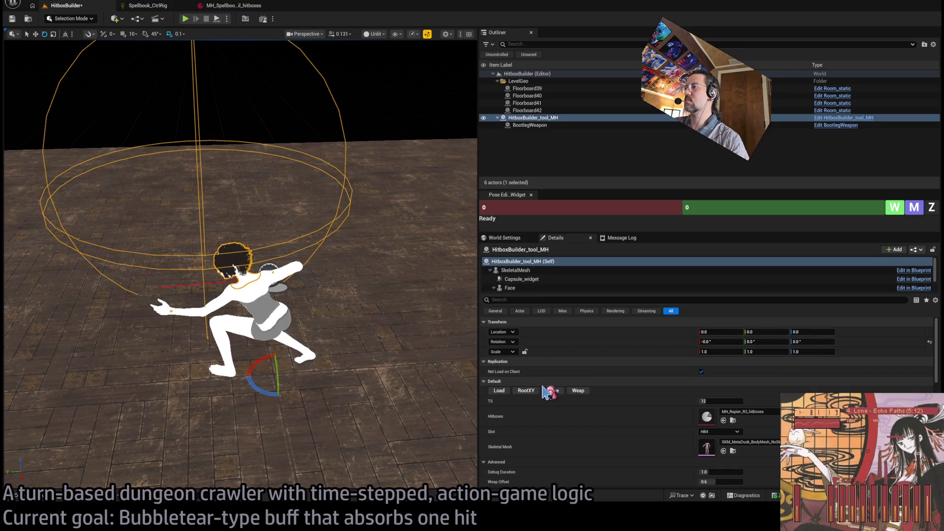
Switch the hitbox Slot from HB4 to Body, reload the hitboxes, and reset TS to 0
{"action": "left_click", "coordinate": [719, 431]}
{"action": "left_click", "coordinate": [718, 442]}
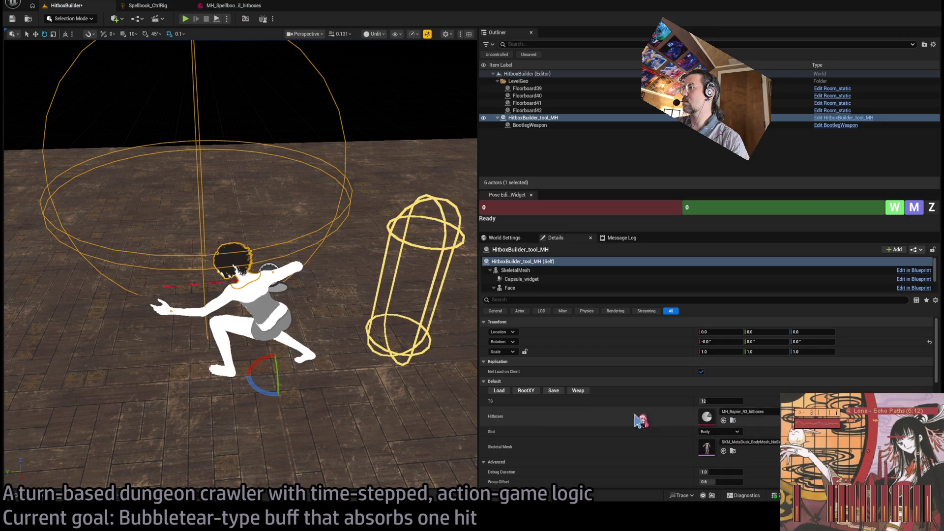
{"action": "left_click", "coordinate": [506, 389]}
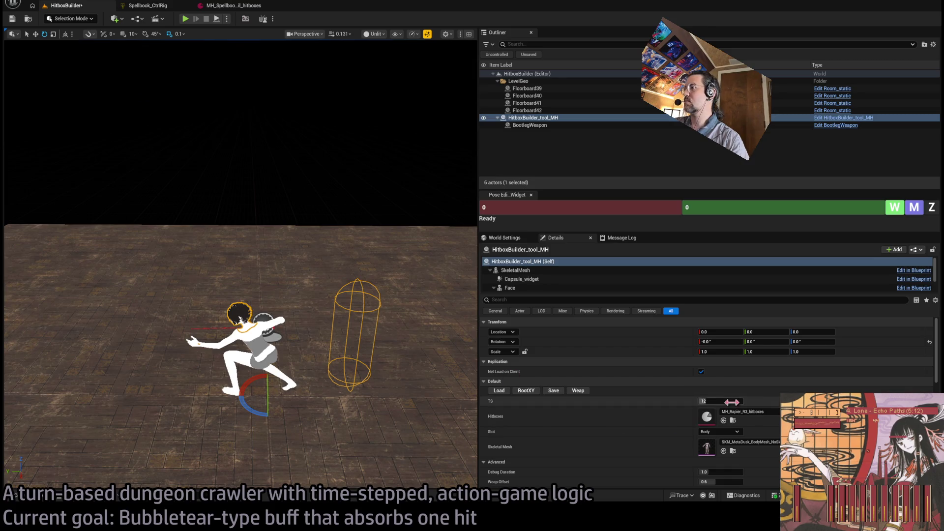
{"action": "left_click_drag", "start_coordinate": [718, 404], "coordinate": [708, 404]}
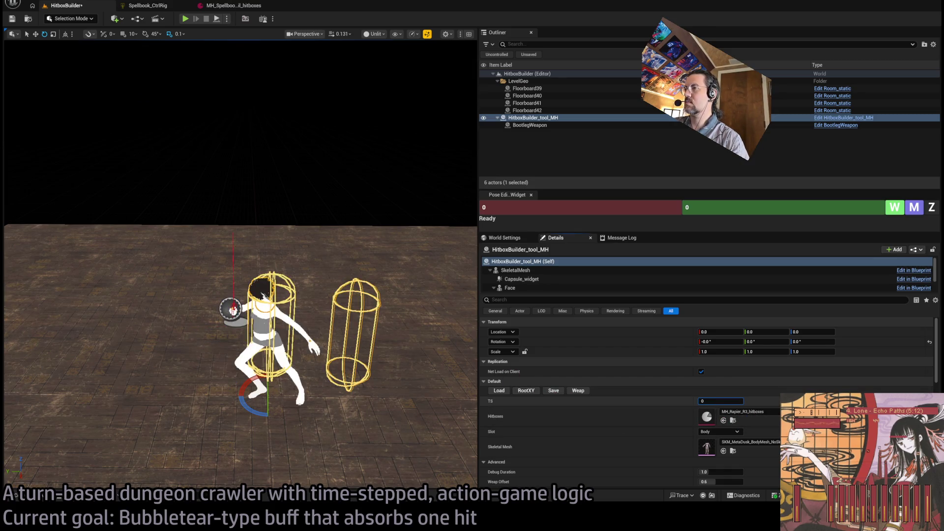
{"action": "left_click", "coordinate": [499, 391]}
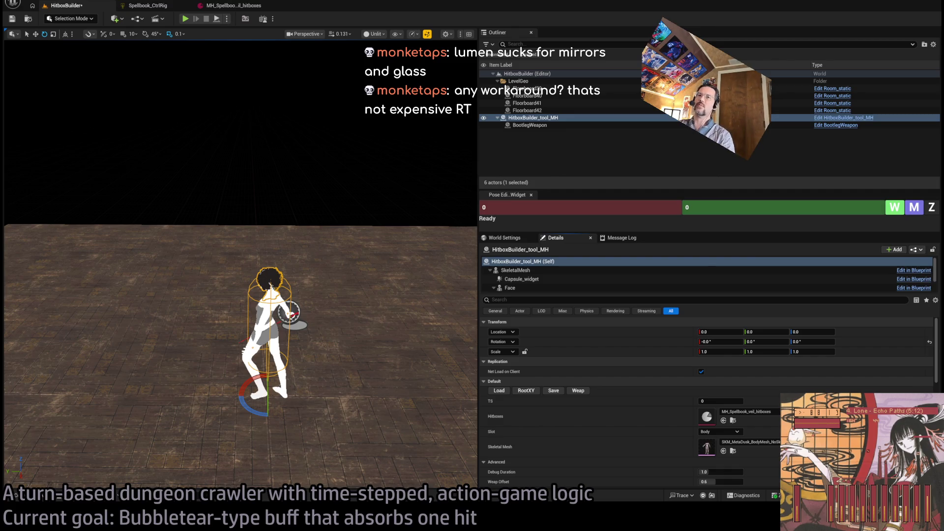
In a new browser tab, type the search 'mirrors in video games memes'
{"action": "key", "text": "alt+Tab"}
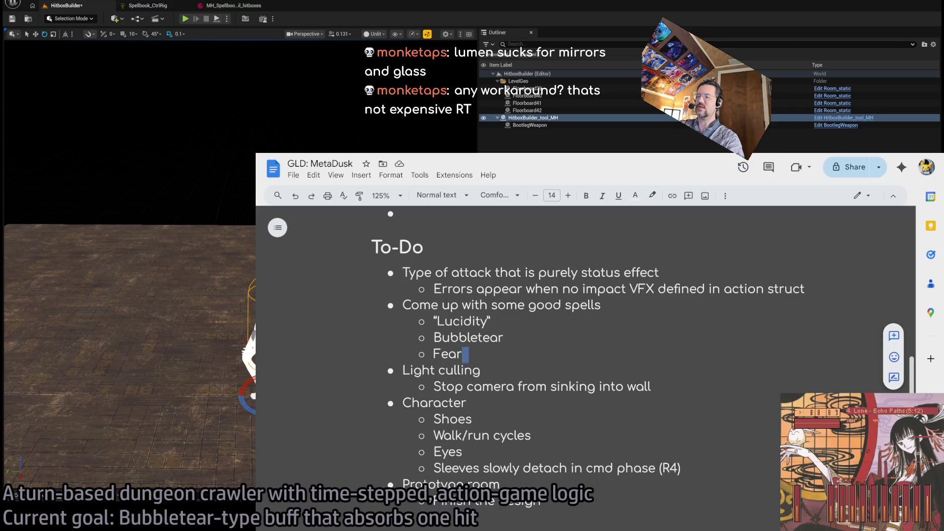
{"action": "key", "text": "ctrl+t"}
{"action": "type", "text": "mirrors in video games meme"}
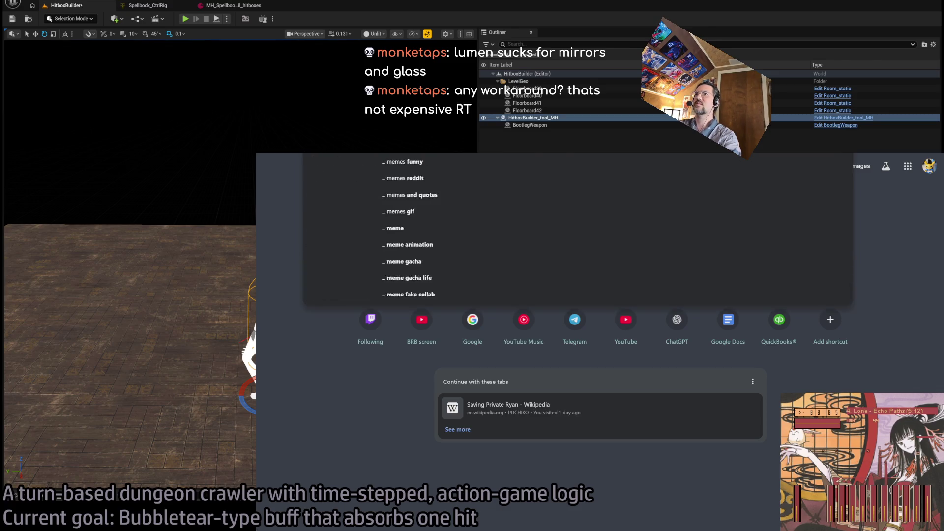
{"action": "type", "text": "s"}
Run the image search and open the r/gaming 'Mirrors in video games' post's image full-screen
{"action": "key", "text": "Return"}
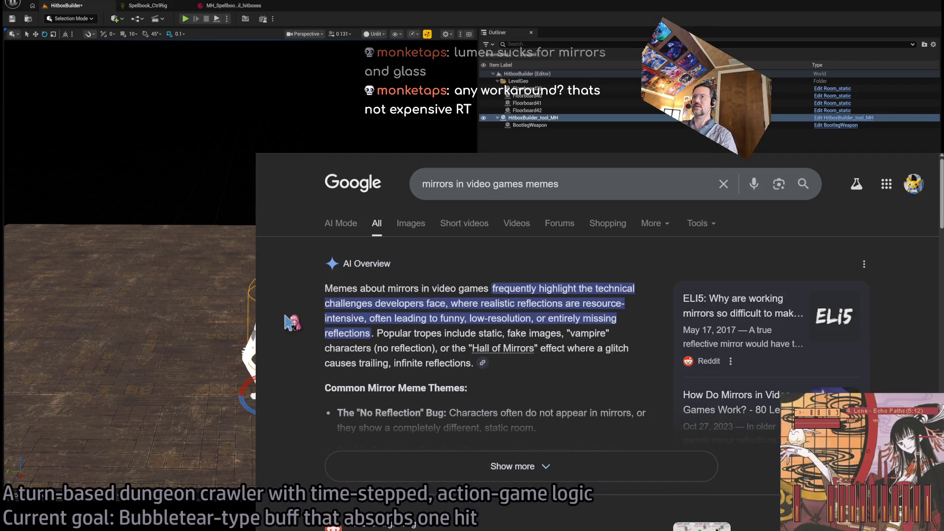
{"action": "left_click", "coordinate": [411, 223]}
{"action": "left_click", "coordinate": [445, 322]}
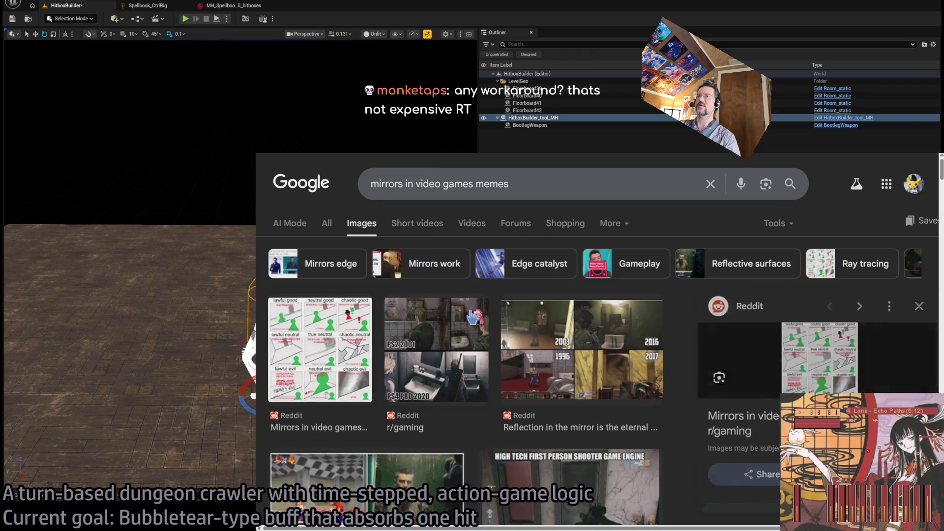
{"action": "left_click", "coordinate": [811, 363]}
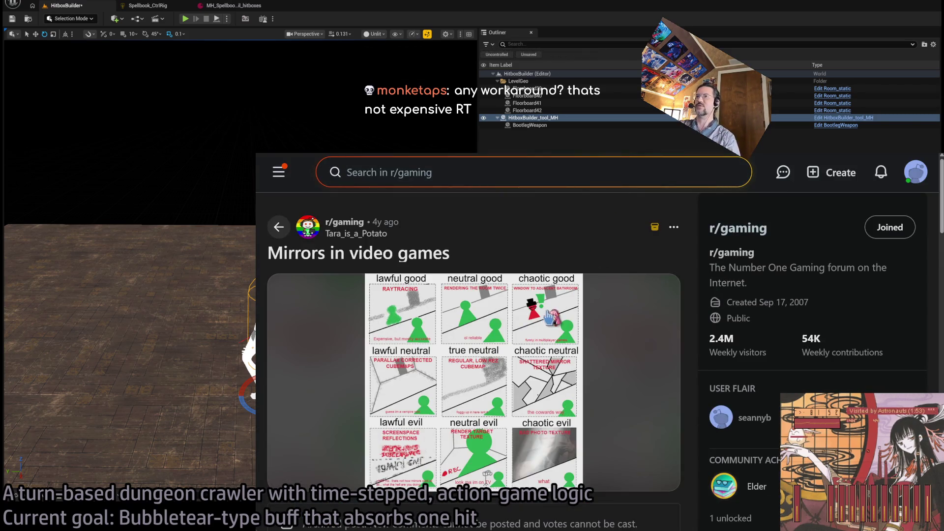
{"action": "scroll", "coordinate": [549, 317], "scroll_direction": "down", "scroll_amount": 2}
{"action": "left_click", "coordinate": [509, 293]}
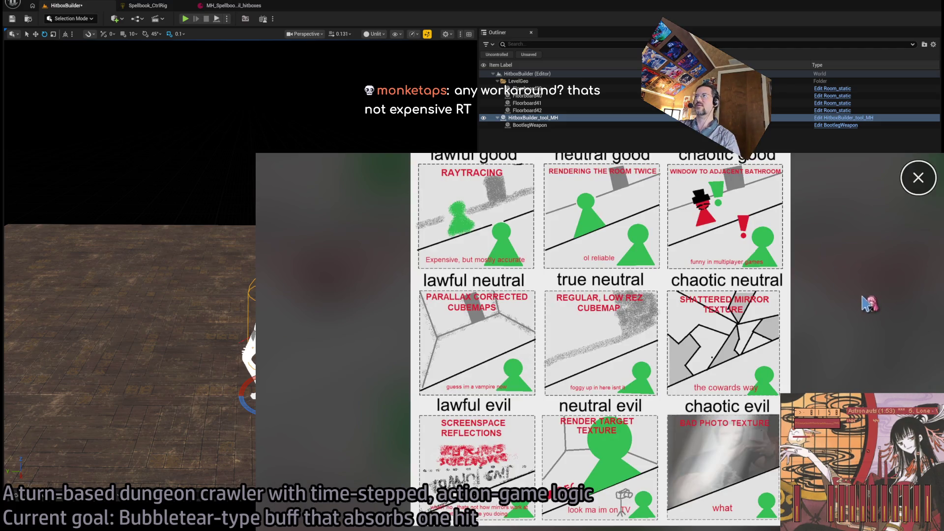